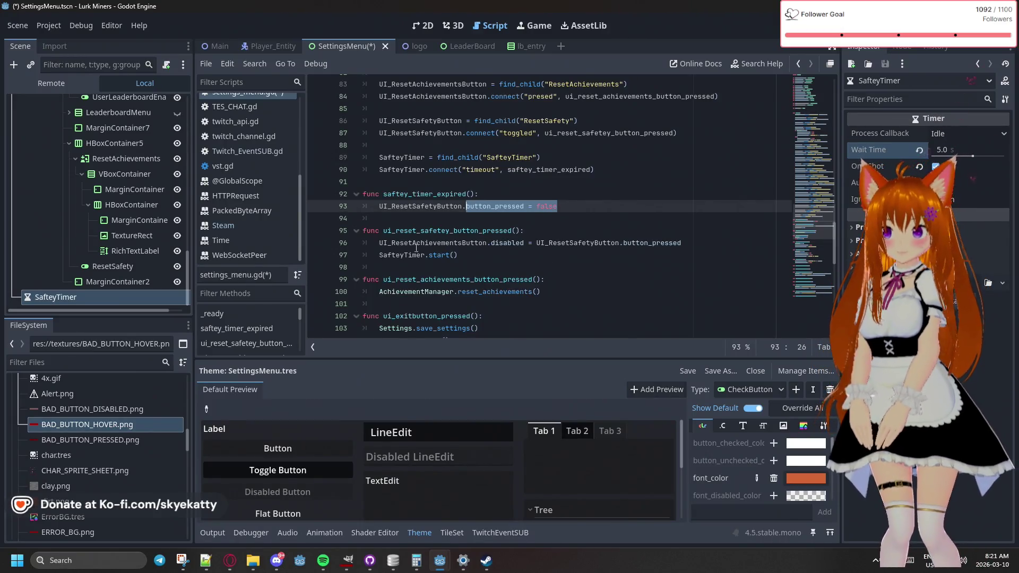
# Save the settings_menu.gd edits and launch a quick test run of Lurk Miners
pyautogui.click(420, 230)
pyautogui.click(589, 278)
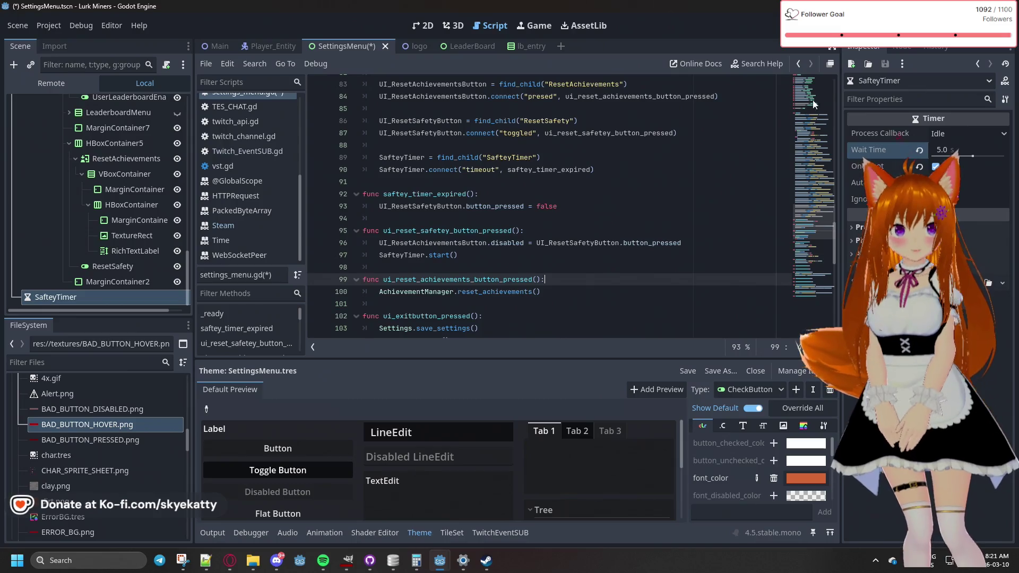
pyautogui.press('F5')
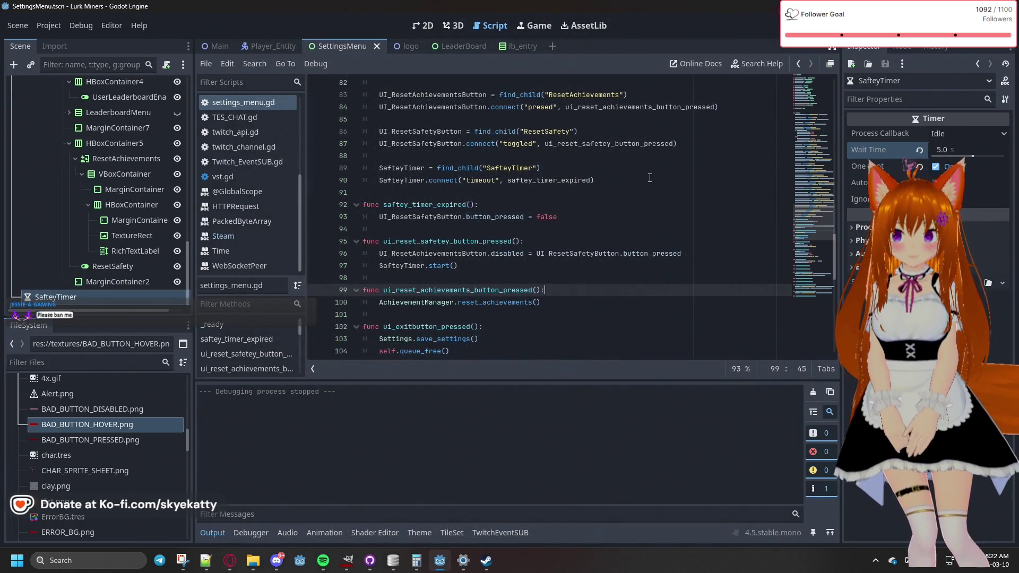
# Relaunch the game, scroll its Settings panel to Reset Game Achievements, then stop it
pyautogui.press('F5')
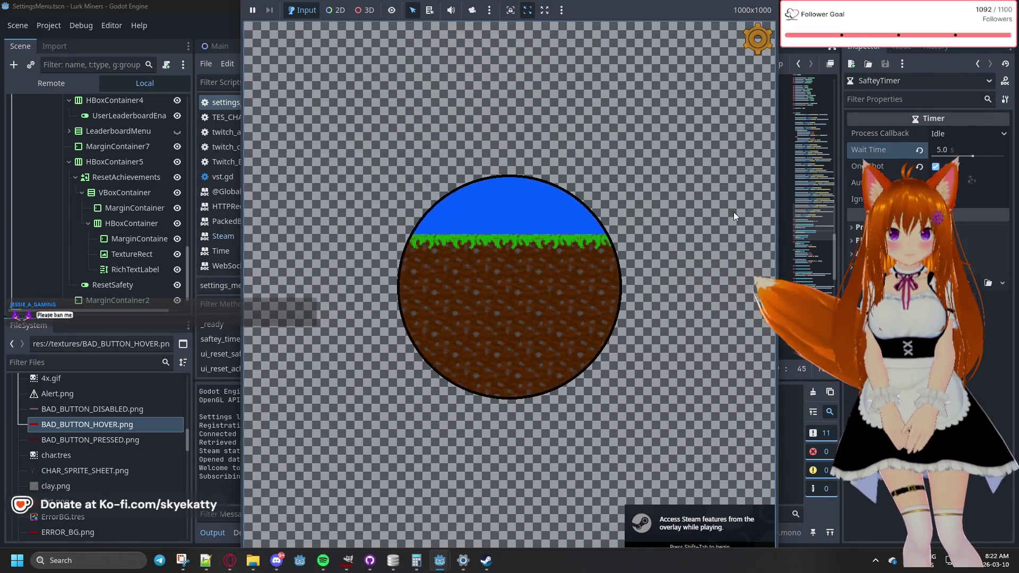
pyautogui.click(758, 38)
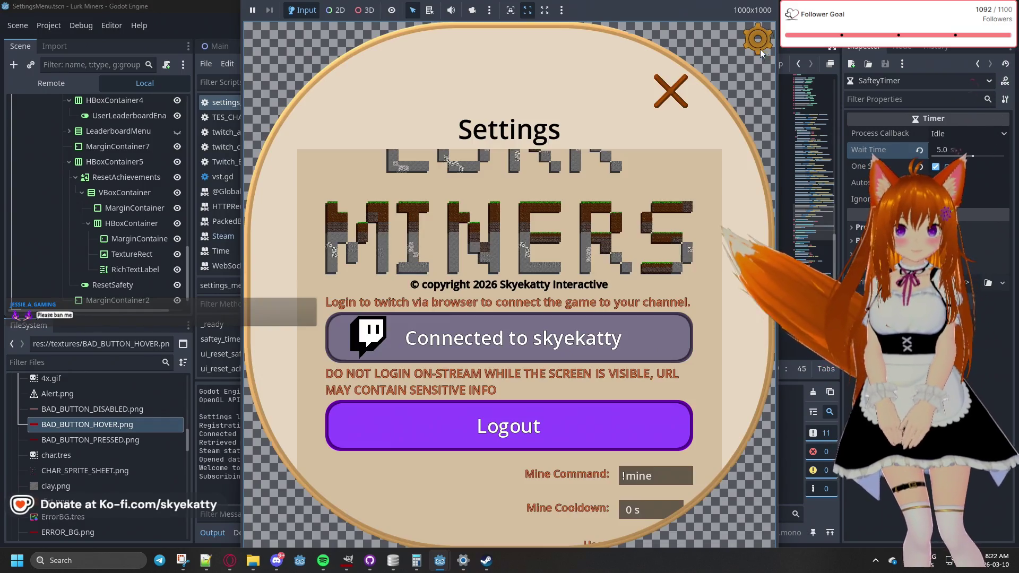
pyautogui.scroll(-5, 590, 271)
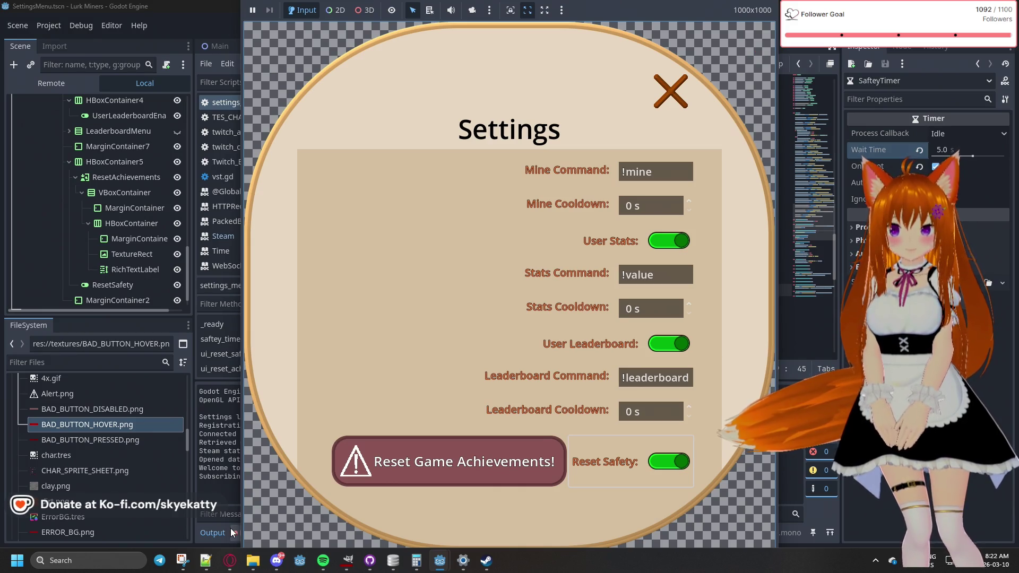
pyautogui.press('F8')
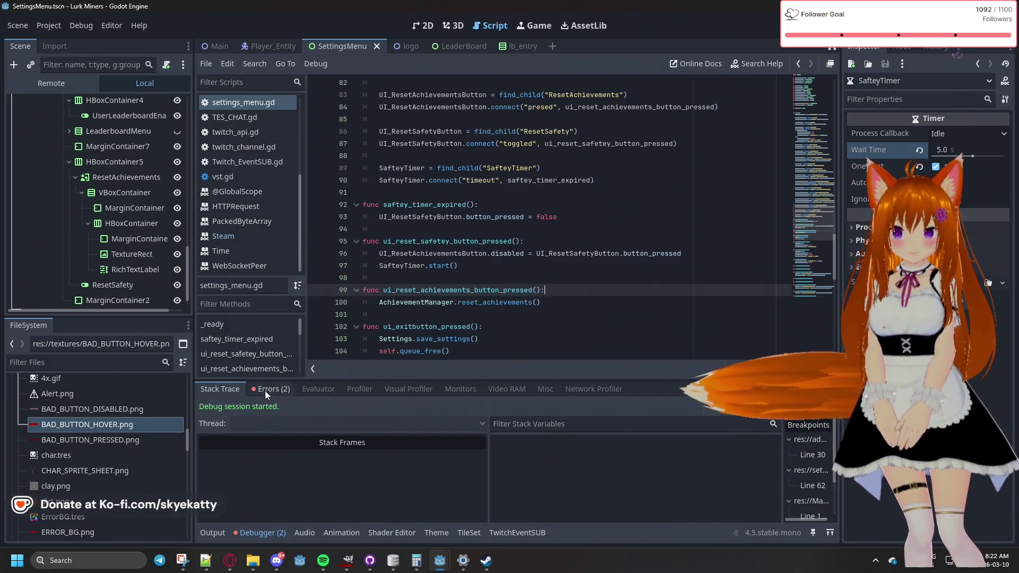
# Read both listed errors and jump to the 'presed' connect call on settings_menu.gd line 84
pyautogui.click(269, 389)
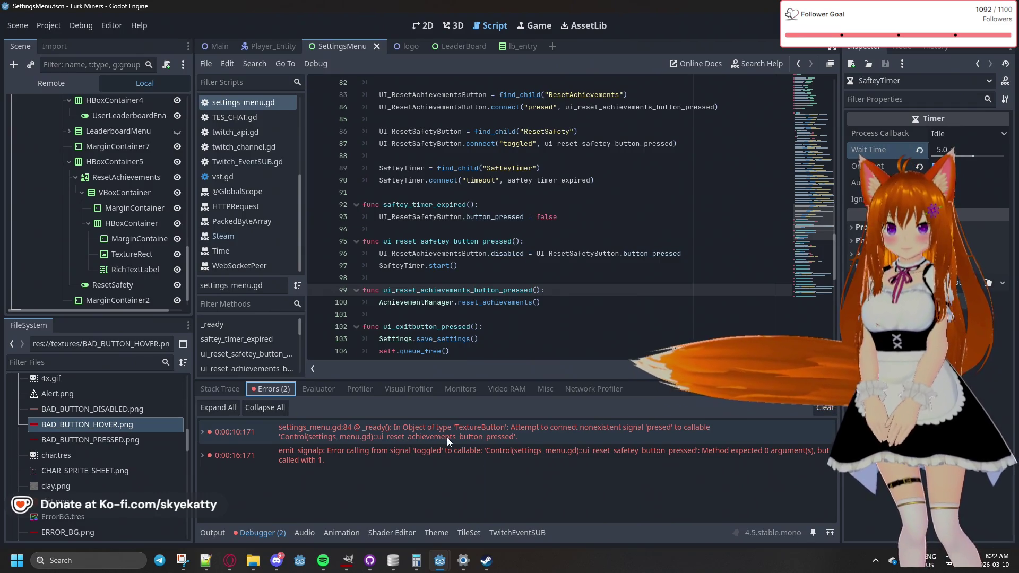
pyautogui.moveTo(462, 447)
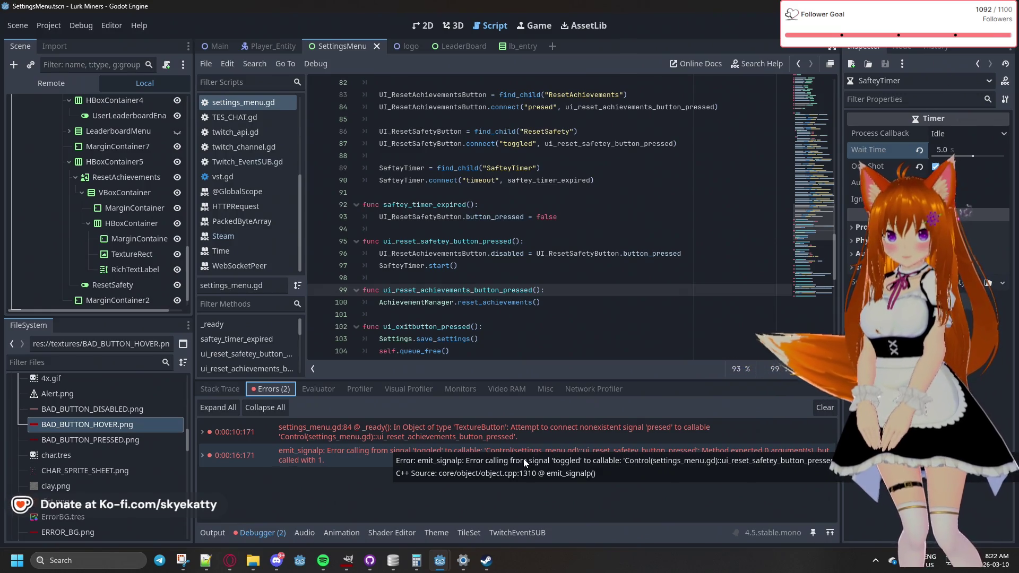
pyautogui.moveTo(655, 435)
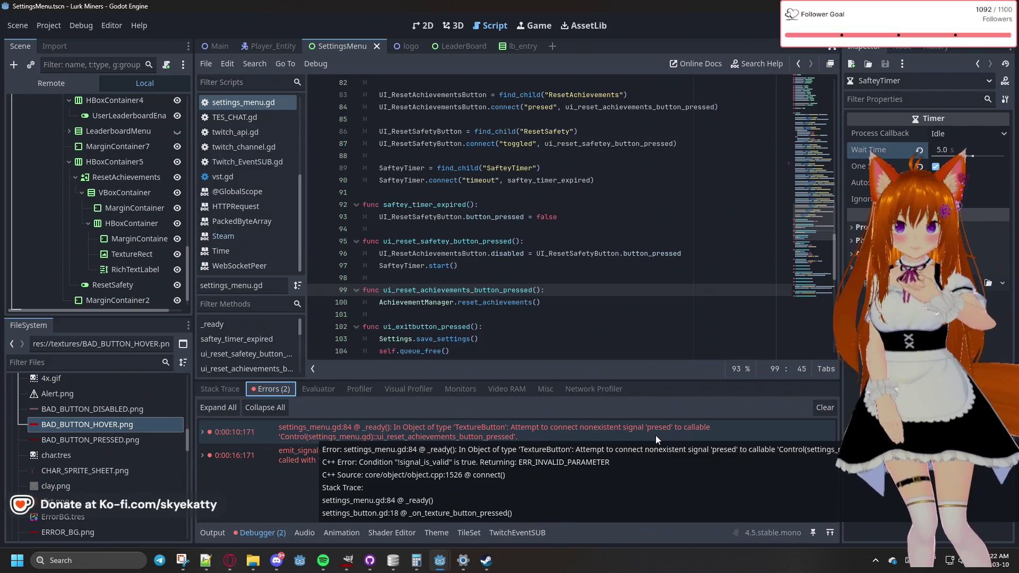
pyautogui.click(655, 435)
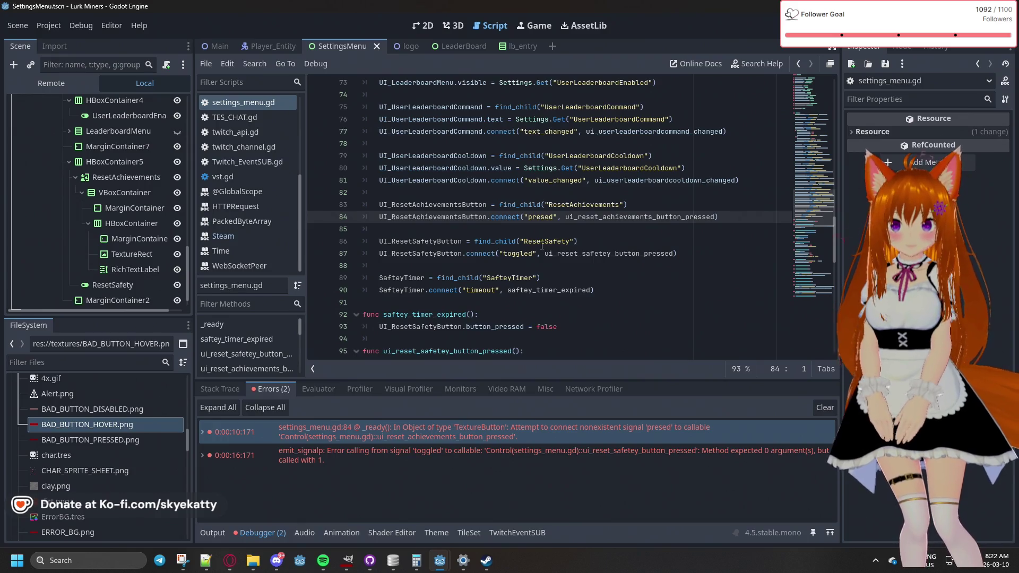
# Correct 'presed' to 'pressed' on line 84 and recheck the Errors (2) list
pyautogui.write('s')
pyautogui.click(571, 255)
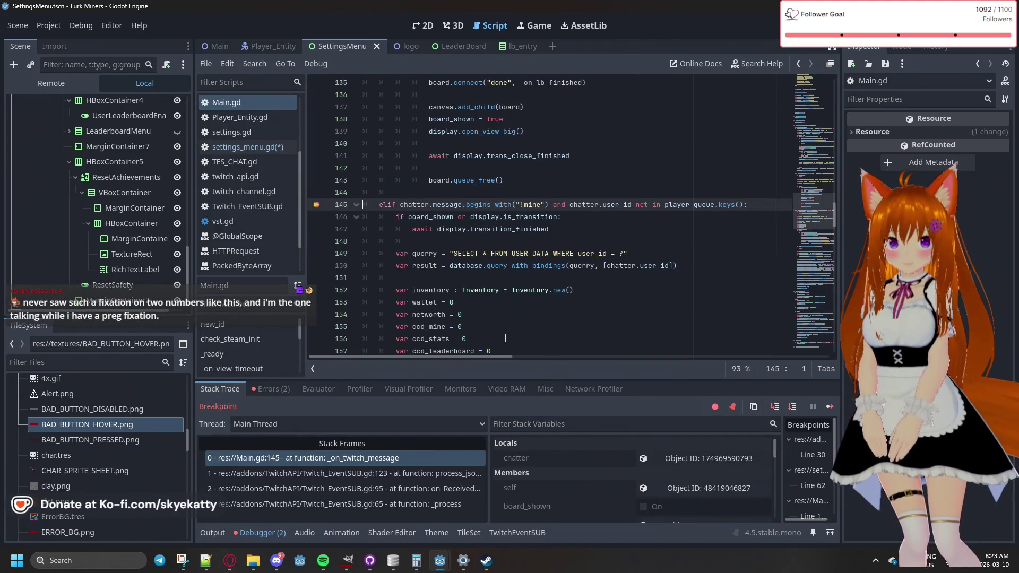
pyautogui.click(282, 392)
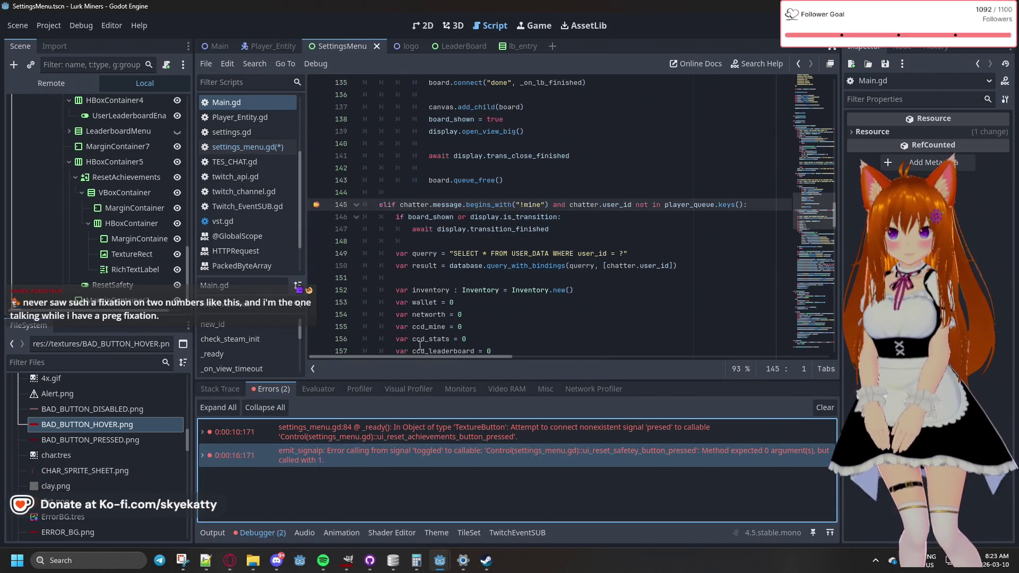
pyautogui.scroll(1, 448, 294)
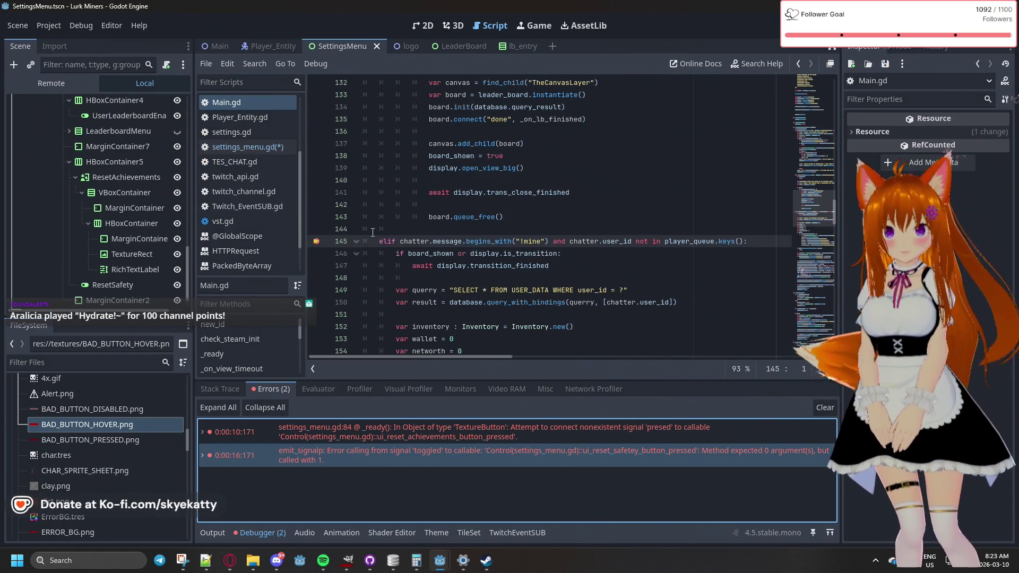
# Add an _e parameter to ui_reset_saftey_button_pressed on line 95, then run the game
pyautogui.click(234, 150)
pyautogui.scroll(-1, 463, 219)
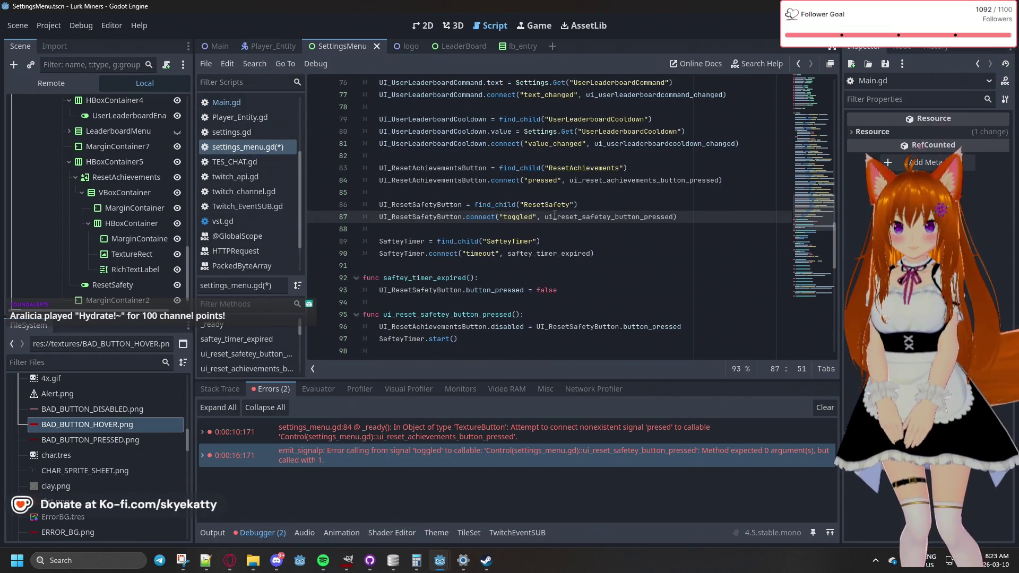
pyautogui.scroll(-3, 555, 215)
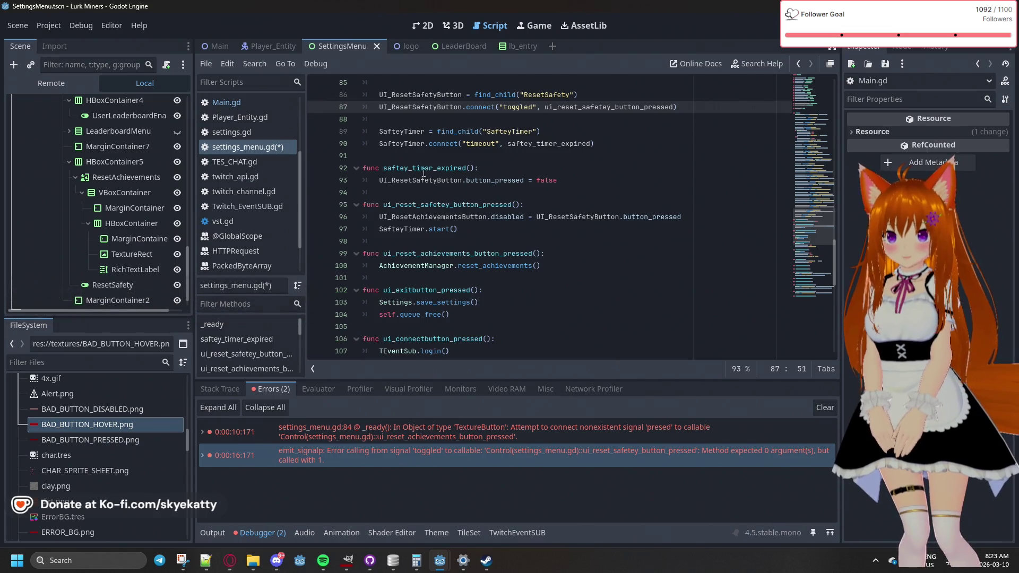
pyautogui.click(515, 206)
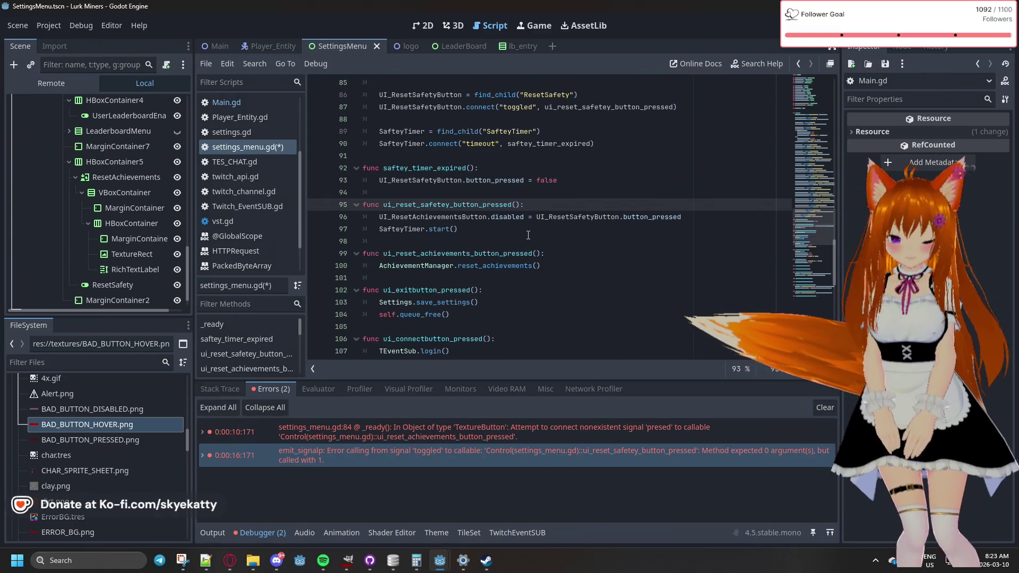
pyautogui.write('_e')
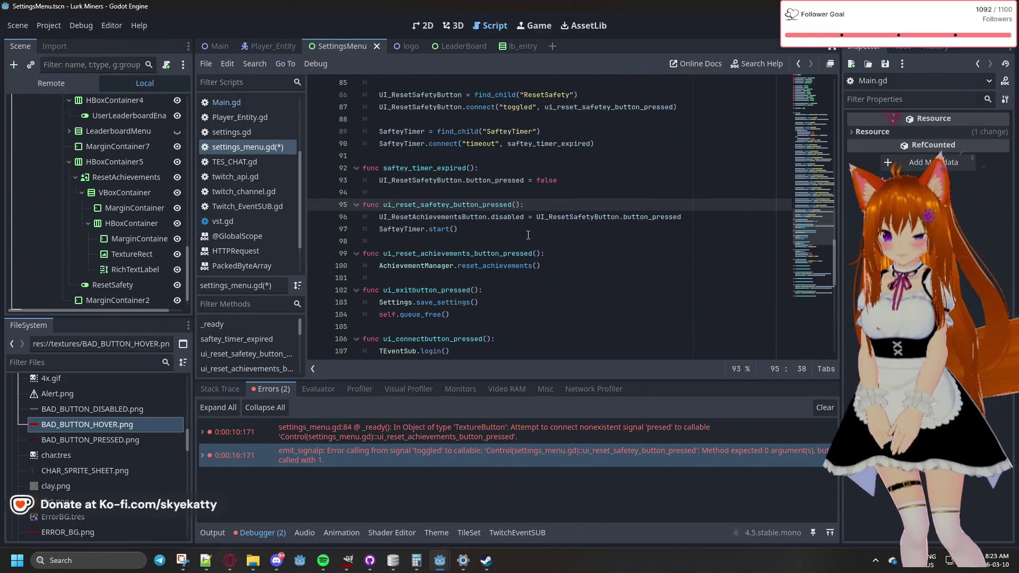
pyautogui.click(532, 232)
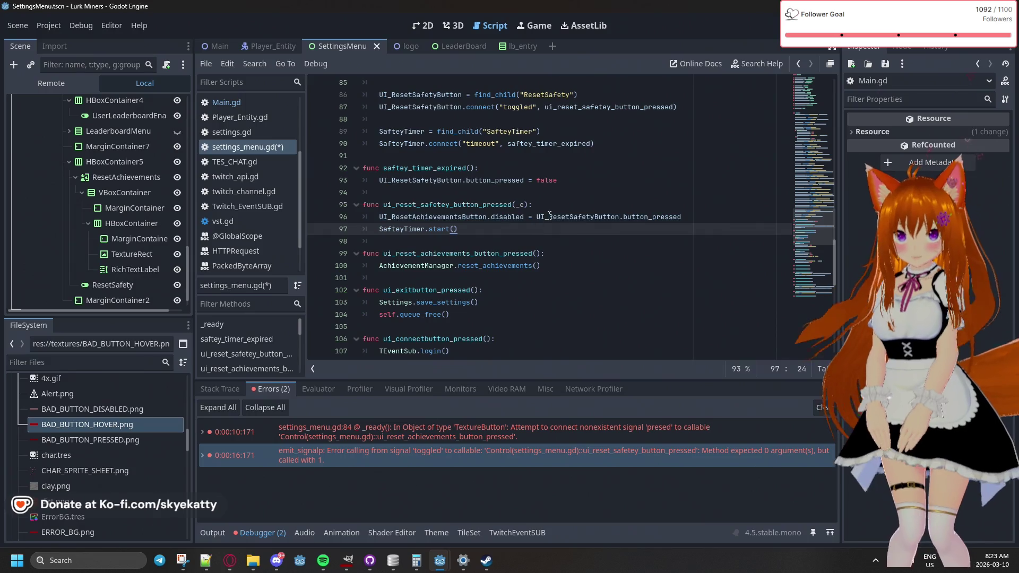
pyautogui.click(564, 203)
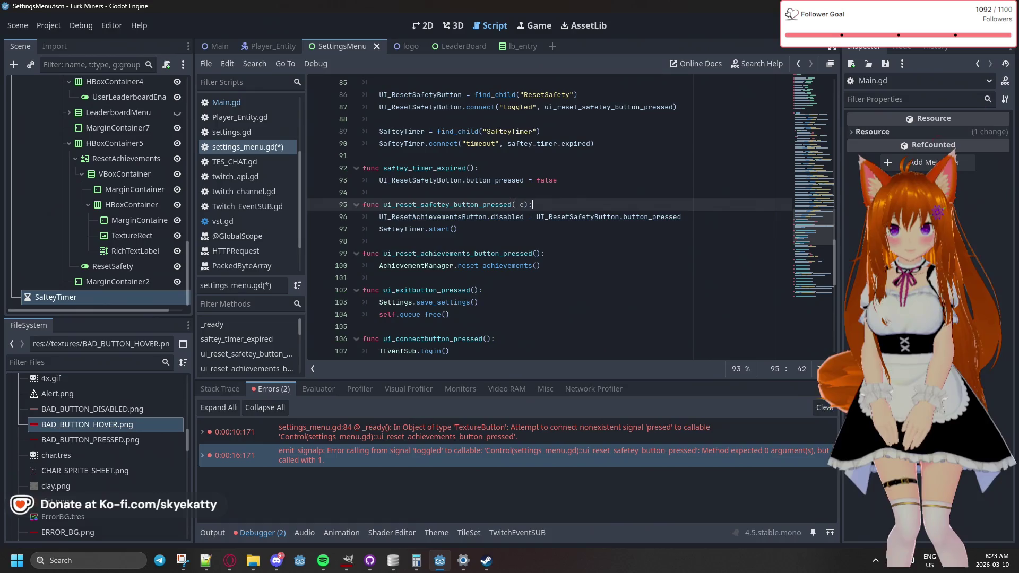
pyautogui.press('F5')
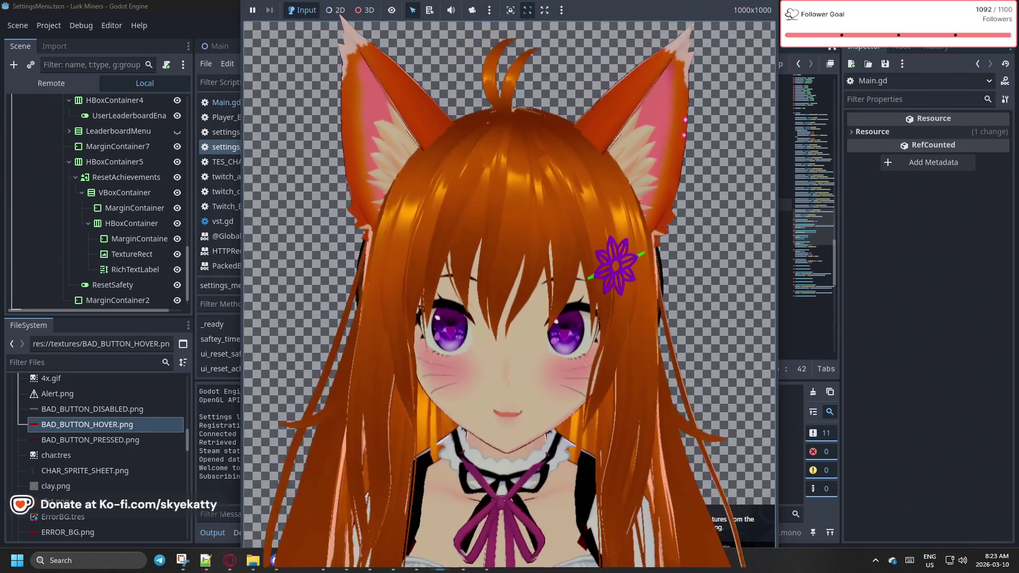
# Close the in-game Settings panel and stop the running game
pyautogui.click(234, 537)
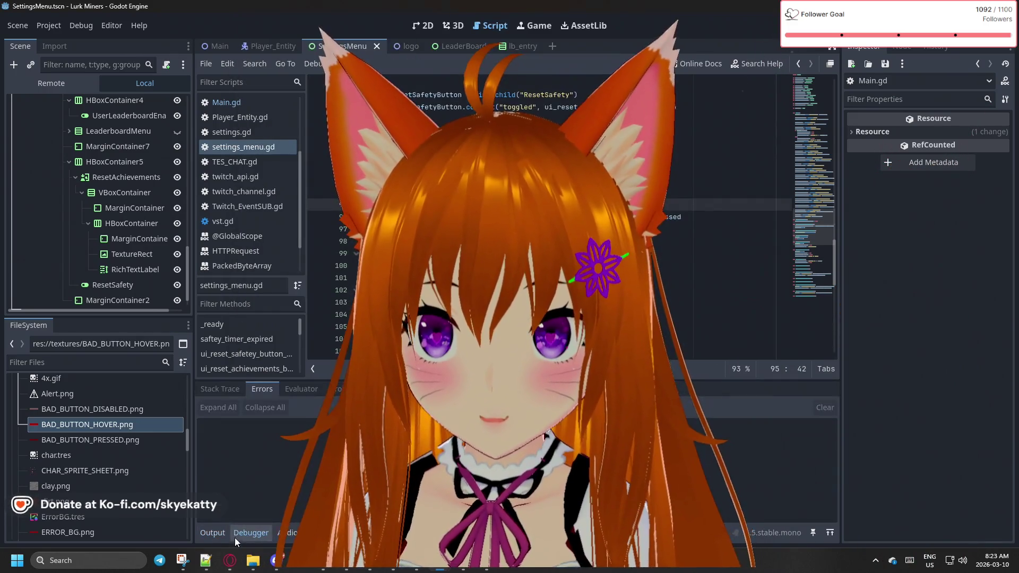
pyautogui.click(483, 567)
pyautogui.click(483, 568)
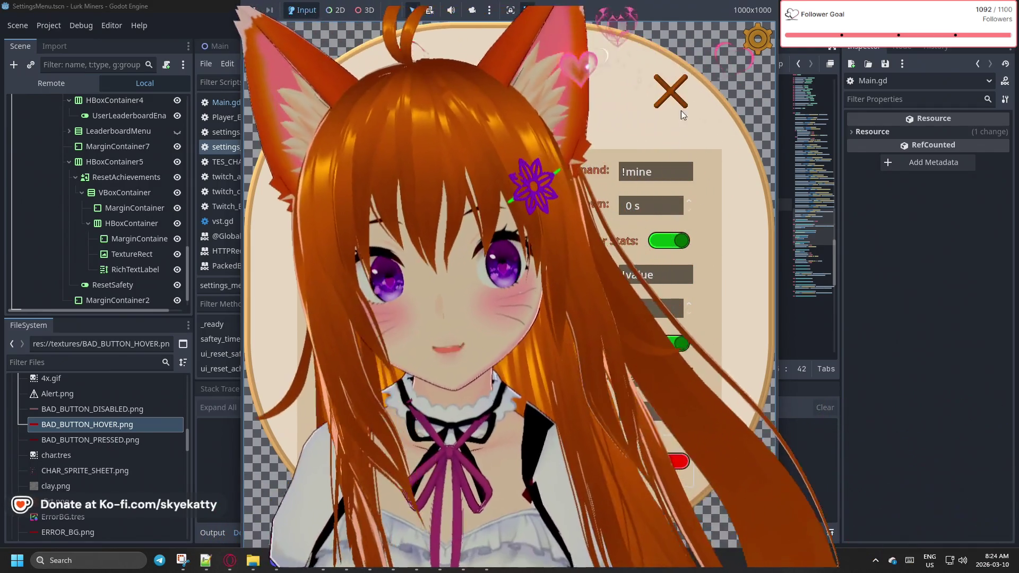
pyautogui.click(671, 94)
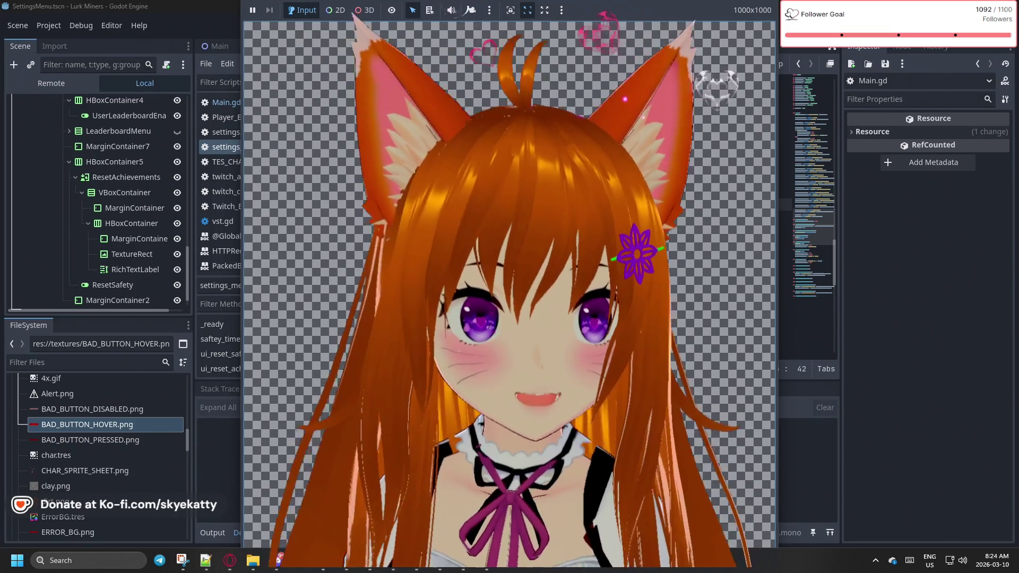
pyautogui.press('F8')
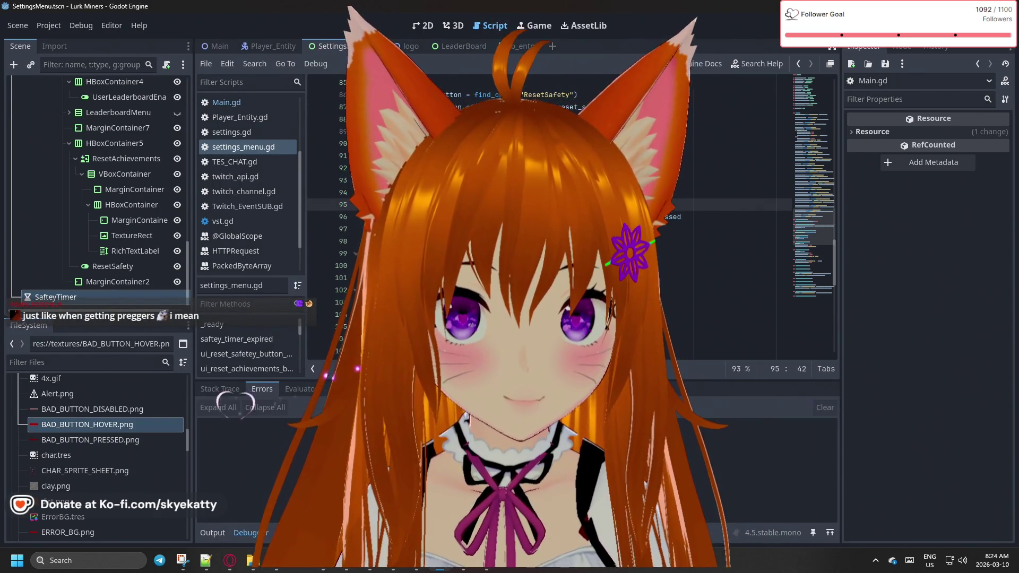
# Paste code at the end of line 99 in settings_menu.gd and relaunch the game
pyautogui.click(697, 219)
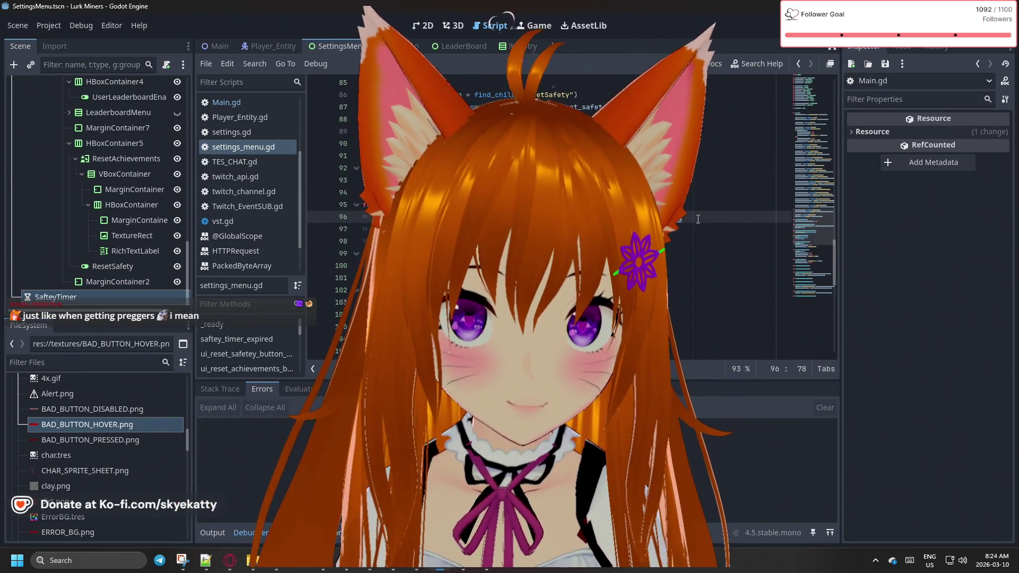
pyautogui.click(511, 216)
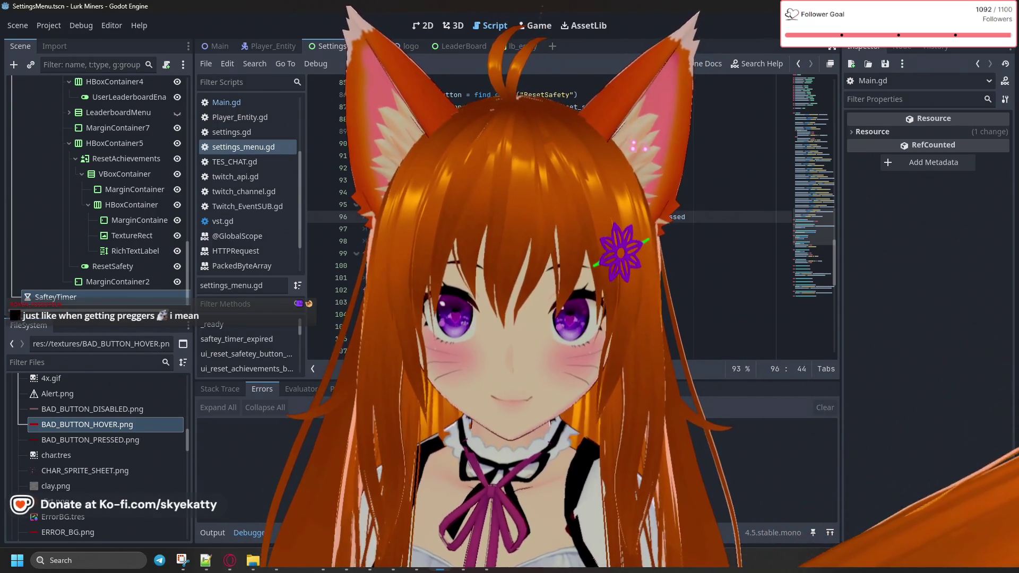
pyautogui.click(605, 253)
pyautogui.hotkey('ctrl', 'v')
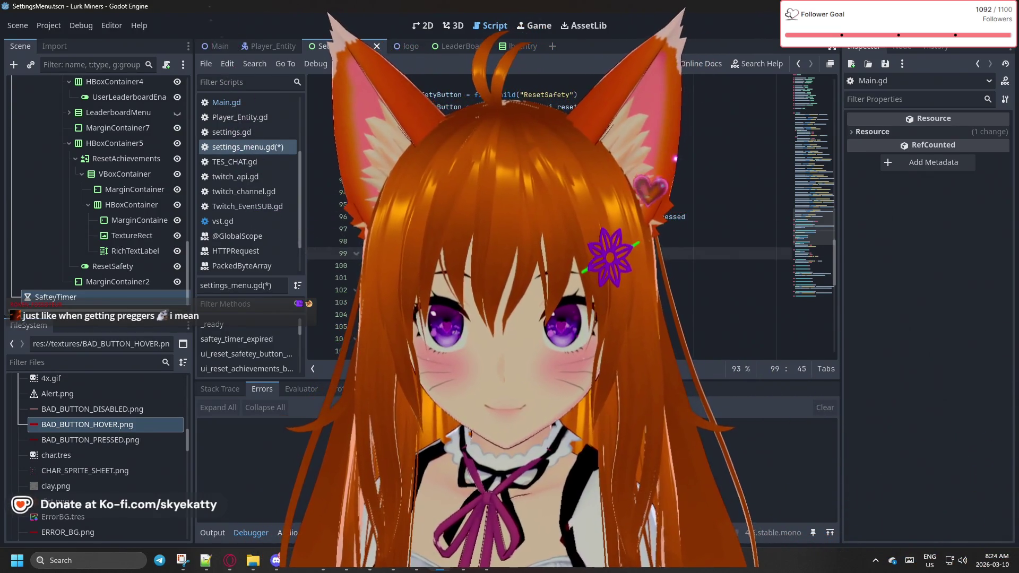
pyautogui.press('F5')
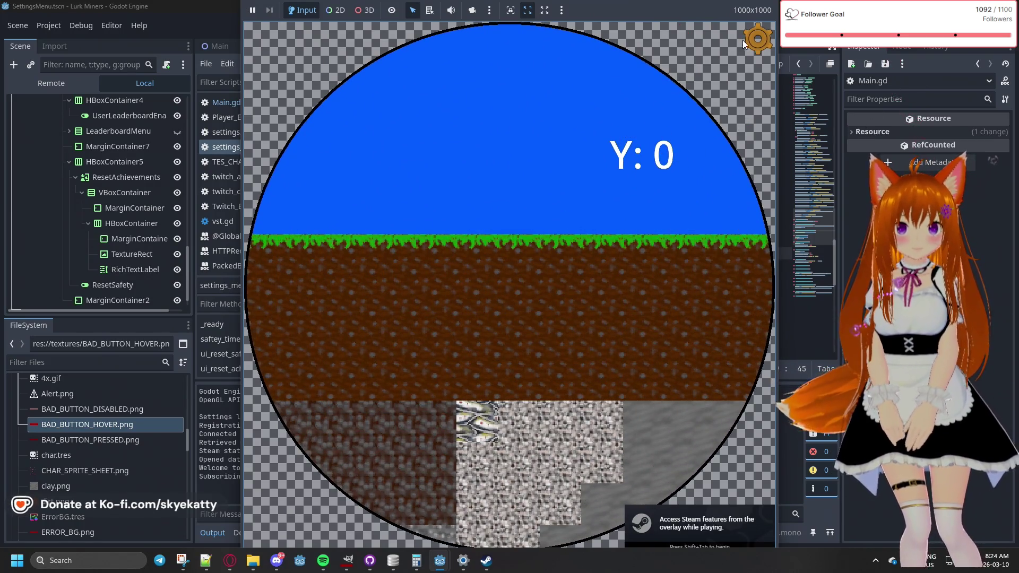
# In the game's Settings, enable Reset Safety and press Reset Game Achievements to hit the breakpoint
pyautogui.click(754, 39)
pyautogui.scroll(-5, 663, 297)
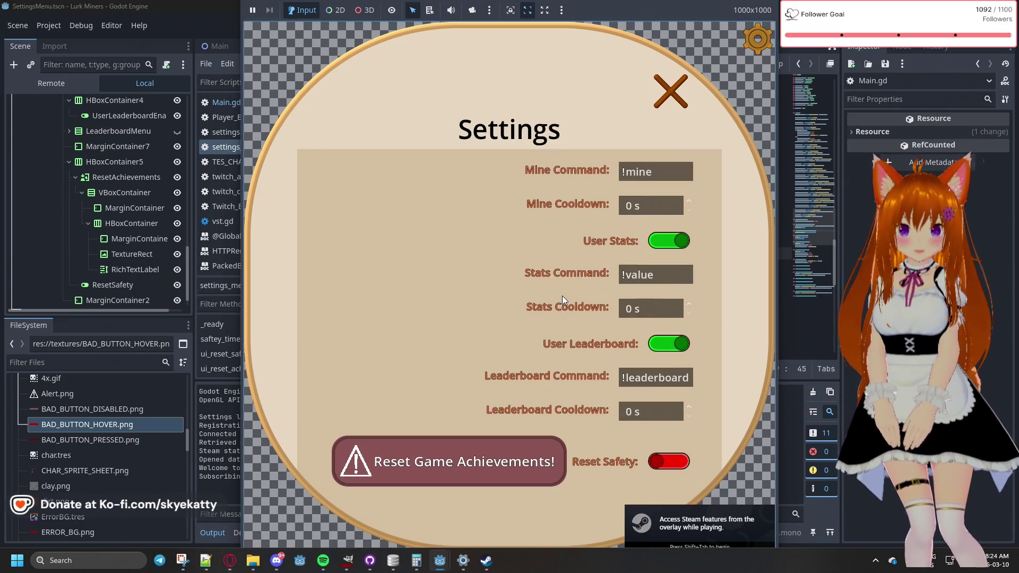
pyautogui.click(653, 466)
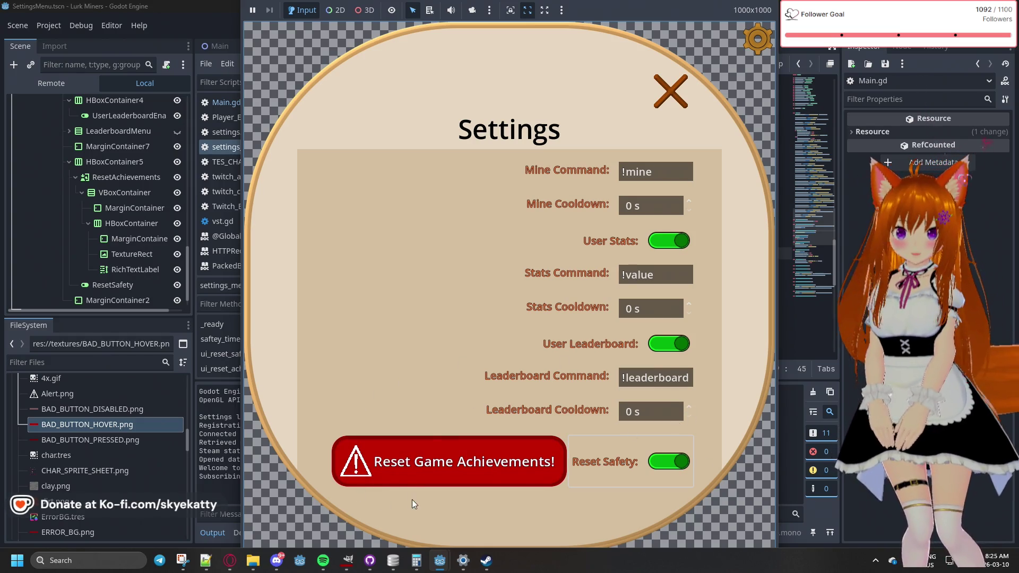
pyautogui.click(462, 466)
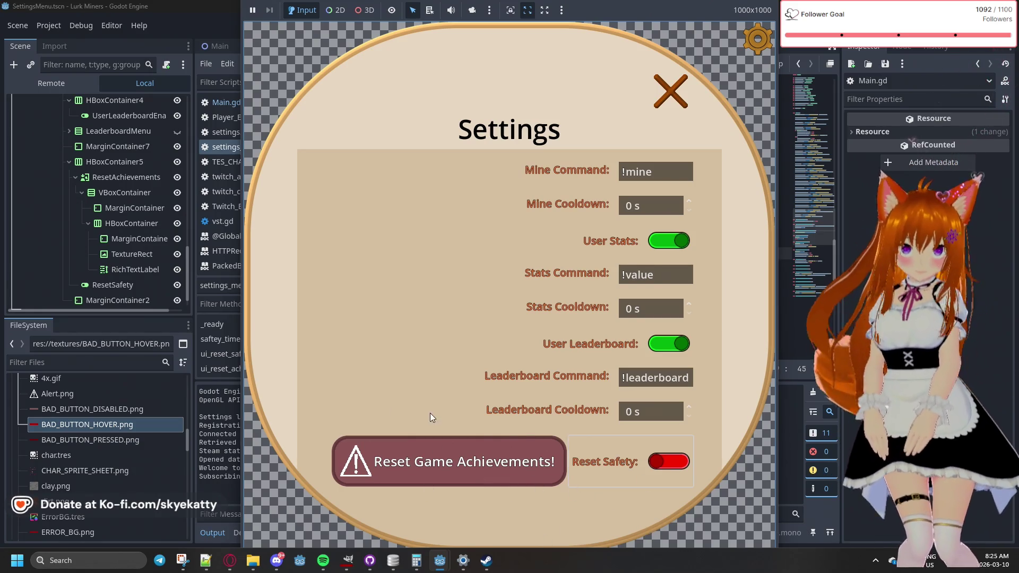
pyautogui.click(625, 469)
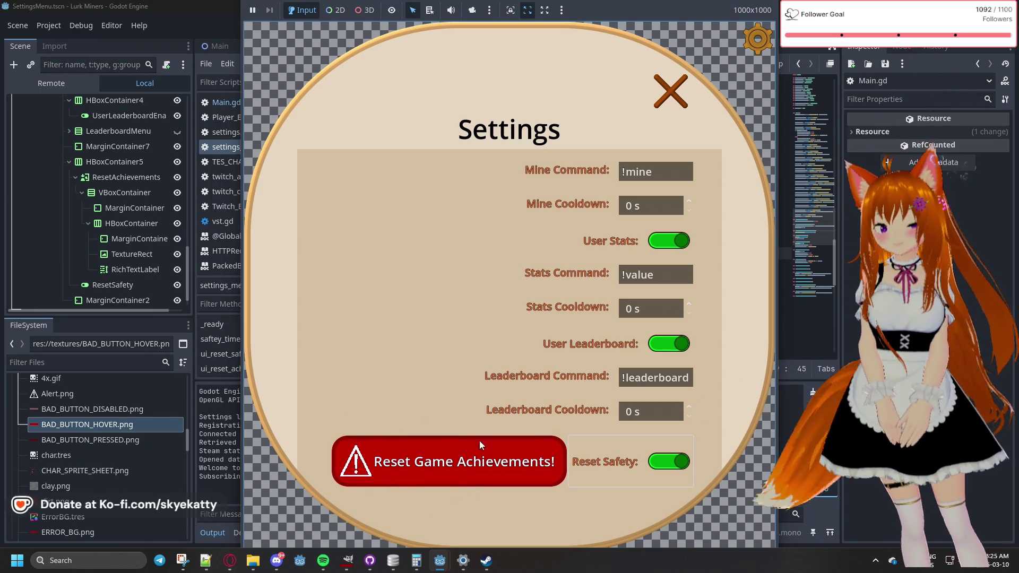
pyautogui.click(471, 463)
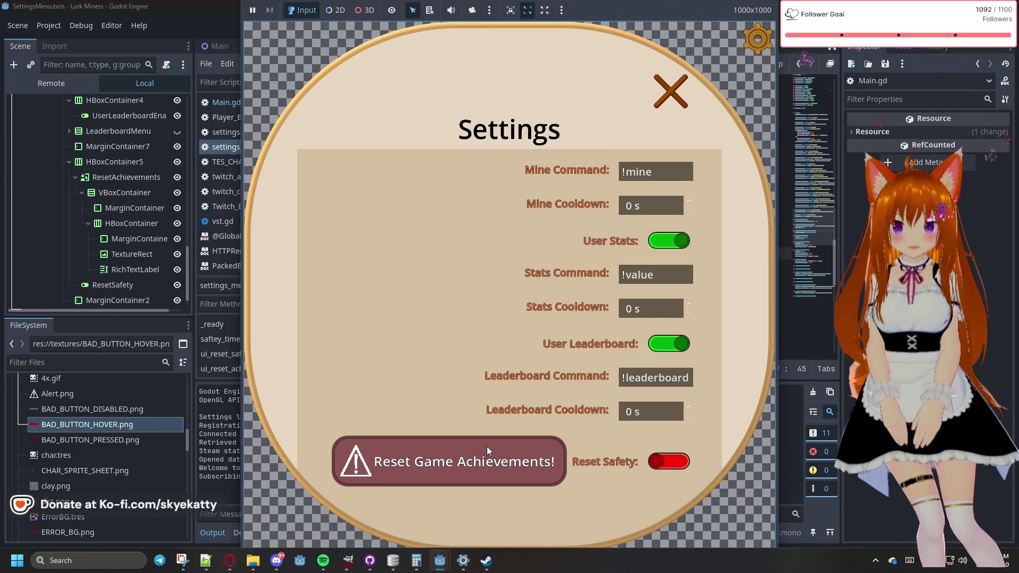
pyautogui.click(658, 461)
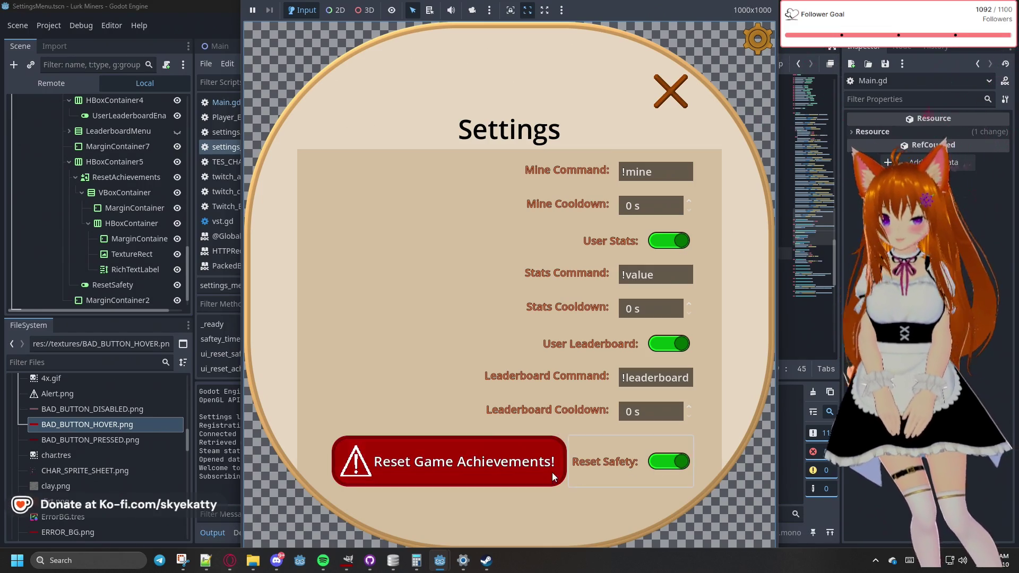
pyautogui.click(512, 457)
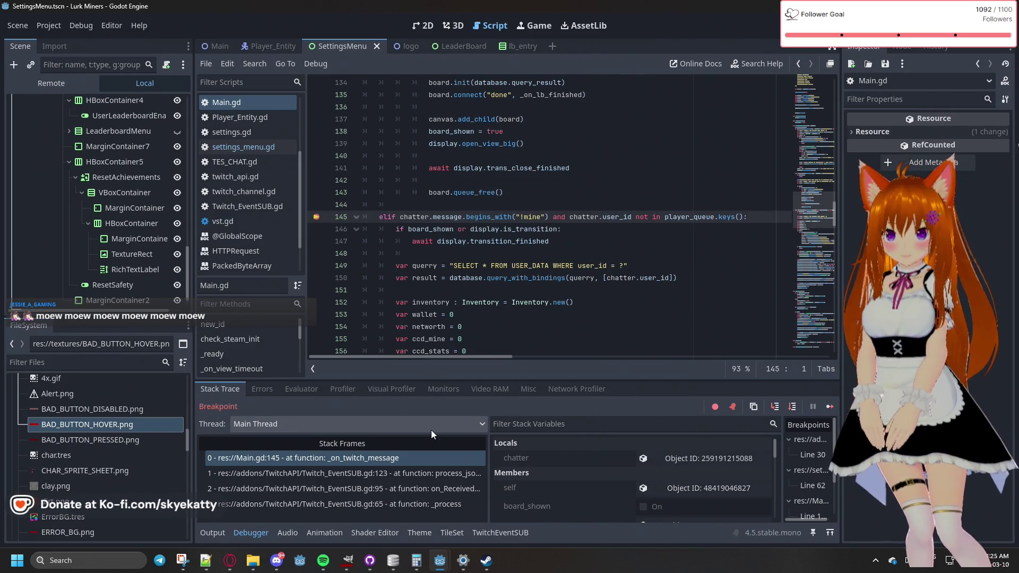
# Resume from the breakpoint and switch Reset Safety back on in the game
pyautogui.click(830, 406)
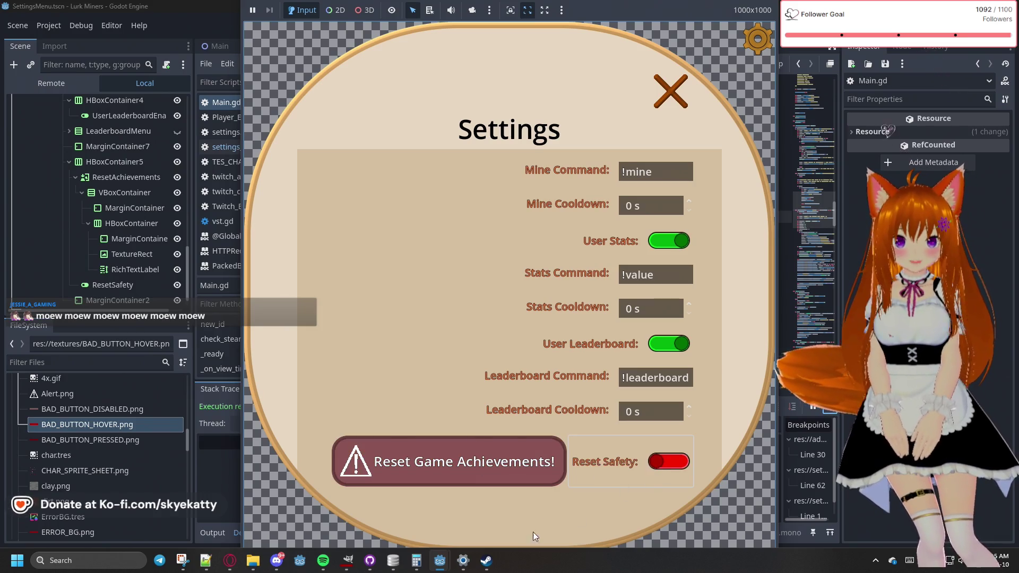
pyautogui.click(608, 467)
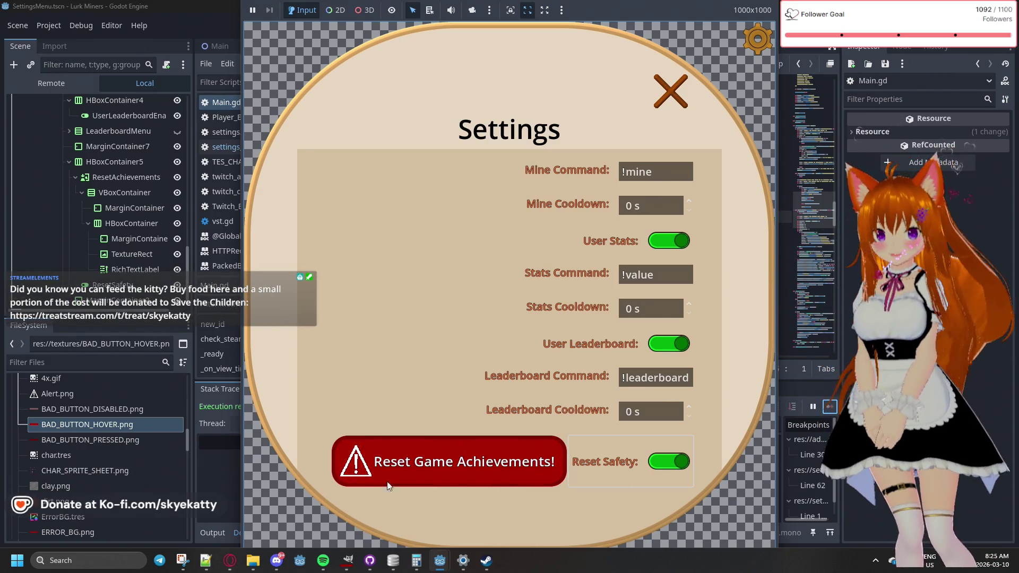
pyautogui.click(597, 463)
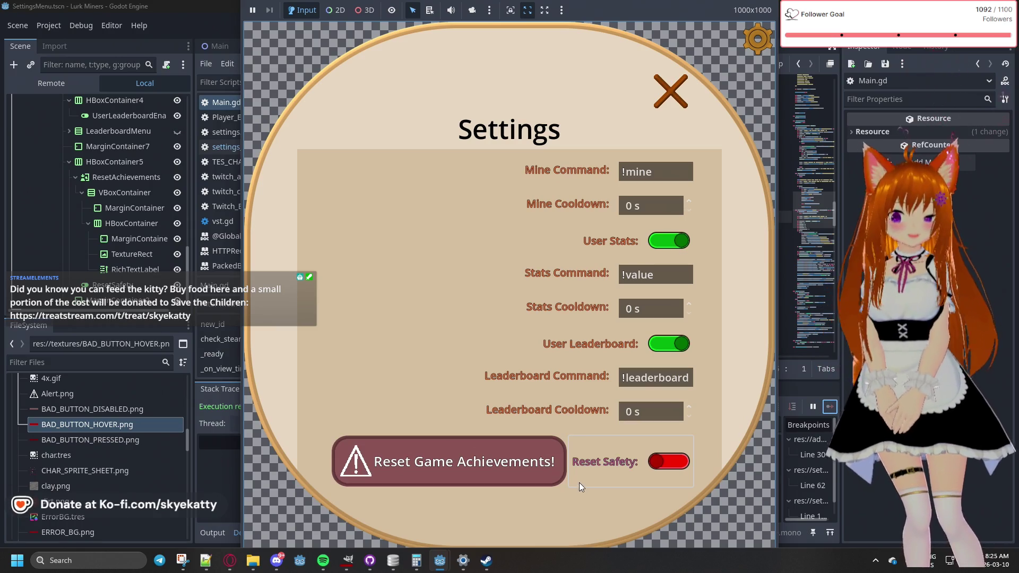
pyautogui.click(667, 466)
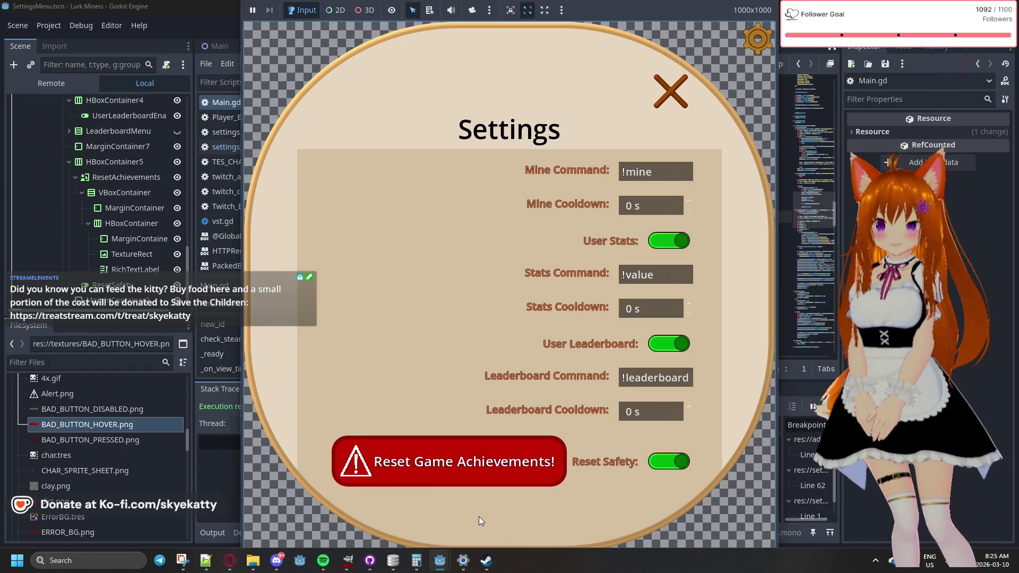
# Show the Output log with the 'Resetting all statistics and achievements' message
pyautogui.press('F8')
pyautogui.click(213, 533)
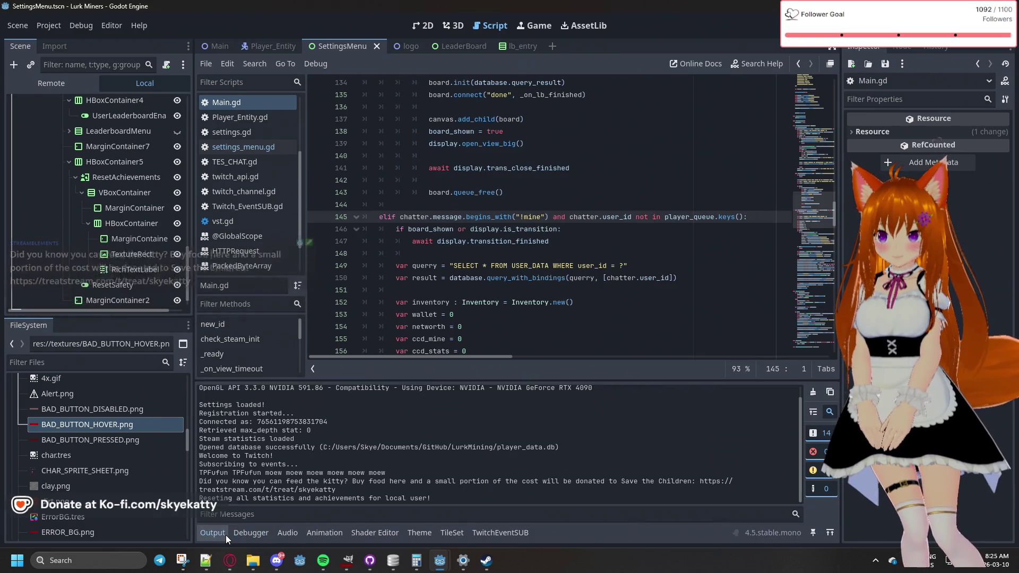
pyautogui.click(443, 498)
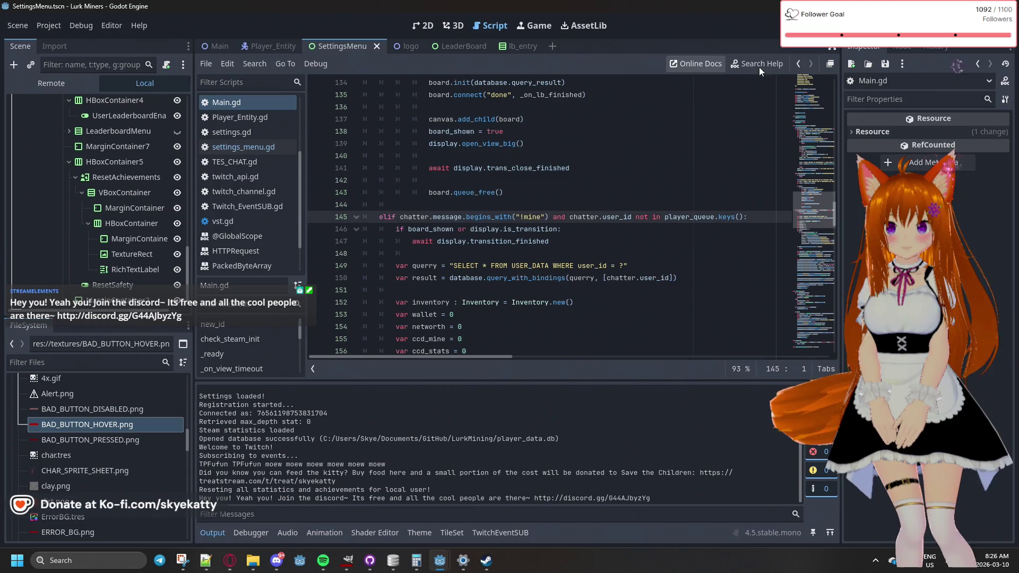
# Look over the Main.gd code around line 145
pyautogui.click(542, 169)
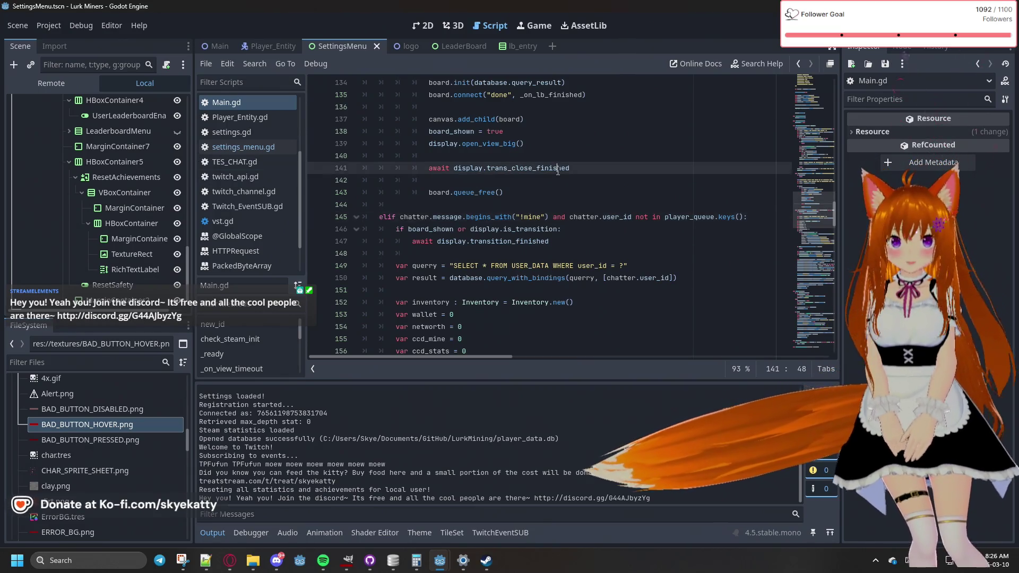
pyautogui.click(542, 192)
pyautogui.click(569, 216)
pyautogui.scroll(-5, 543, 265)
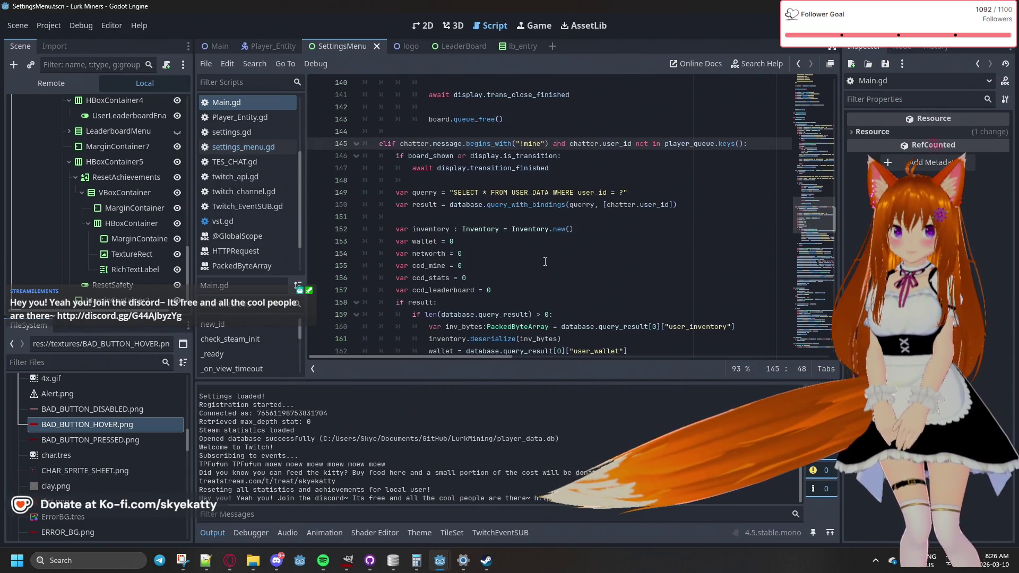
pyautogui.scroll(-6, 542, 255)
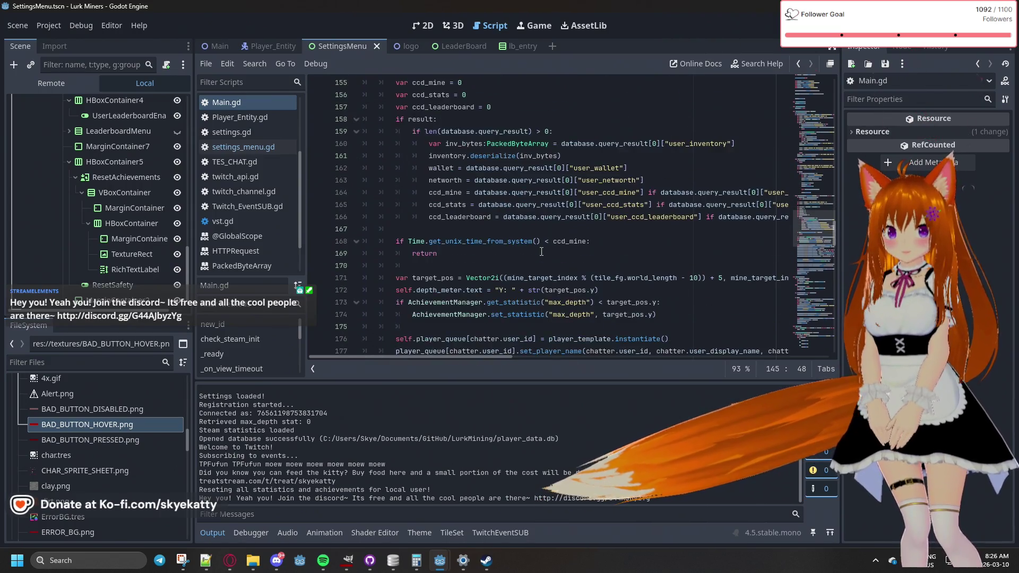
pyautogui.scroll(4, 541, 255)
# Close the game's Settings menu to save settings and bring the Lurk Miners window back
pyautogui.moveTo(441, 557)
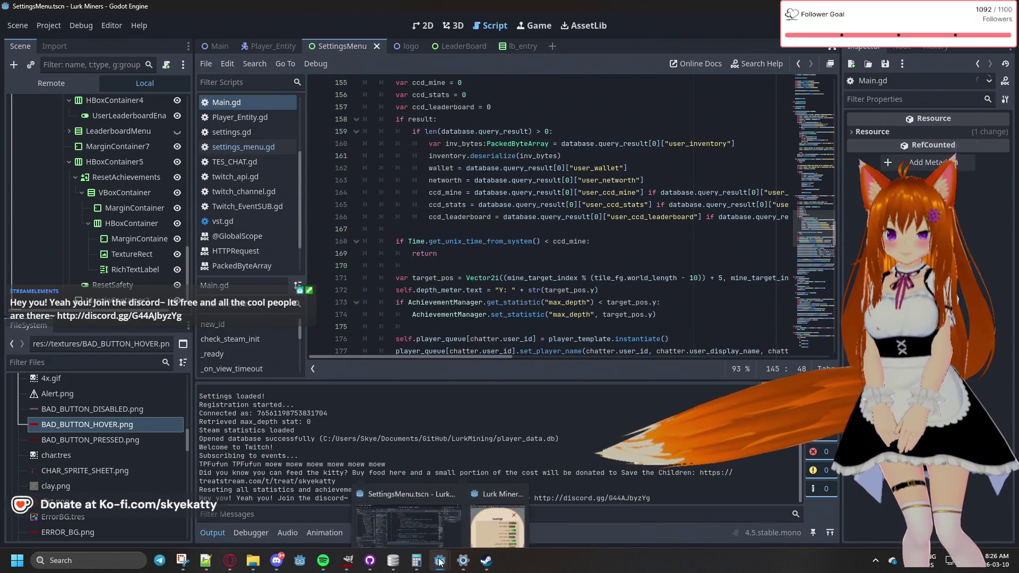
pyautogui.click(511, 499)
pyautogui.click(684, 100)
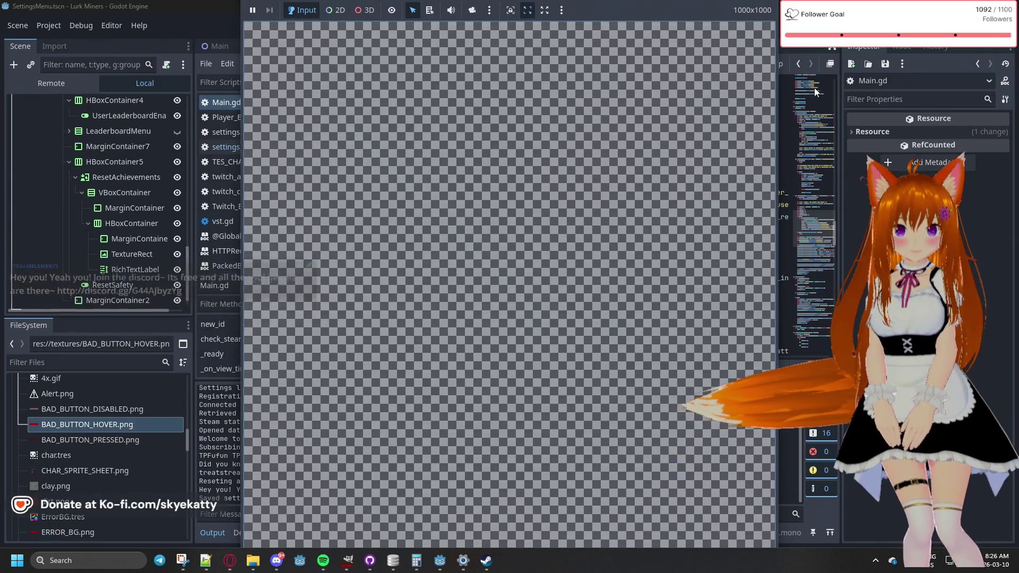
pyautogui.click(837, 271)
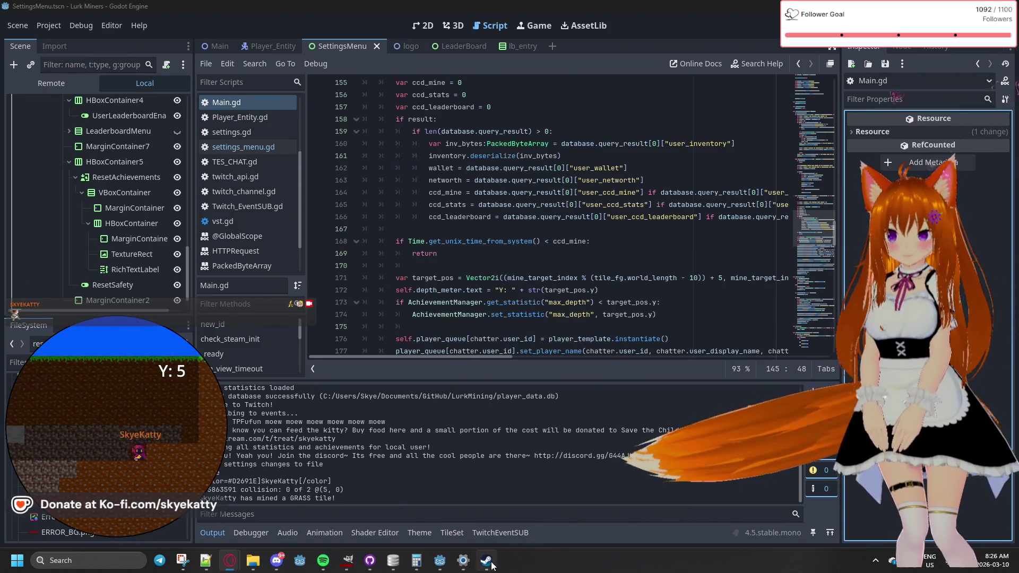
pyautogui.moveTo(447, 564)
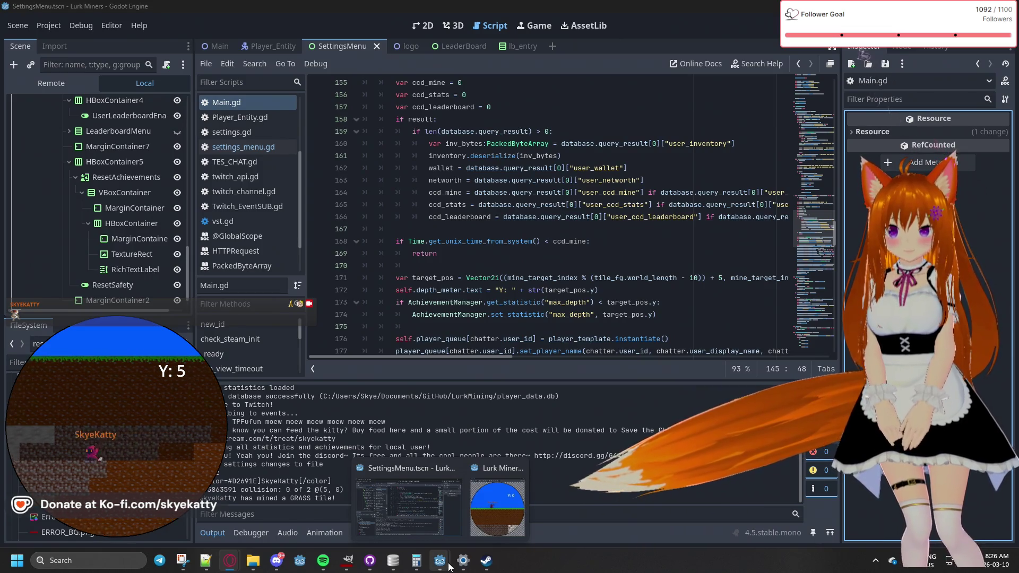
pyautogui.click(467, 532)
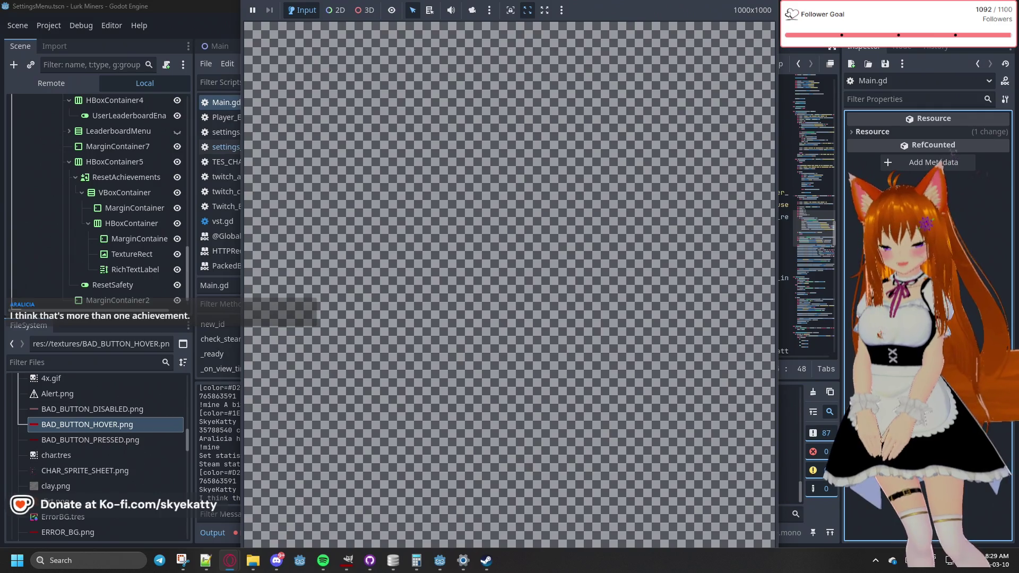
pyautogui.press('F8')
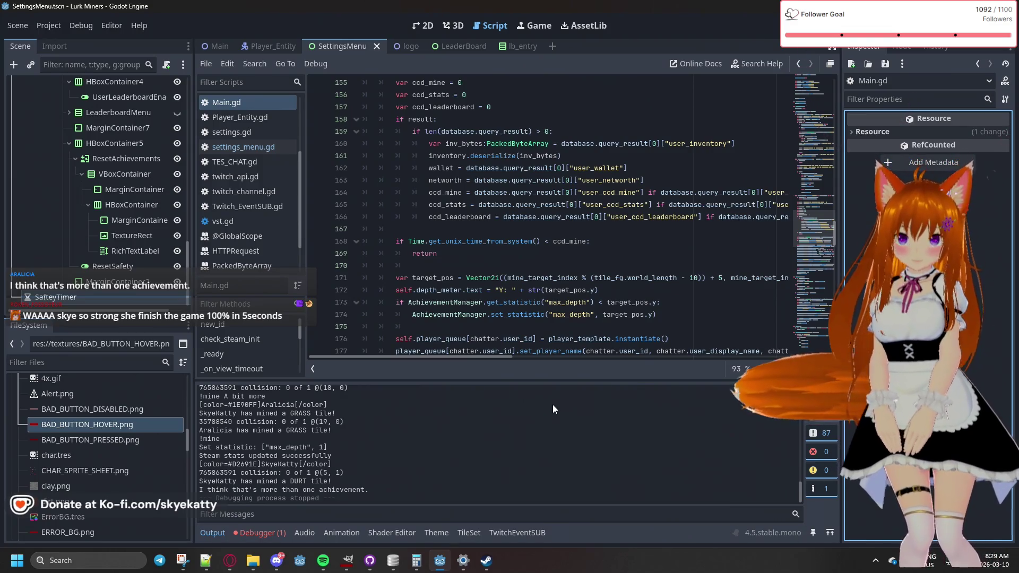
pyautogui.scroll(3, 463, 228)
pyautogui.scroll(8, 463, 229)
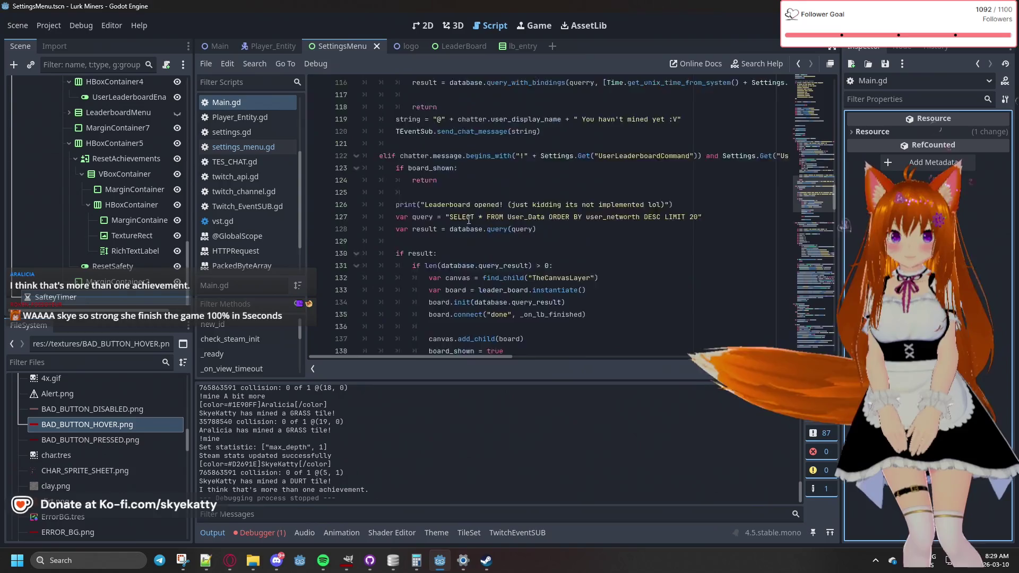
pyautogui.click(238, 119)
pyautogui.click(239, 146)
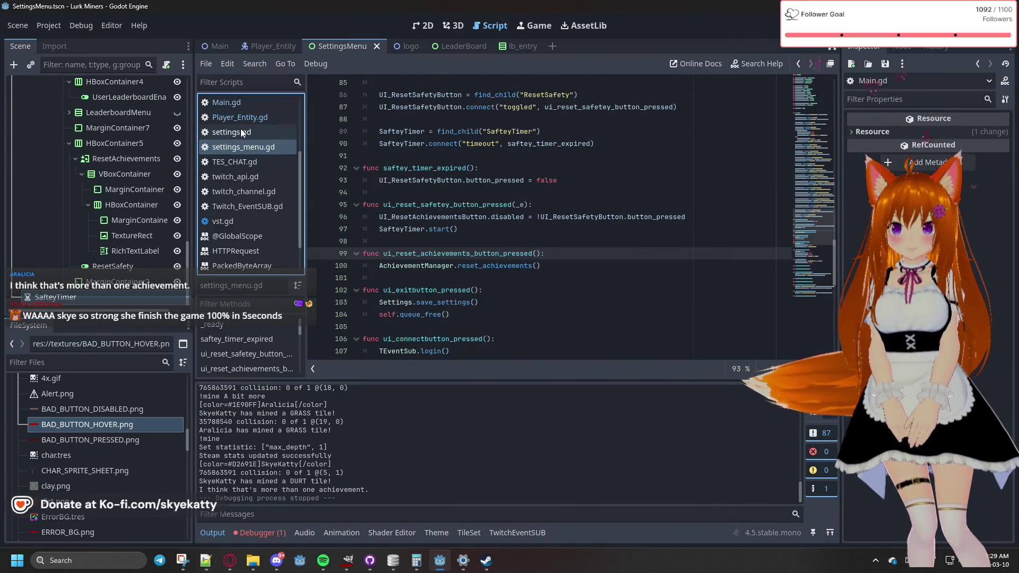
pyautogui.click(240, 131)
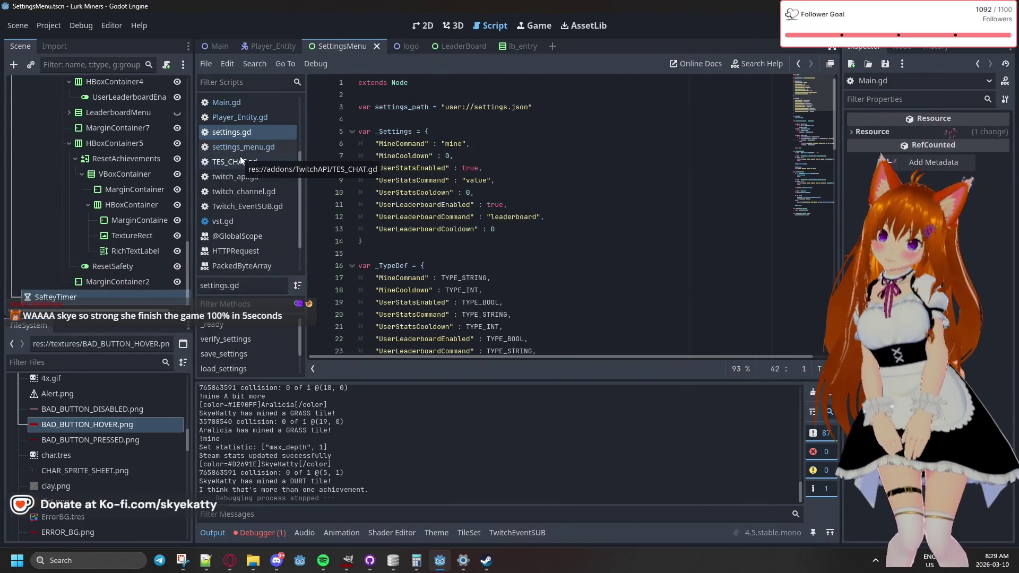
pyautogui.click(246, 120)
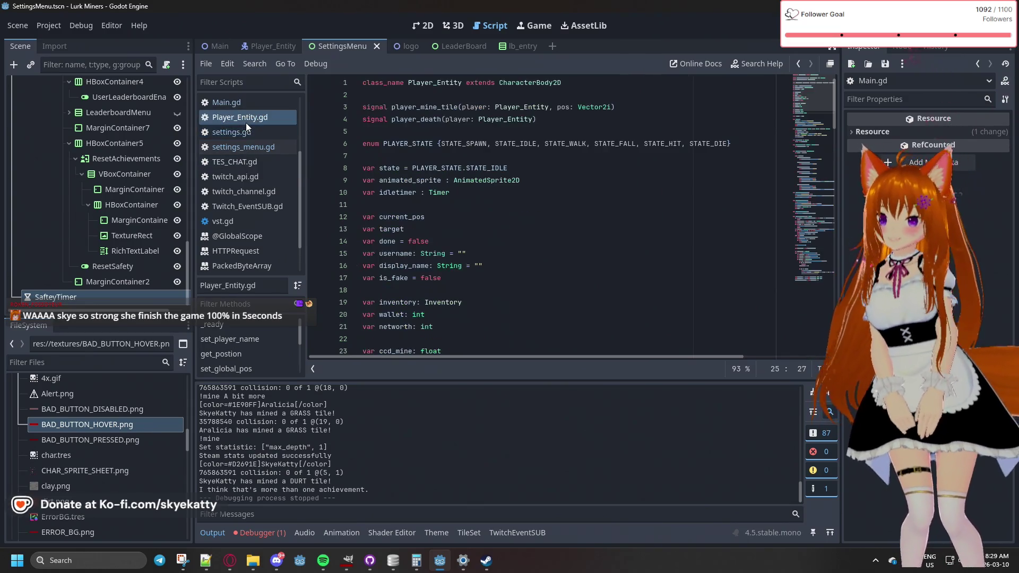
pyautogui.press('Up')
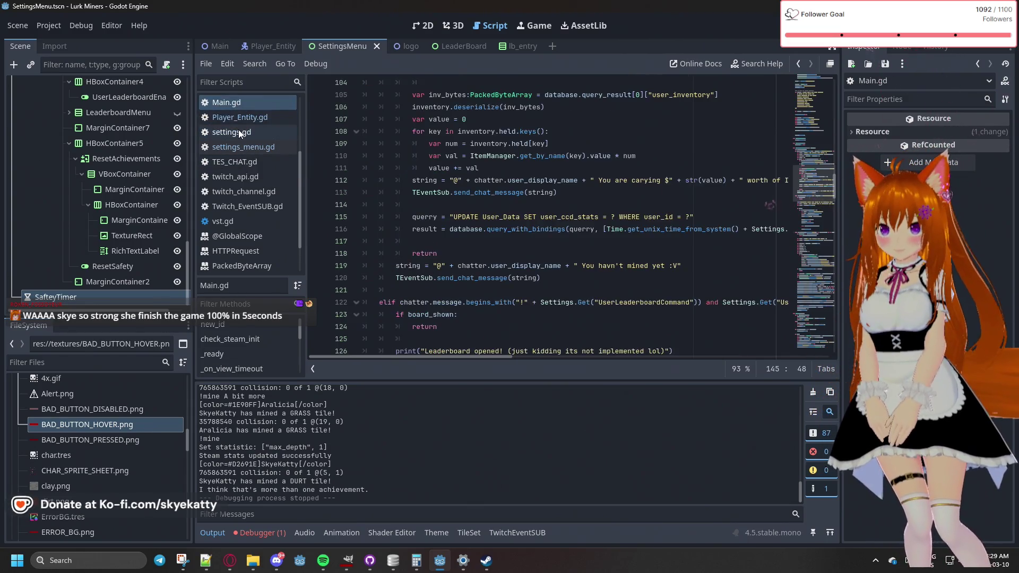
pyautogui.click(249, 218)
pyautogui.scroll(-1, 250, 227)
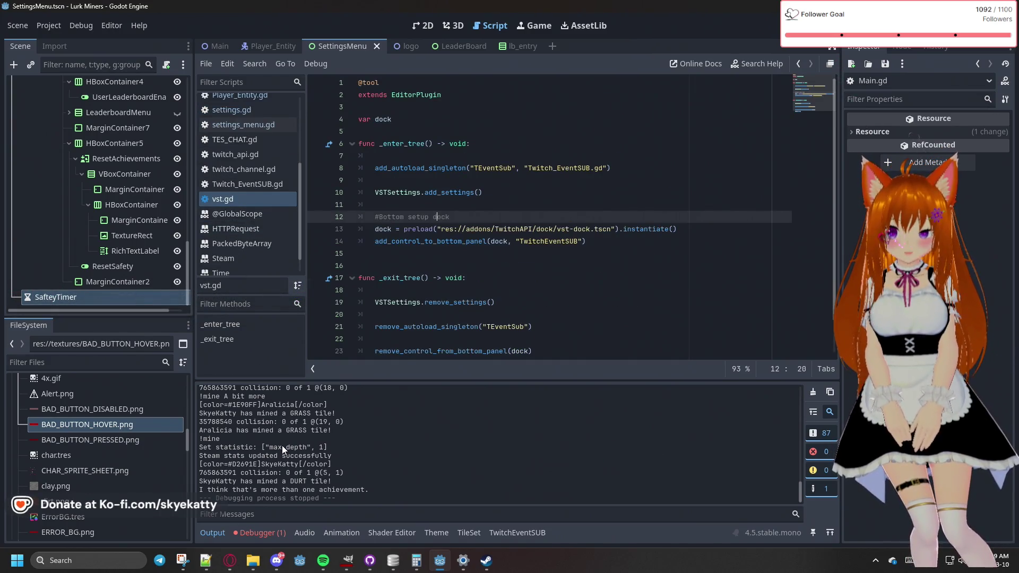
pyautogui.click(348, 460)
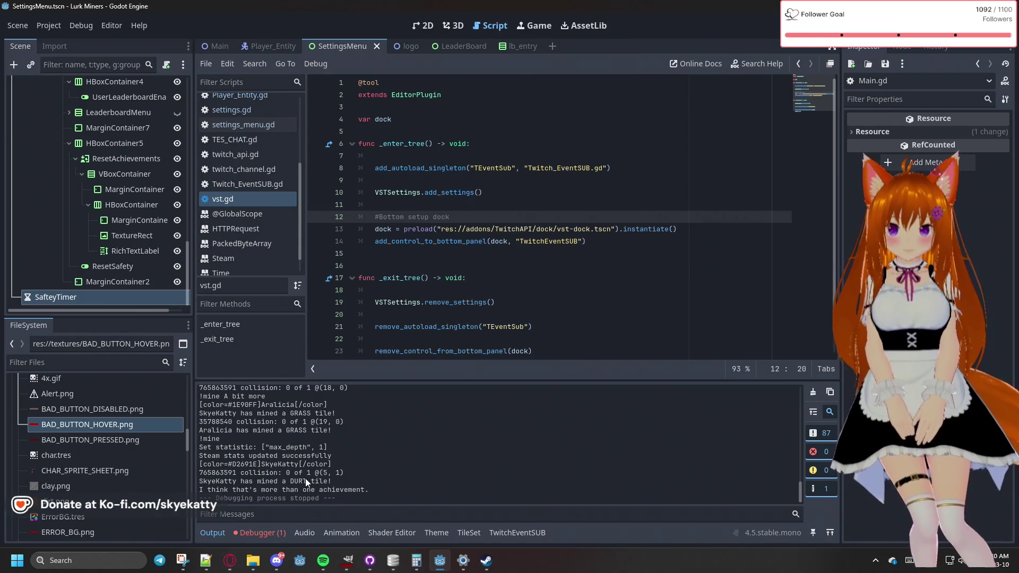
pyautogui.scroll(1, 298, 464)
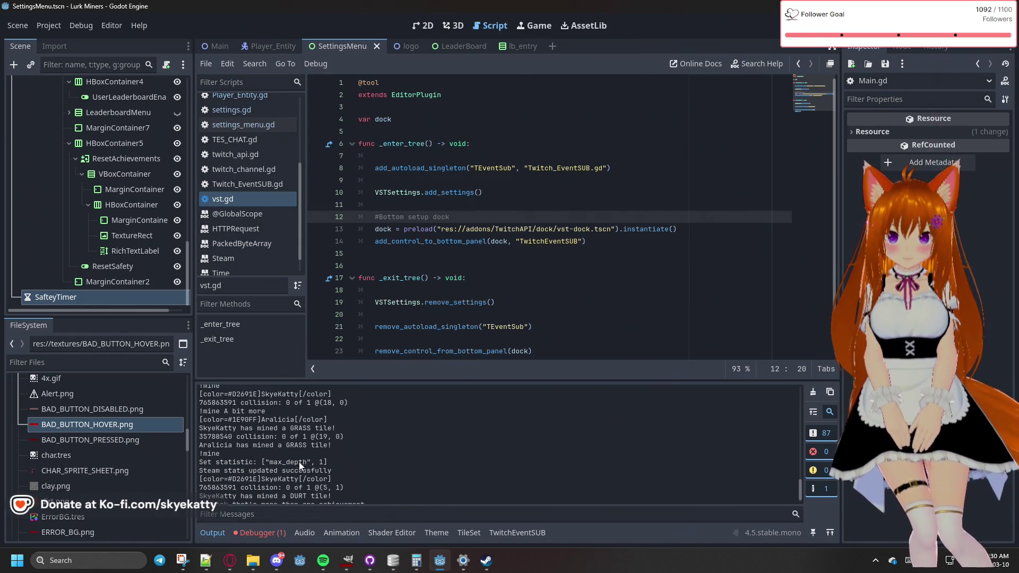
pyautogui.scroll(-1, 305, 437)
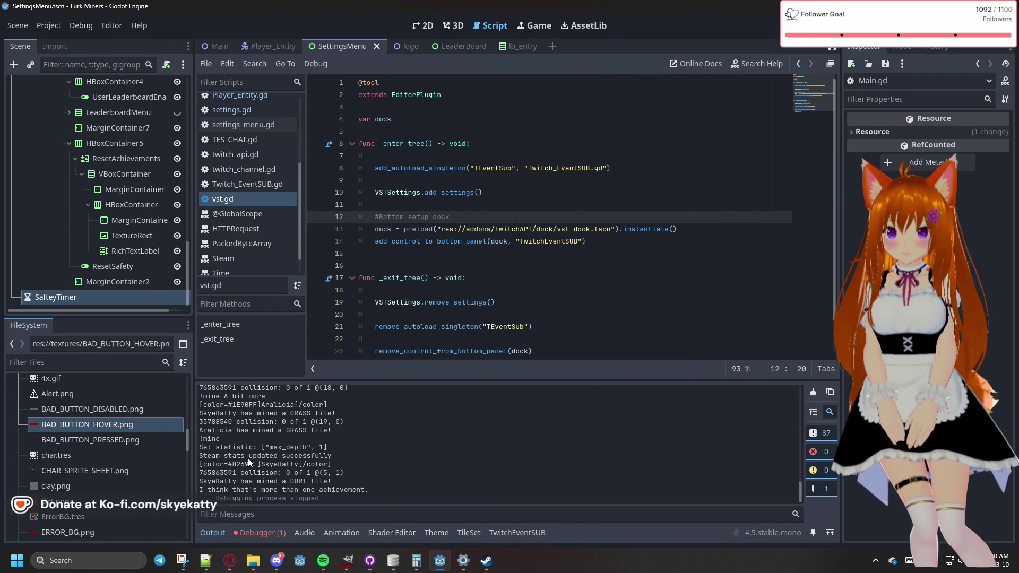
pyautogui.moveTo(258, 448); pyautogui.dragTo(325, 449)
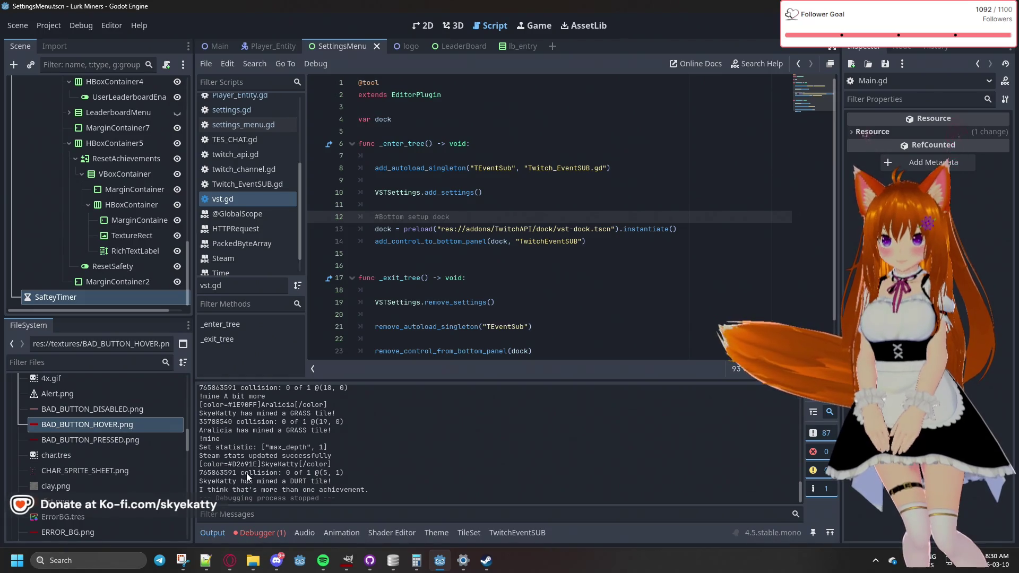
pyautogui.moveTo(305, 448); pyautogui.dragTo(352, 448)
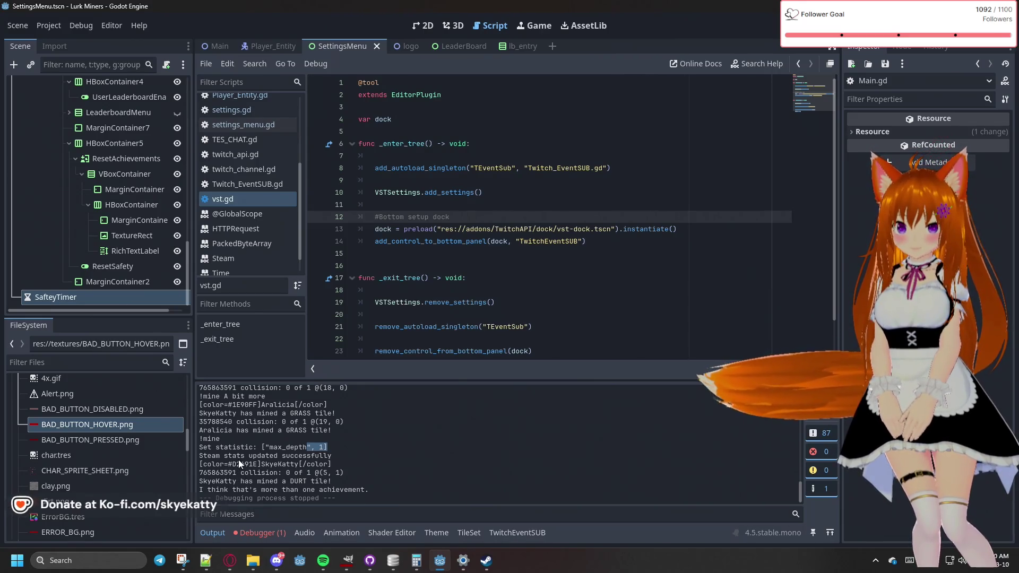
pyautogui.doubleClick(273, 457)
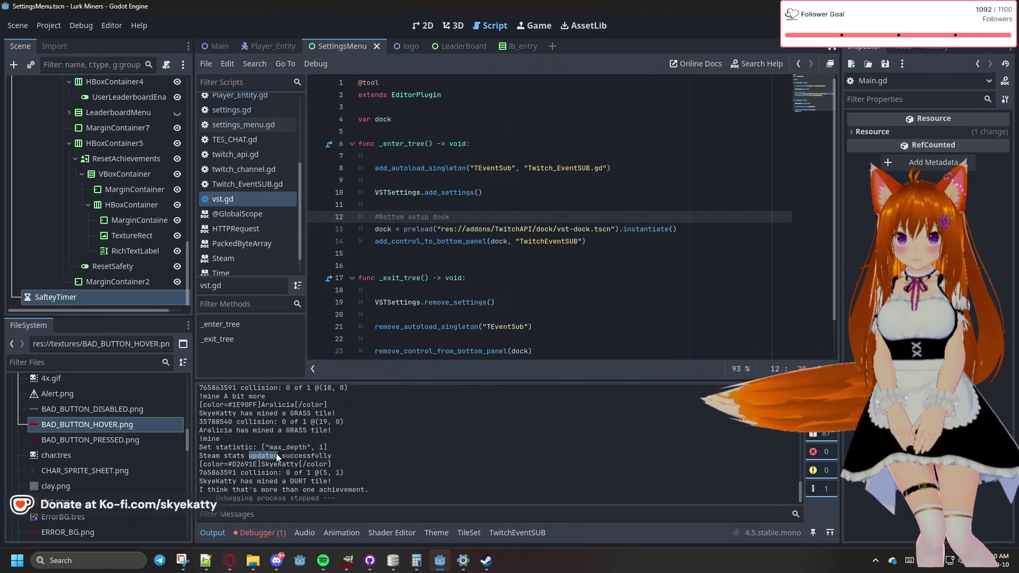
pyautogui.scroll(3, 241, 117)
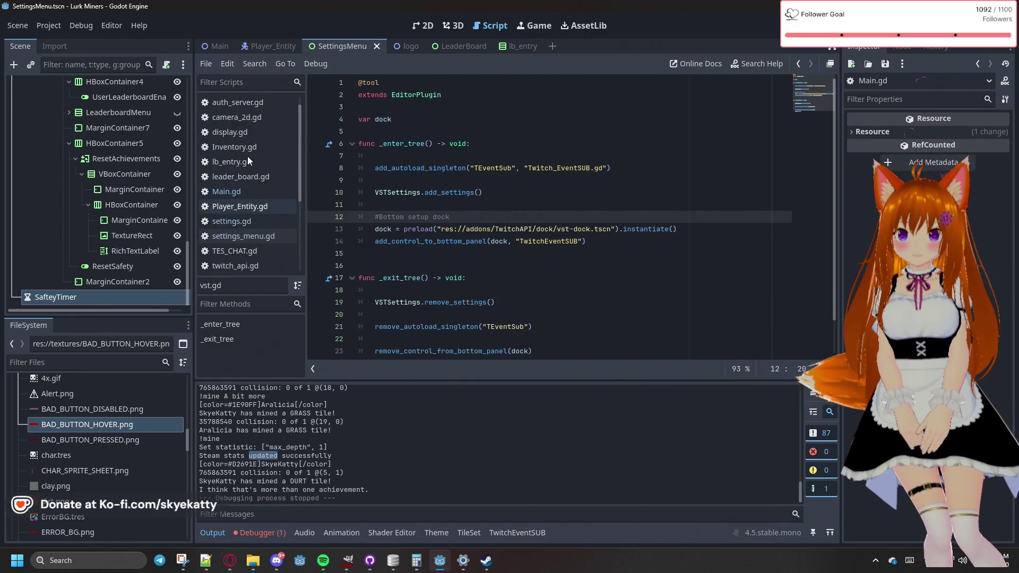
# Open achievment_manager.gd and inspect the missing-achievement check on lines 62–63
pyautogui.click(237, 207)
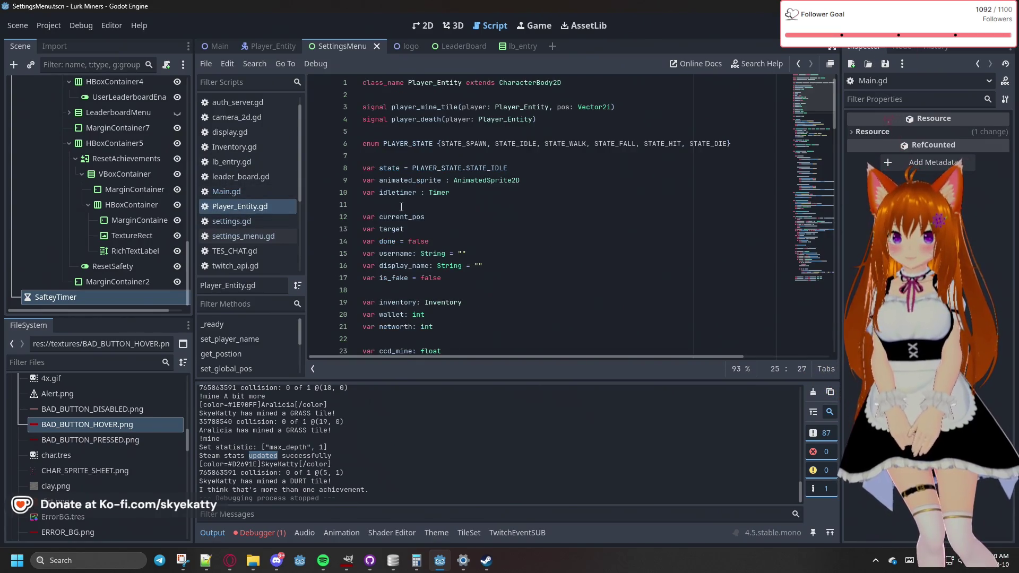
pyautogui.scroll(1, 278, 173)
pyautogui.click(250, 105)
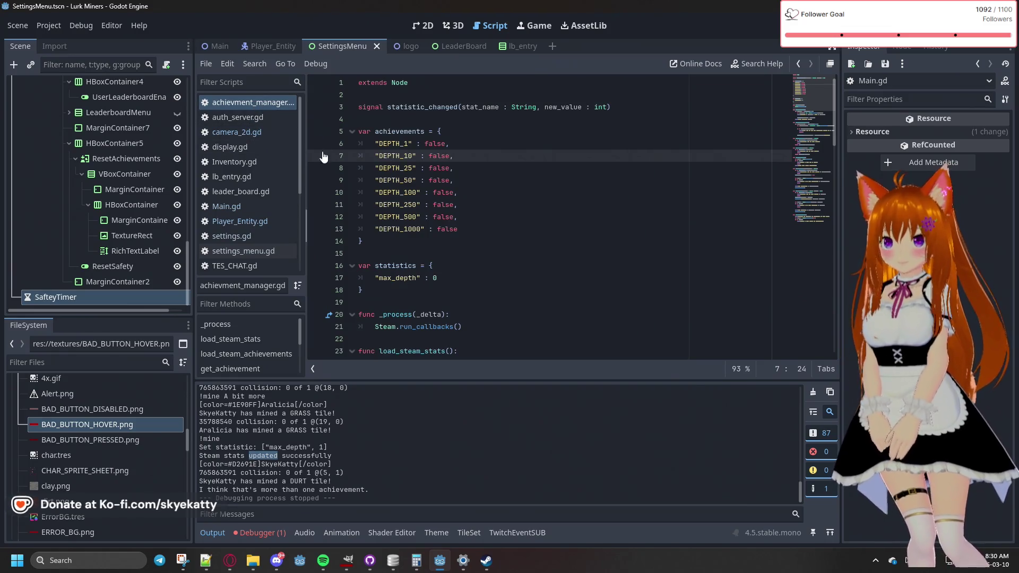
pyautogui.scroll(-6, 371, 160)
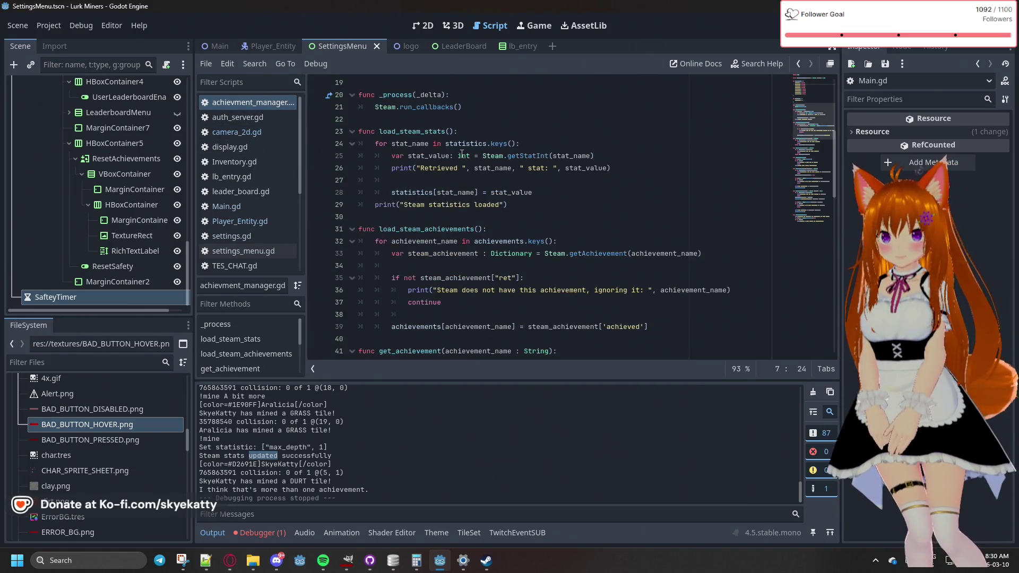
pyautogui.scroll(-10, 456, 159)
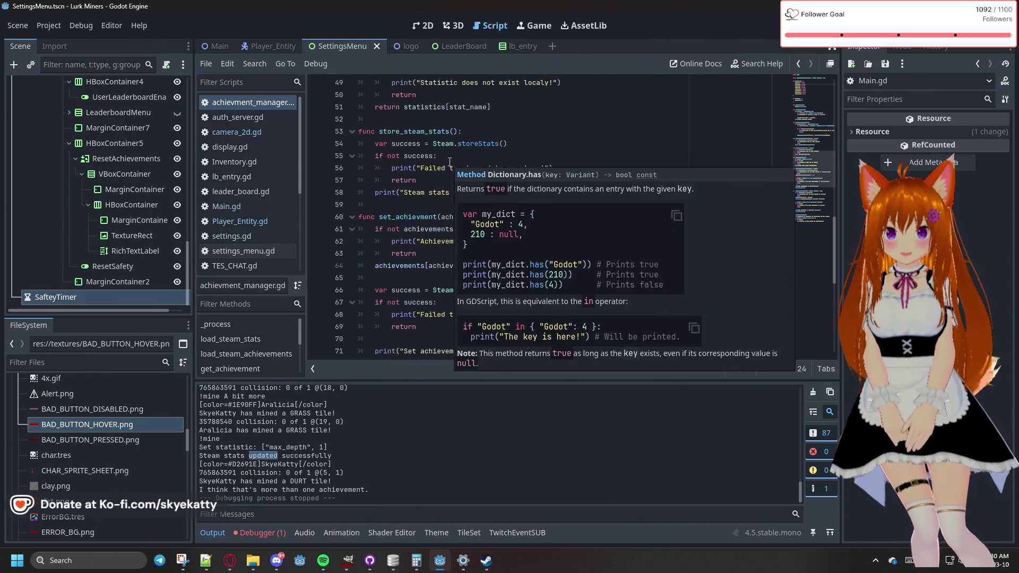
pyautogui.scroll(-3, 409, 171)
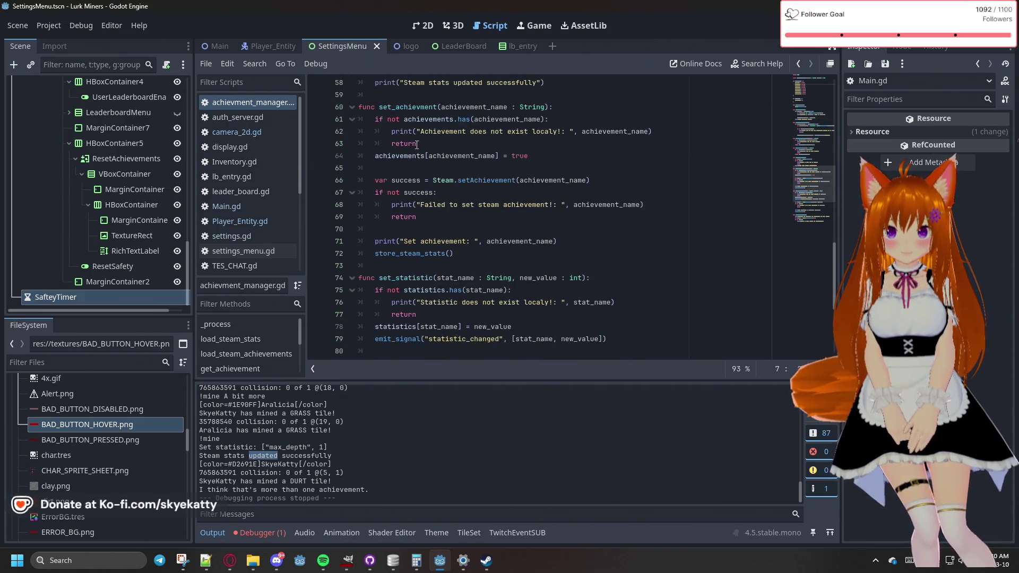
pyautogui.moveTo(391, 131); pyautogui.dragTo(581, 131)
pyautogui.click(570, 149)
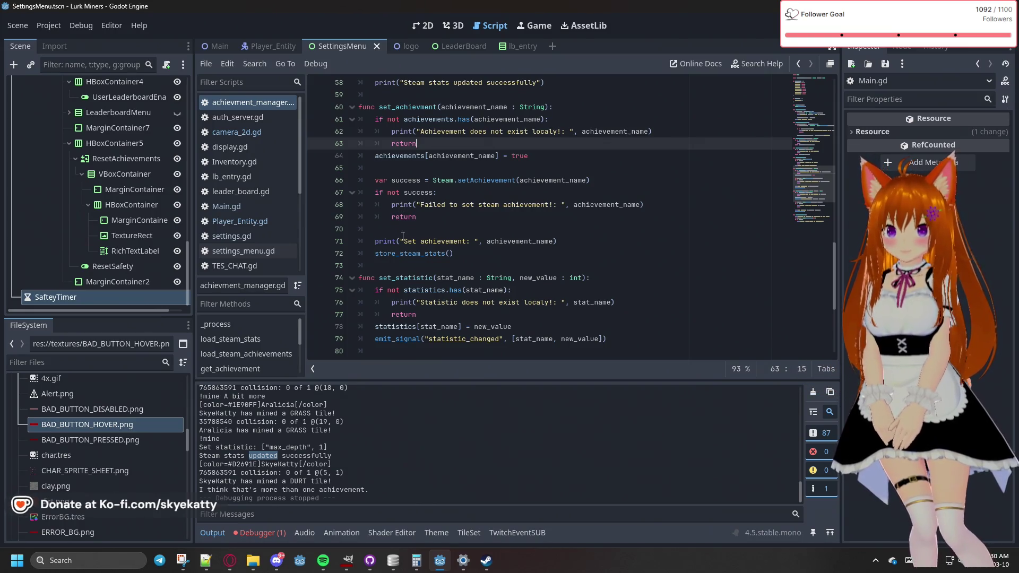
# Review the Set achievement print and max_depth statistic log, then list the Debugger's runtime errors
pyautogui.moveTo(404, 238); pyautogui.dragTo(600, 239)
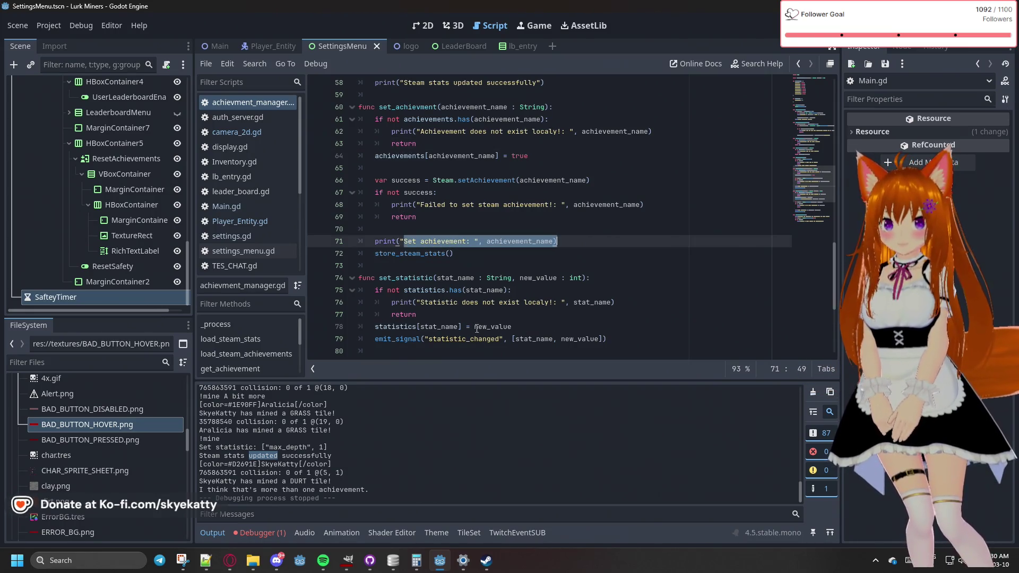
pyautogui.click(477, 265)
pyautogui.moveTo(379, 241); pyautogui.dragTo(557, 241)
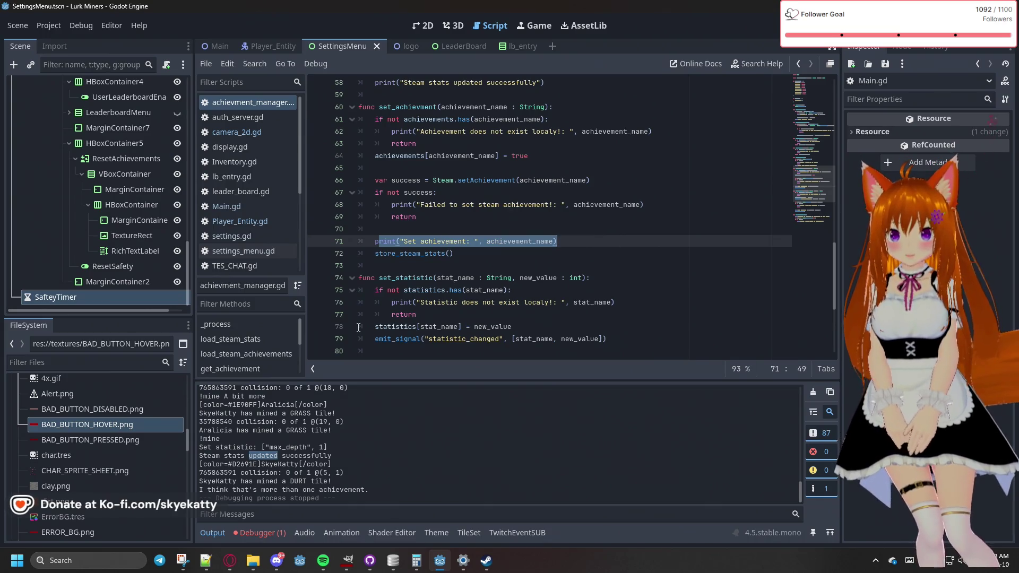
pyautogui.scroll(5, 306, 459)
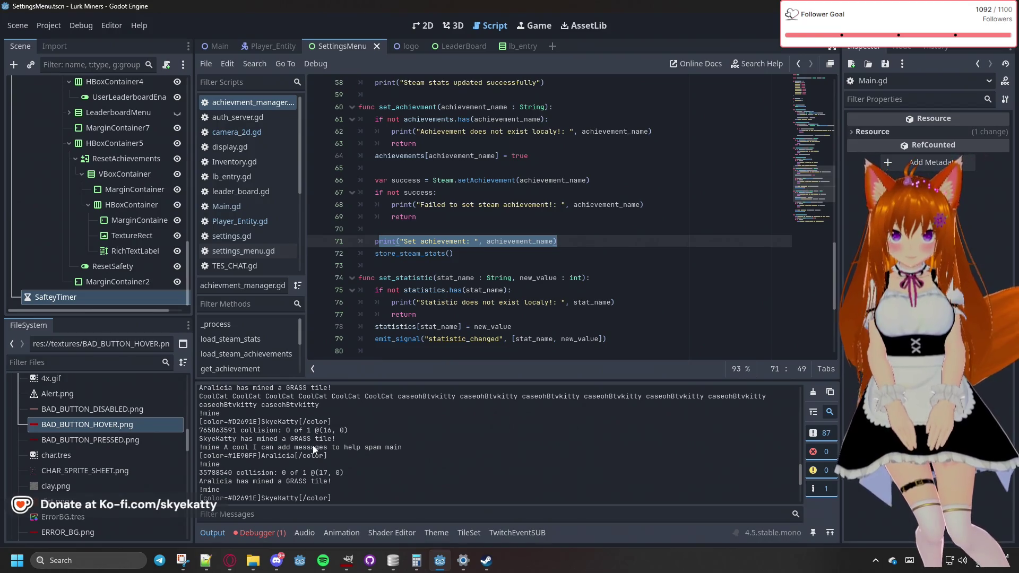
pyautogui.scroll(3, 313, 445)
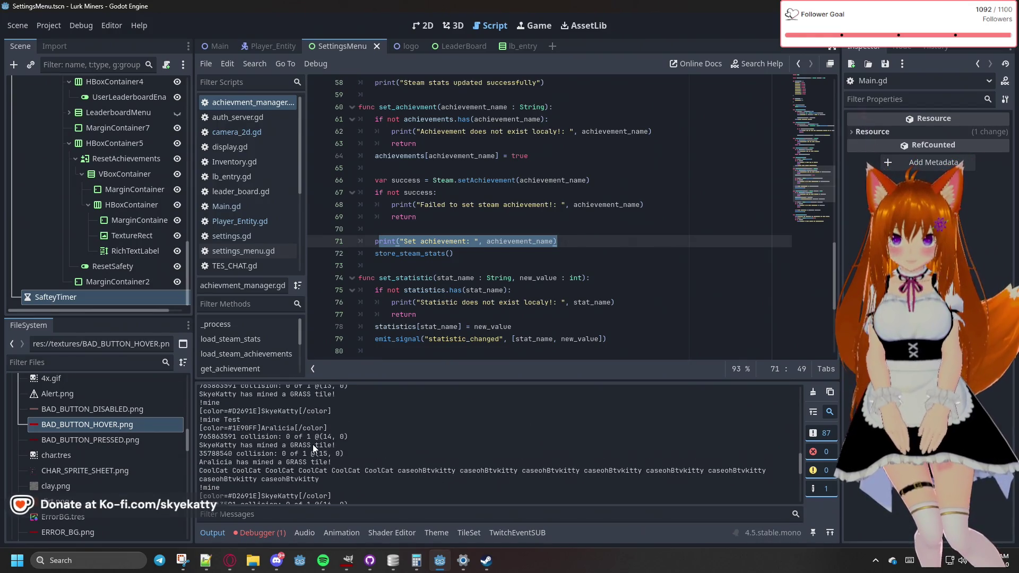
pyautogui.scroll(-5, 313, 444)
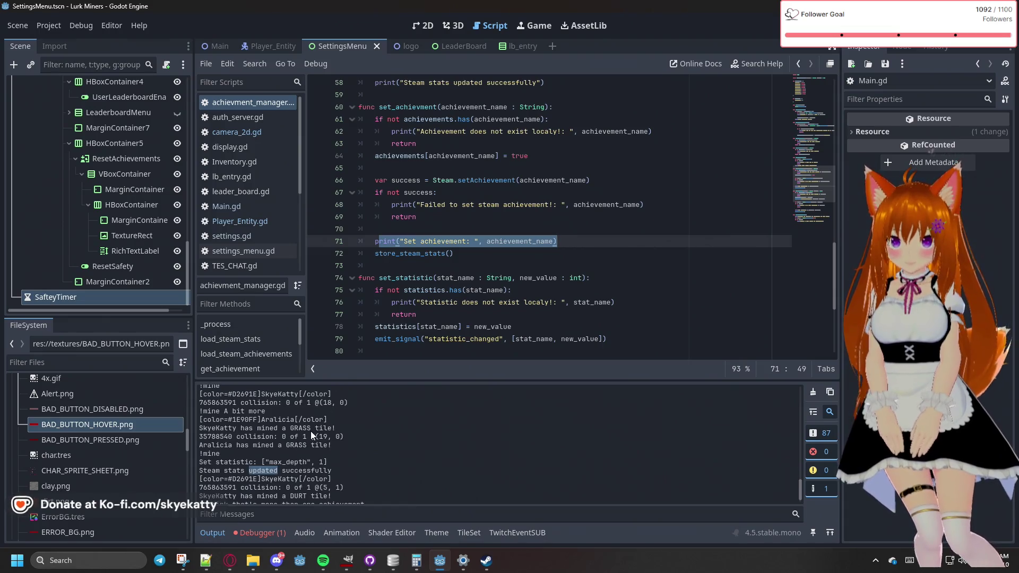
pyautogui.scroll(-1, 310, 435)
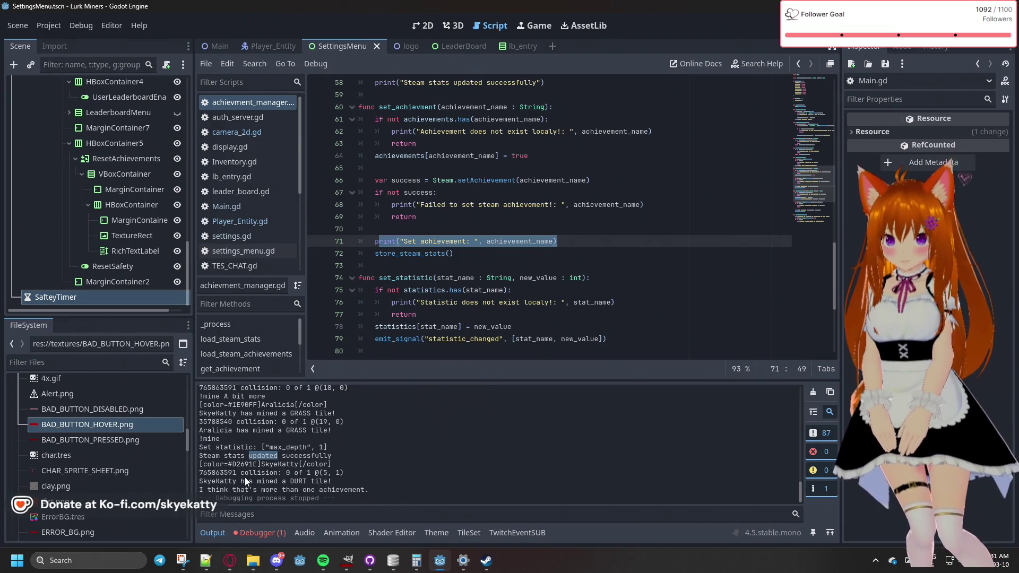
pyautogui.moveTo(200, 447); pyautogui.dragTo(347, 451)
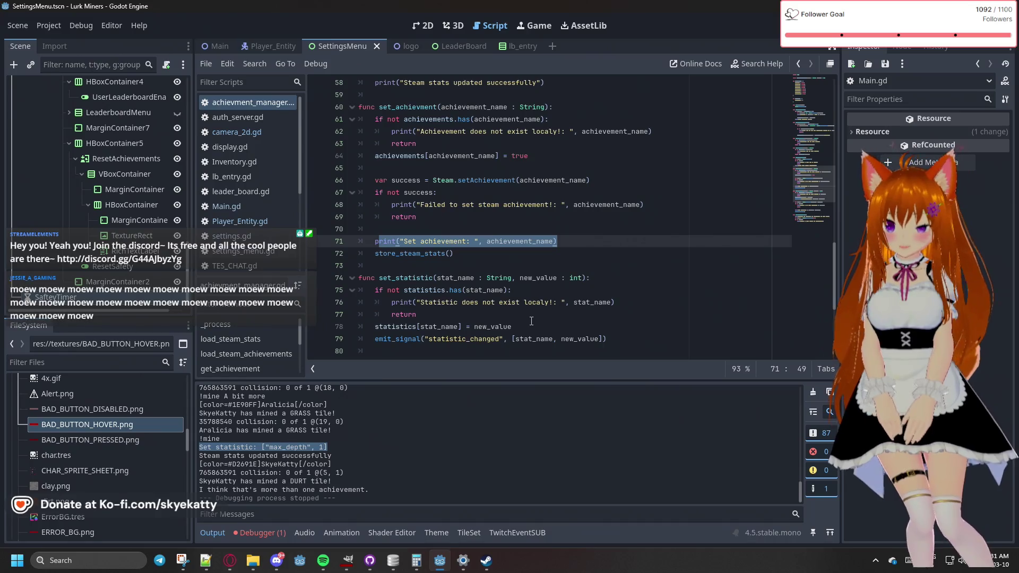
pyautogui.click(284, 532)
pyautogui.click(271, 391)
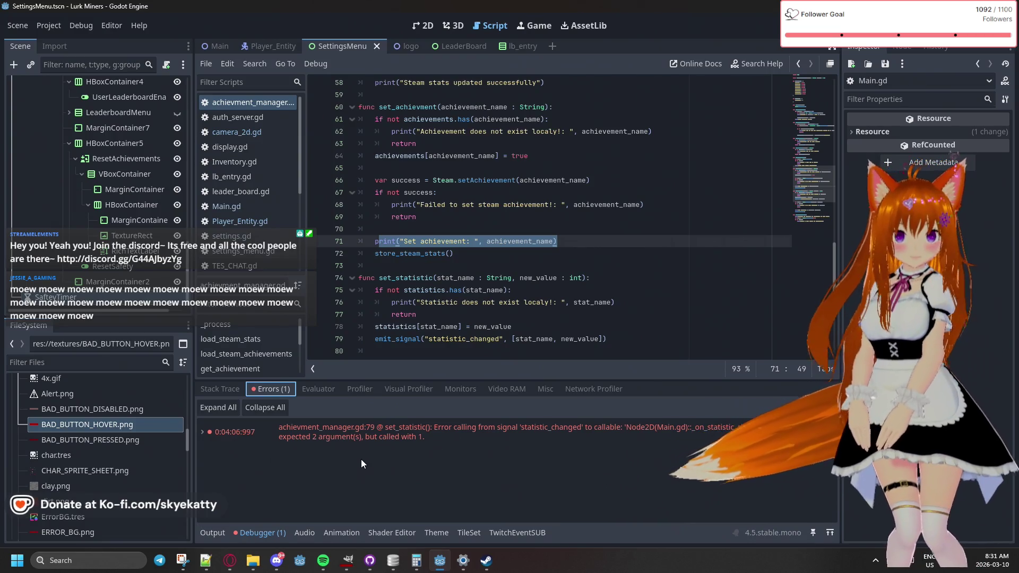
pyautogui.click(311, 439)
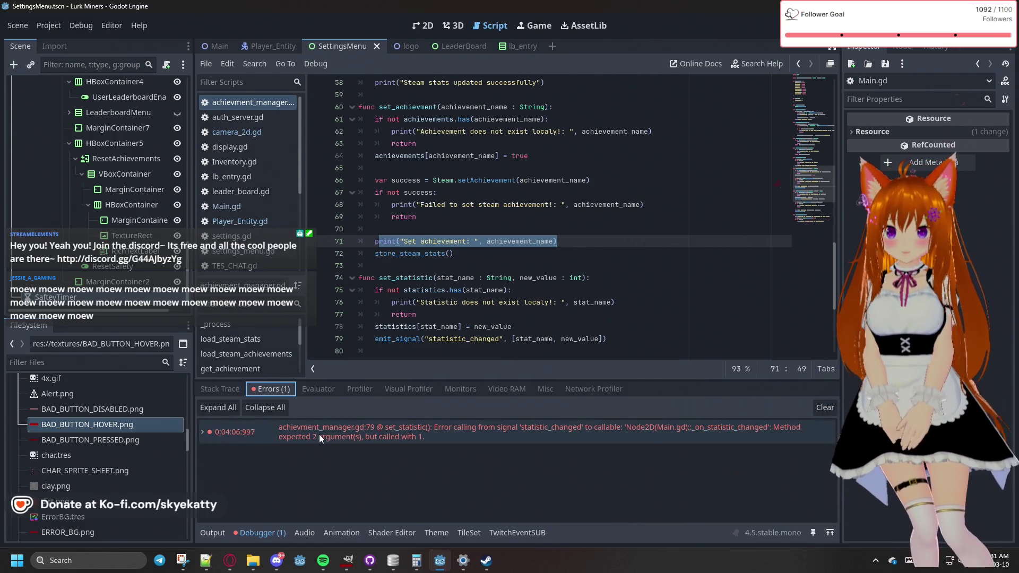
pyautogui.moveTo(321, 434)
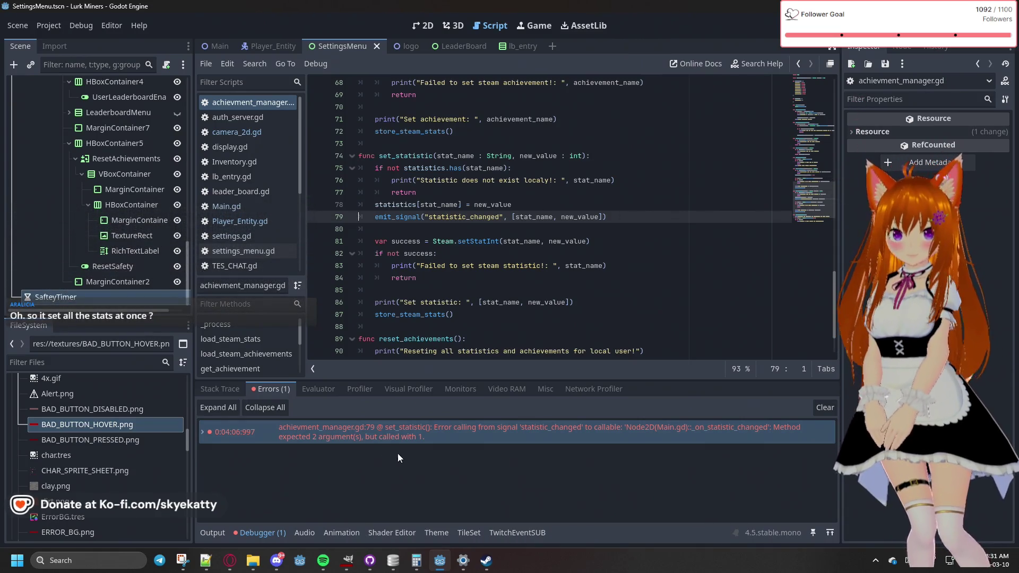
pyautogui.moveTo(524, 435)
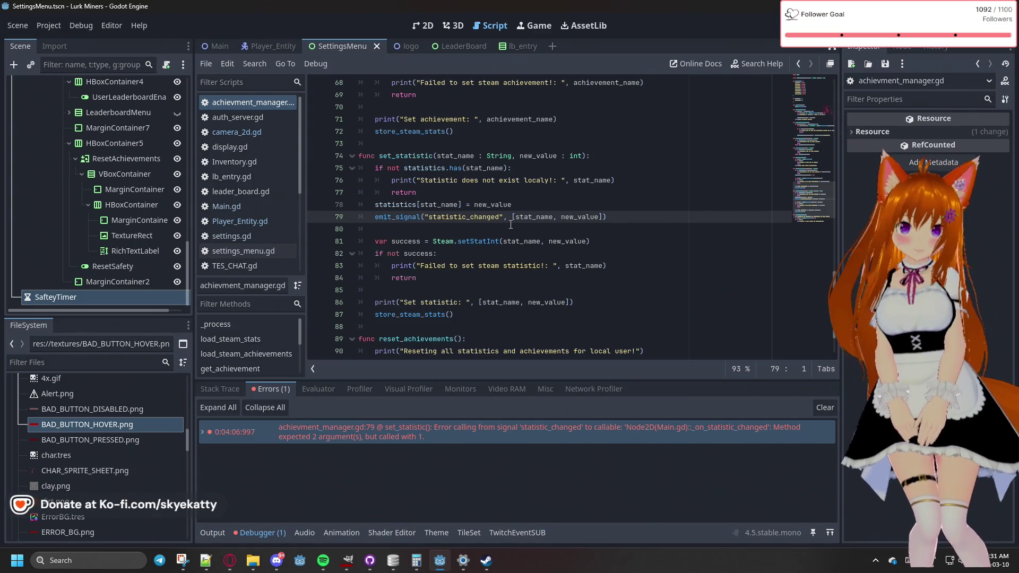
pyautogui.moveTo(517, 217)
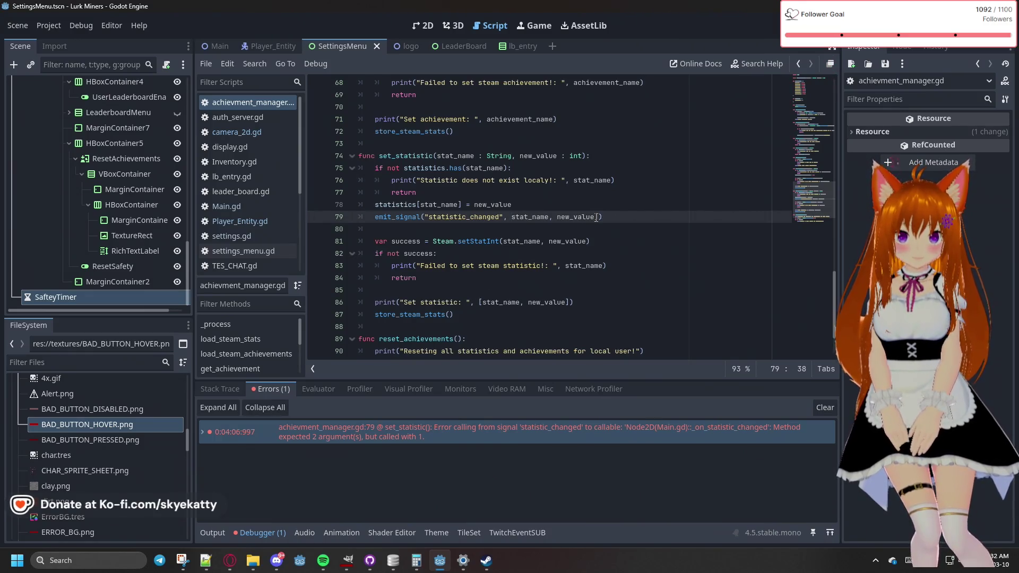
pyautogui.press('BackSpace')
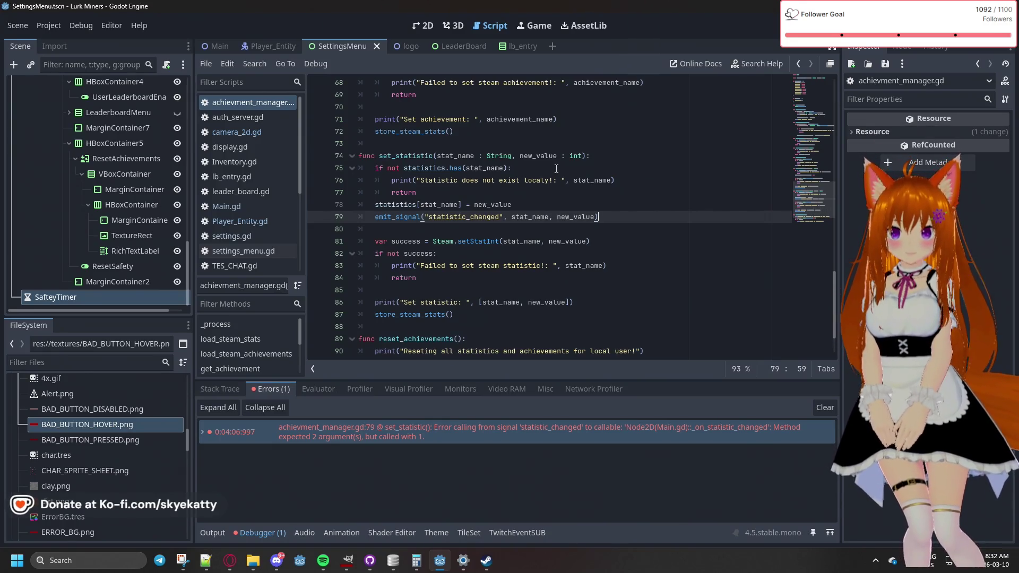
pyautogui.scroll(1, 557, 169)
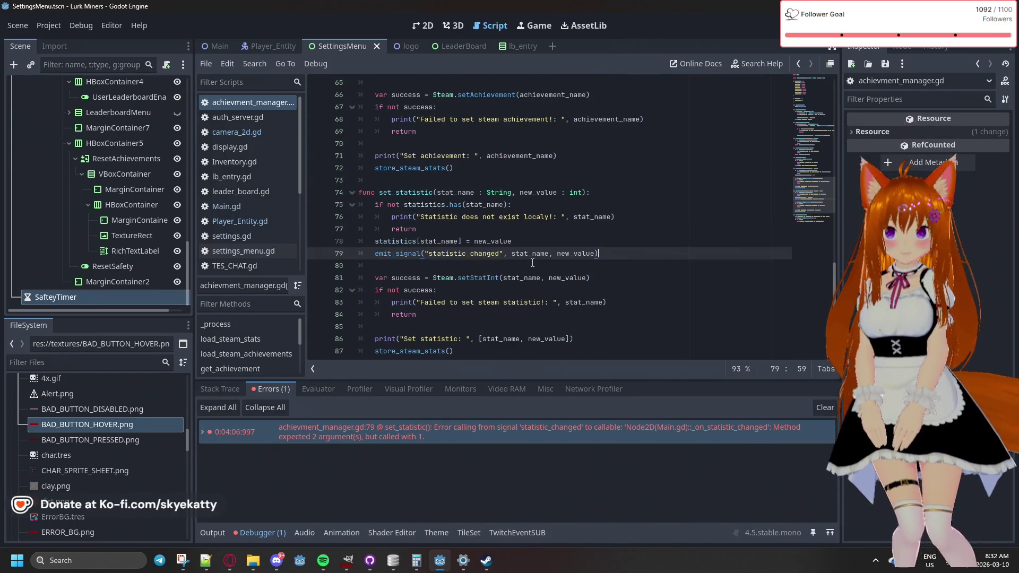
pyautogui.scroll(-1, 590, 271)
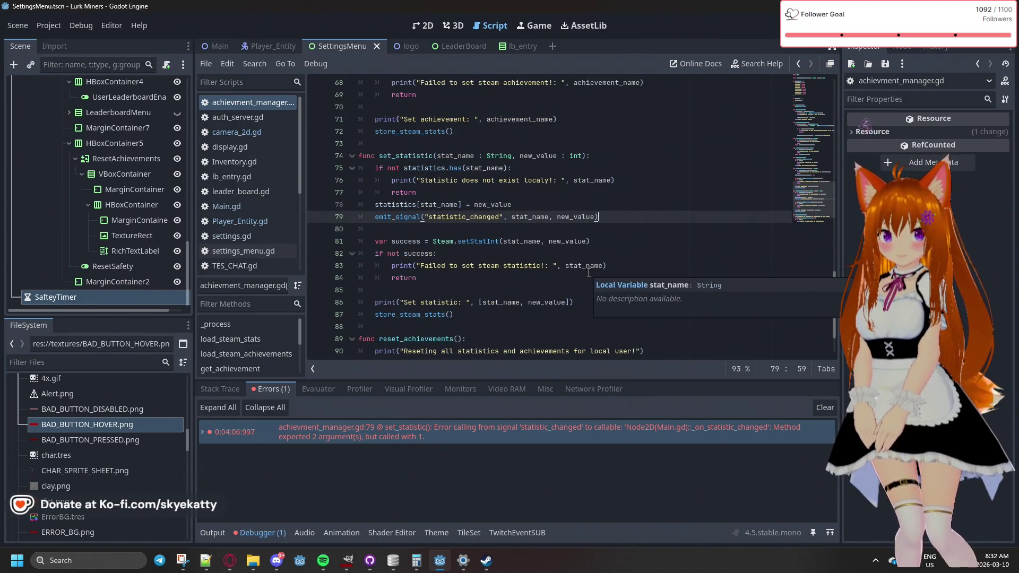
pyautogui.scroll(1, 588, 272)
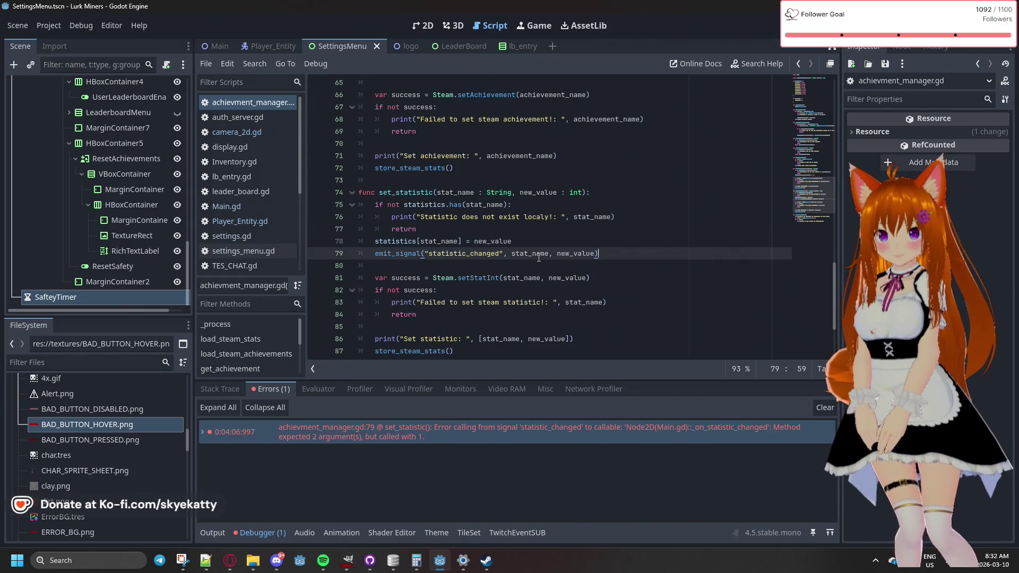
pyautogui.moveTo(539, 258)
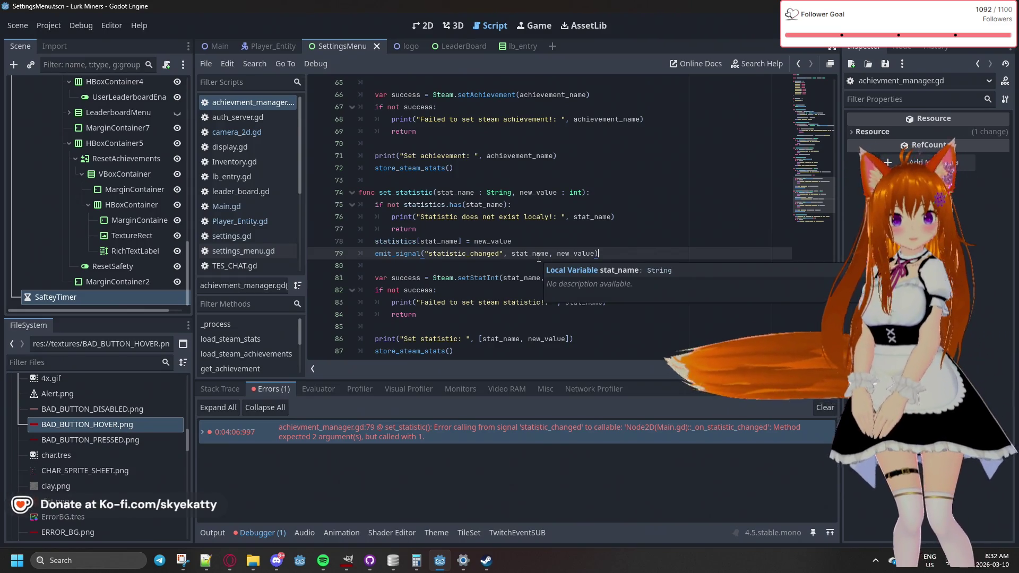
pyautogui.click(540, 228)
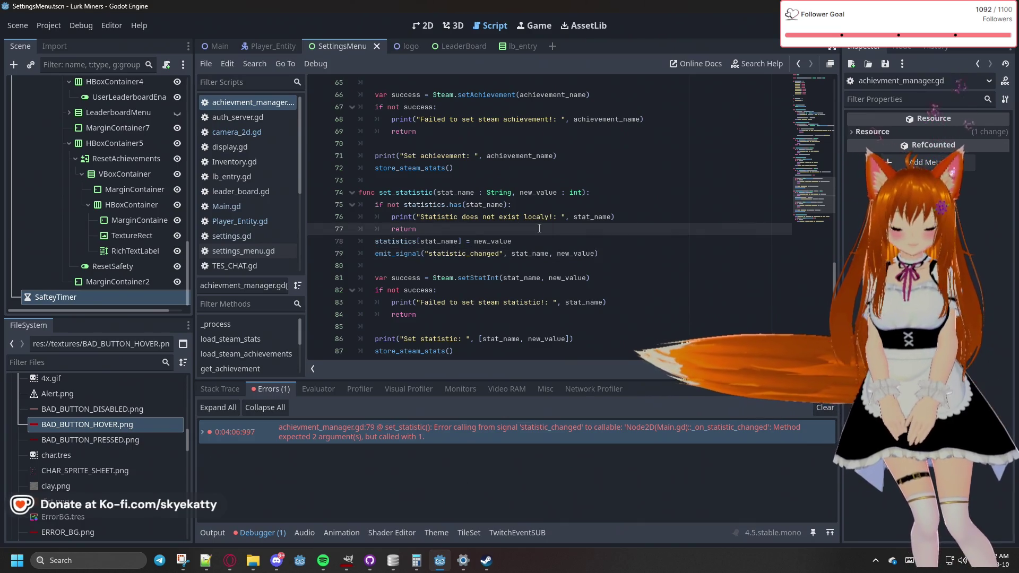
pyautogui.click(616, 254)
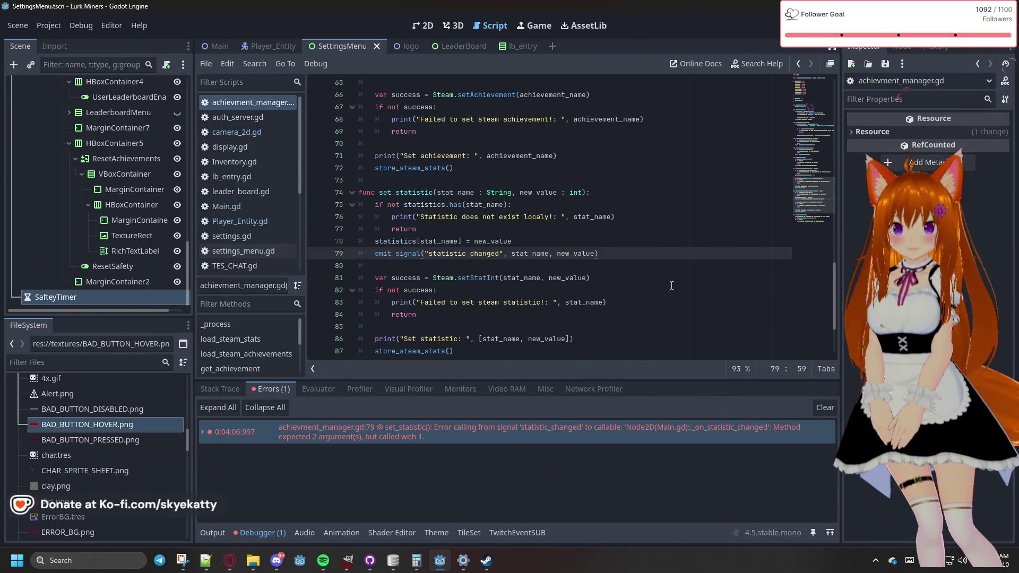
pyautogui.scroll(20, 671, 286)
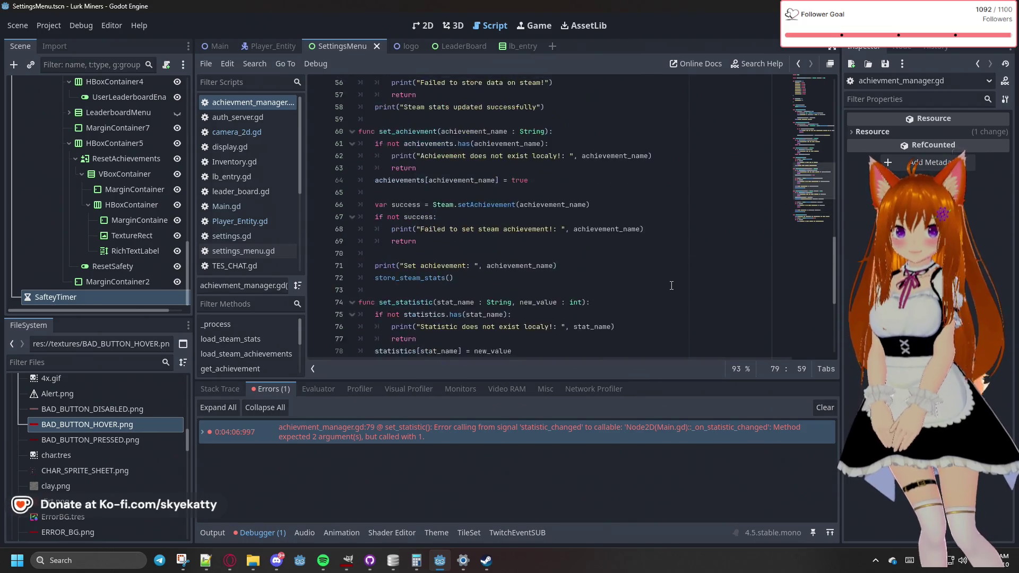
pyautogui.scroll(-18, 671, 286)
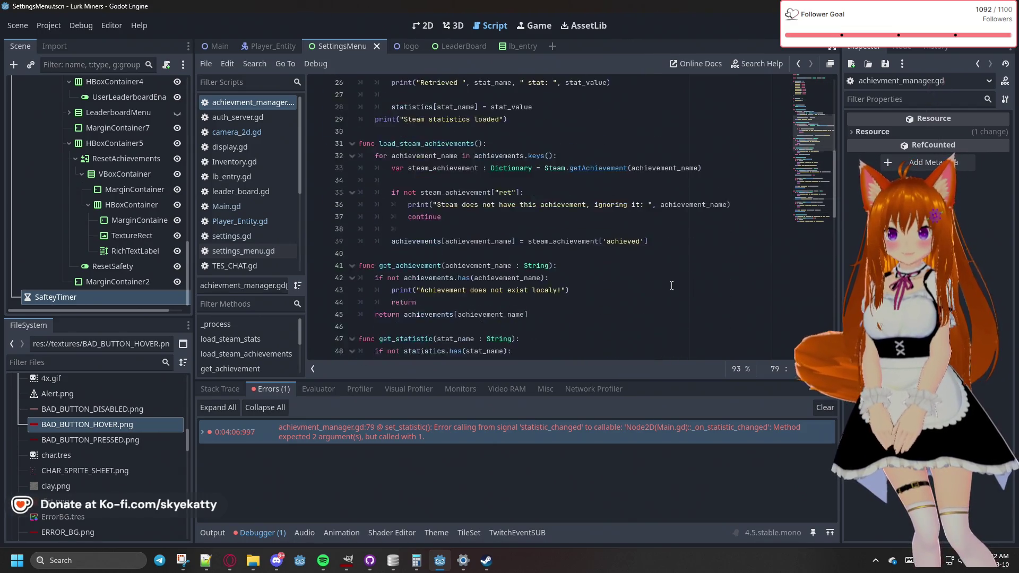
pyautogui.scroll(-3, 563, 311)
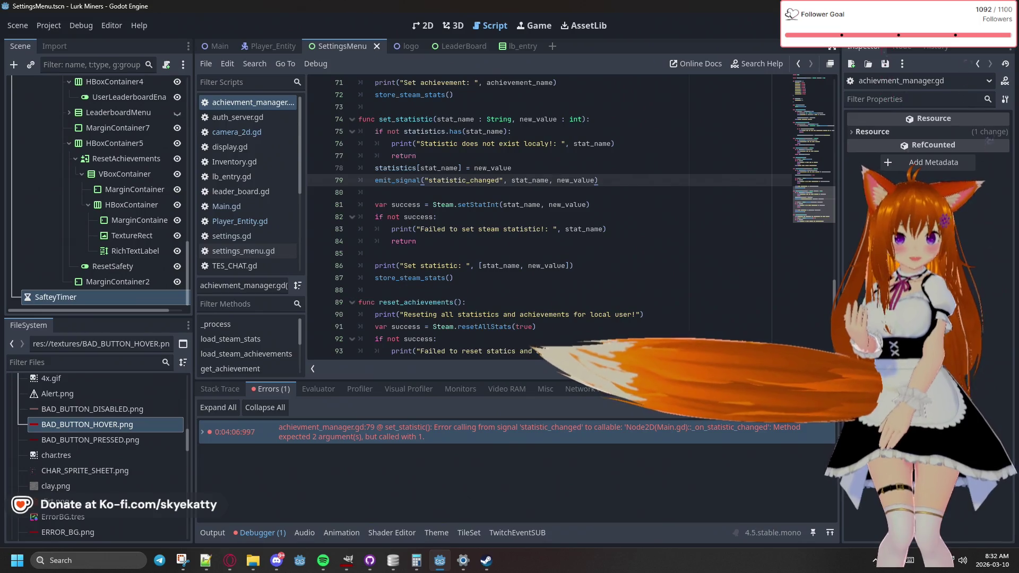
pyautogui.hotkey('alt', 'Tab')
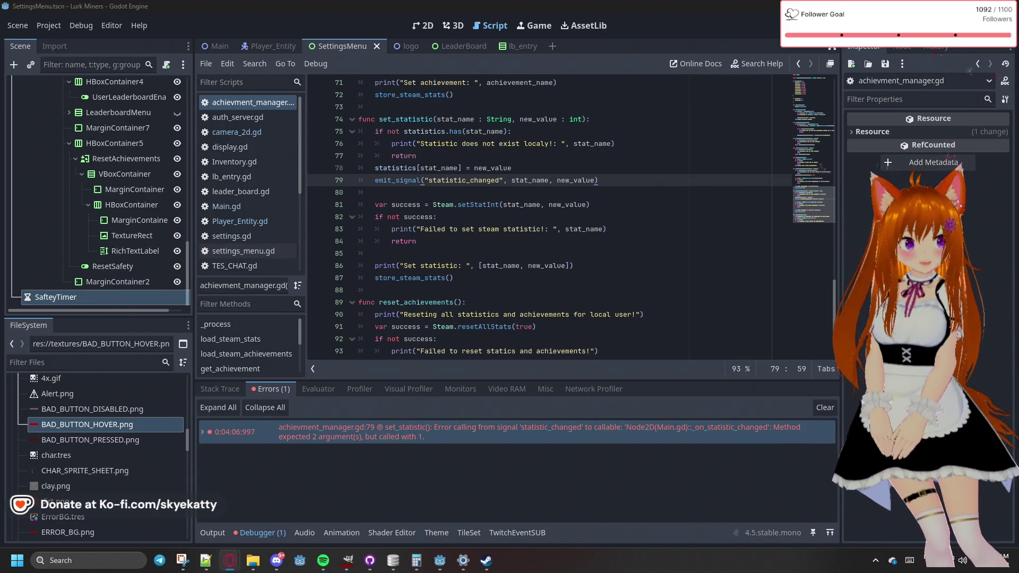
# Review and save the DEPTH_1 achievement on the Steamworks achievements page, then minimize the browser
pyautogui.moveTo(1013, 160); pyautogui.dragTo(725, 136)
pyautogui.scroll(-3, 505, 205)
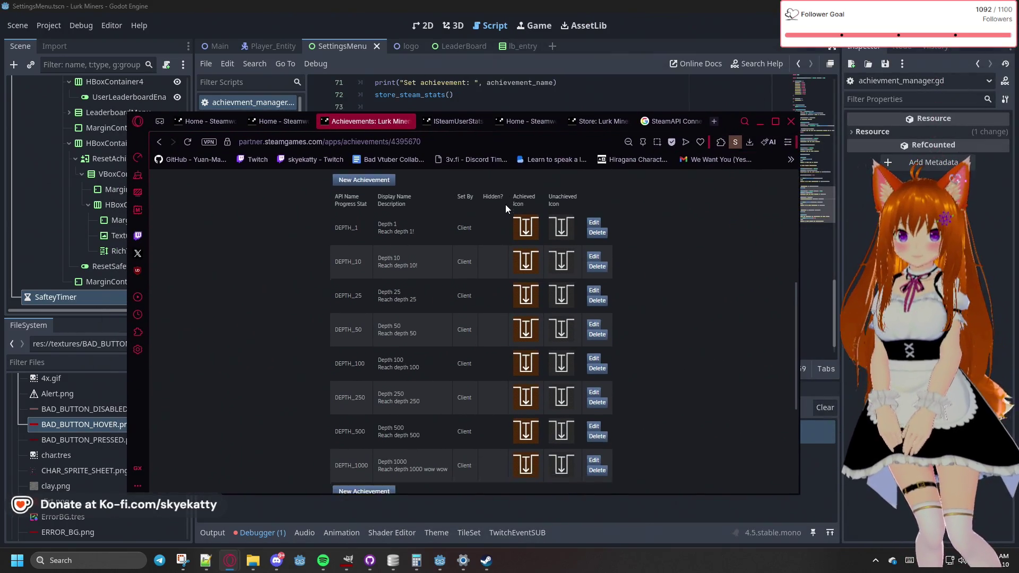
pyautogui.scroll(3, 476, 209)
pyautogui.click(594, 243)
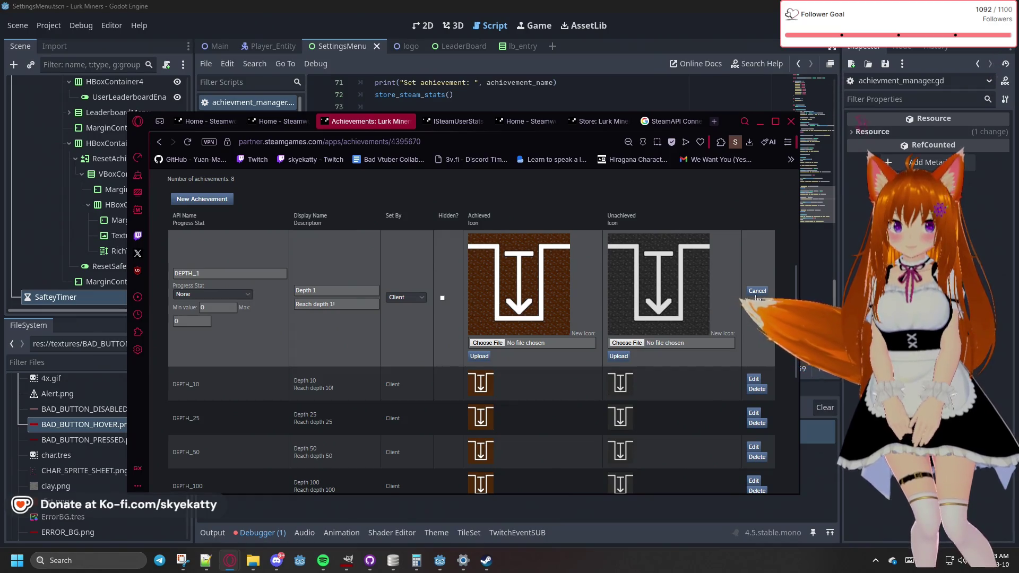
pyautogui.click(754, 305)
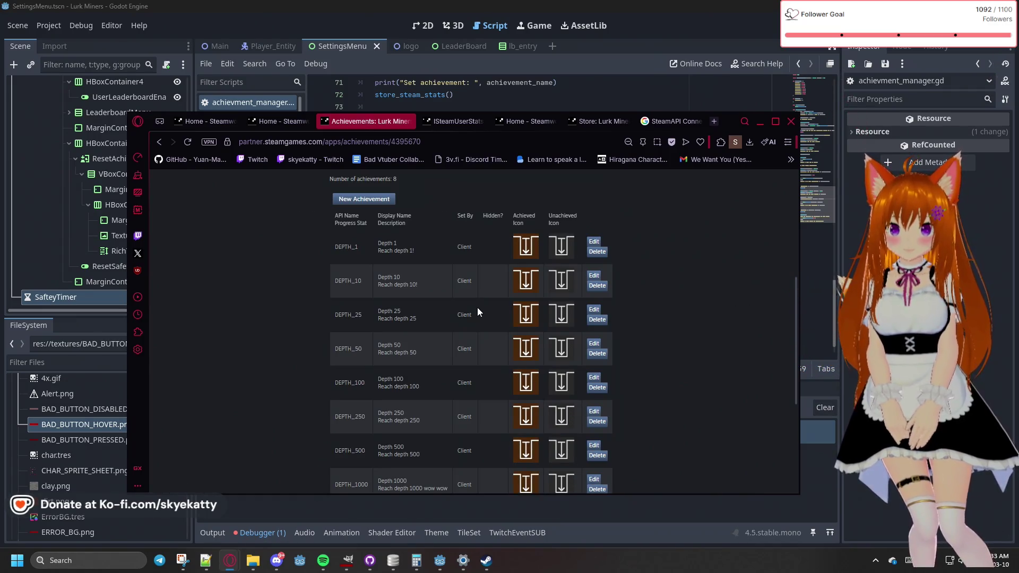
pyautogui.click(760, 122)
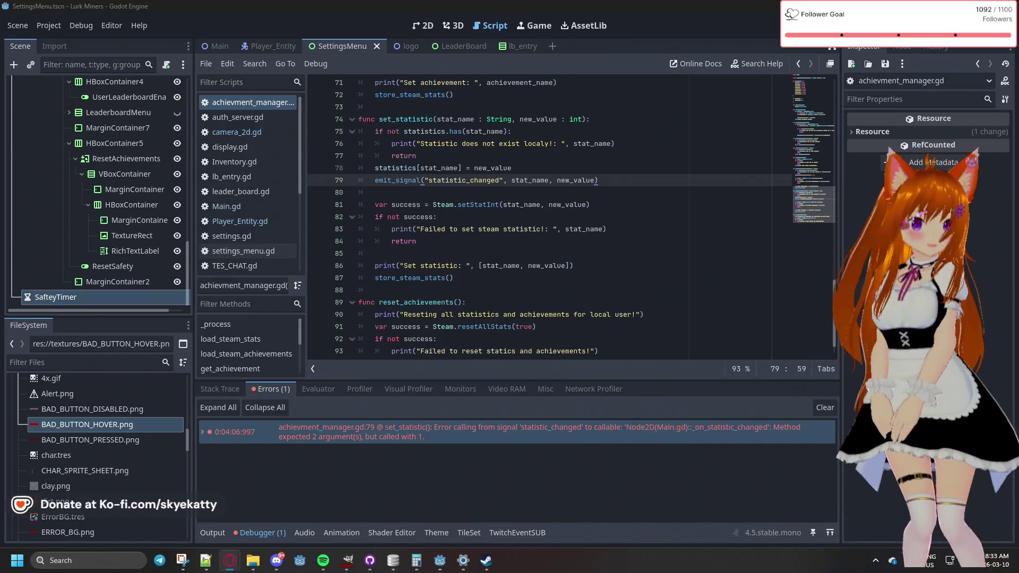
# Browse Player_Entity.gd, achievment_manager.gd, leader_board.gd and Main.gd, then run Lurk Miners with F5
pyautogui.click(242, 222)
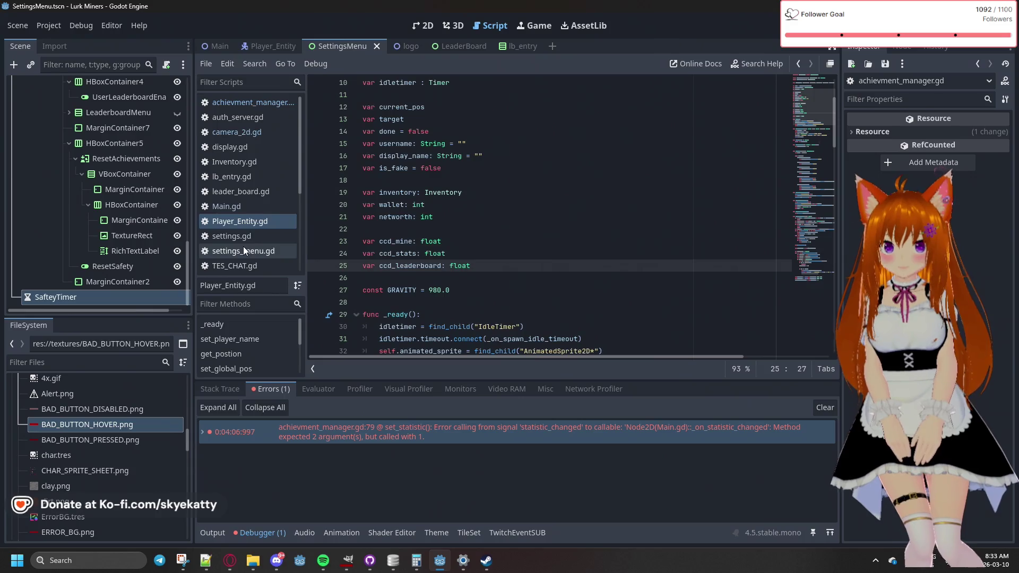
pyautogui.click(256, 101)
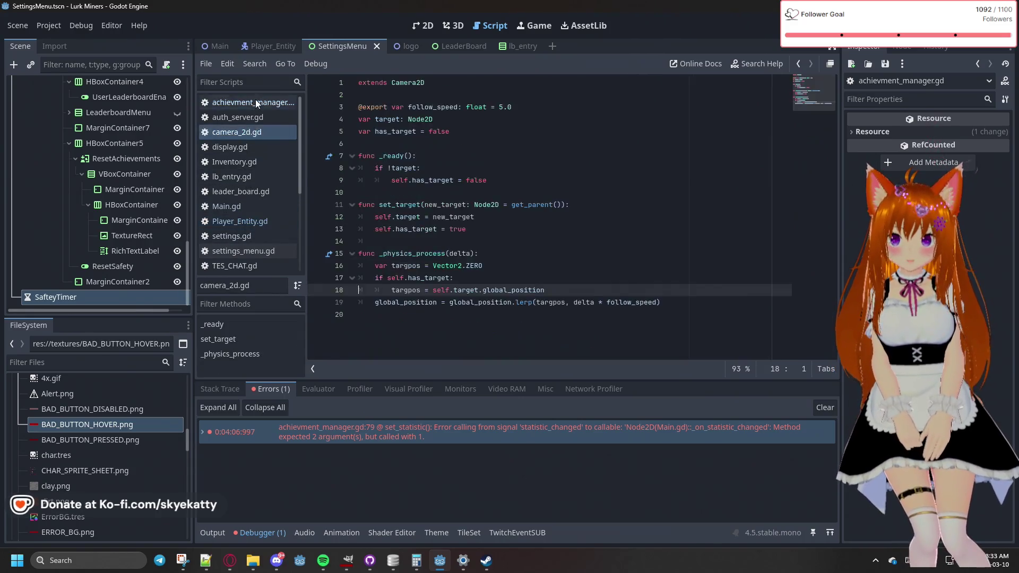
pyautogui.click(248, 192)
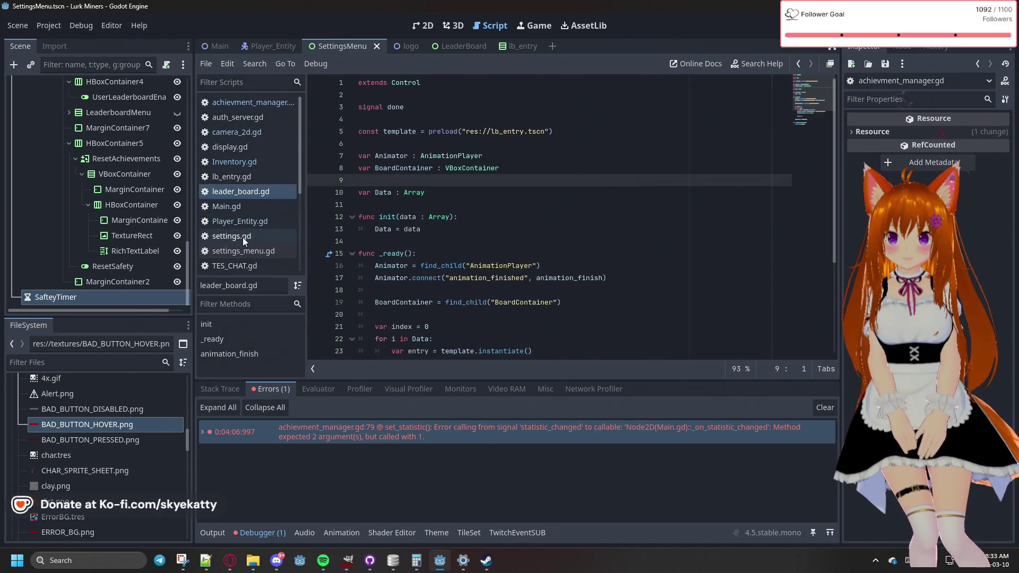
pyautogui.click(234, 207)
pyautogui.scroll(-5, 431, 221)
pyautogui.scroll(5, 431, 222)
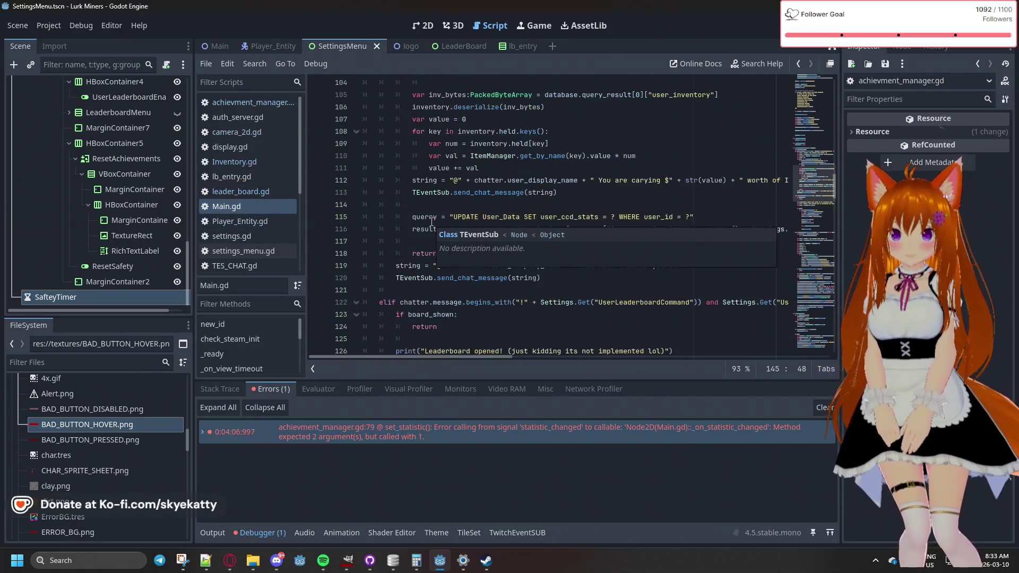
pyautogui.scroll(7, 432, 222)
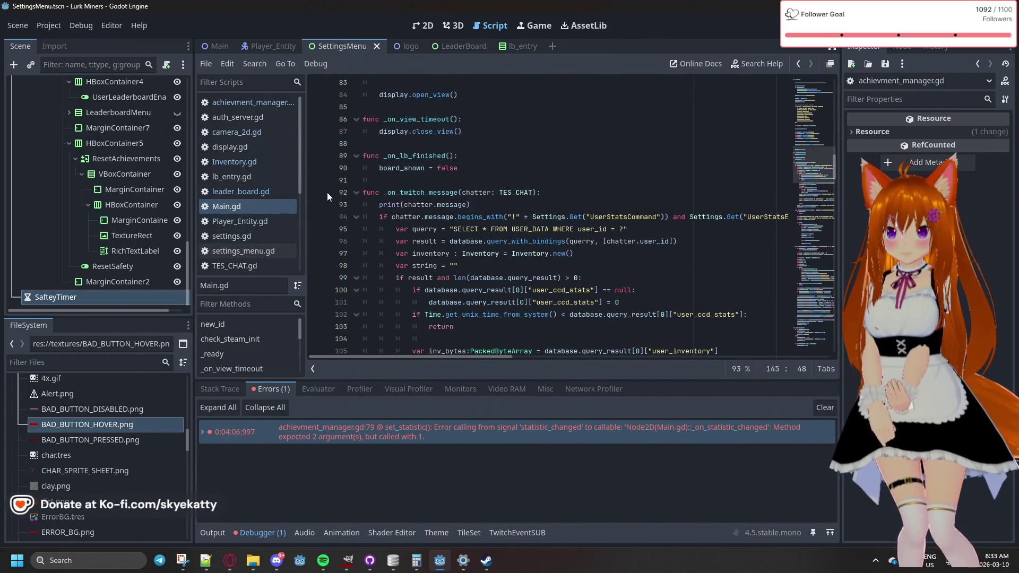
pyautogui.press('F5')
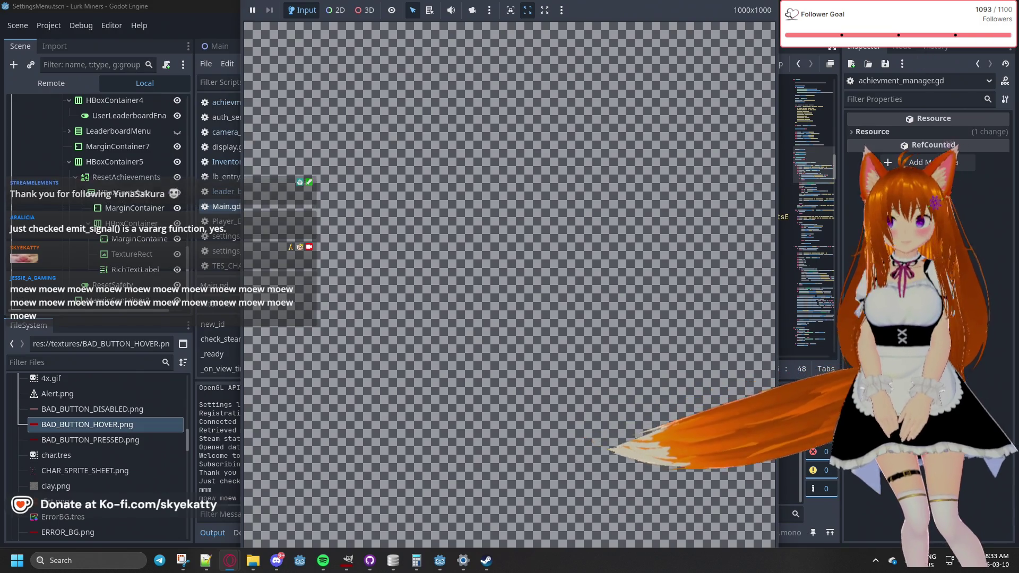
# Return from the game to the editor so the Main.gd line 93 breakpoint halts execution
pyautogui.press('F8')
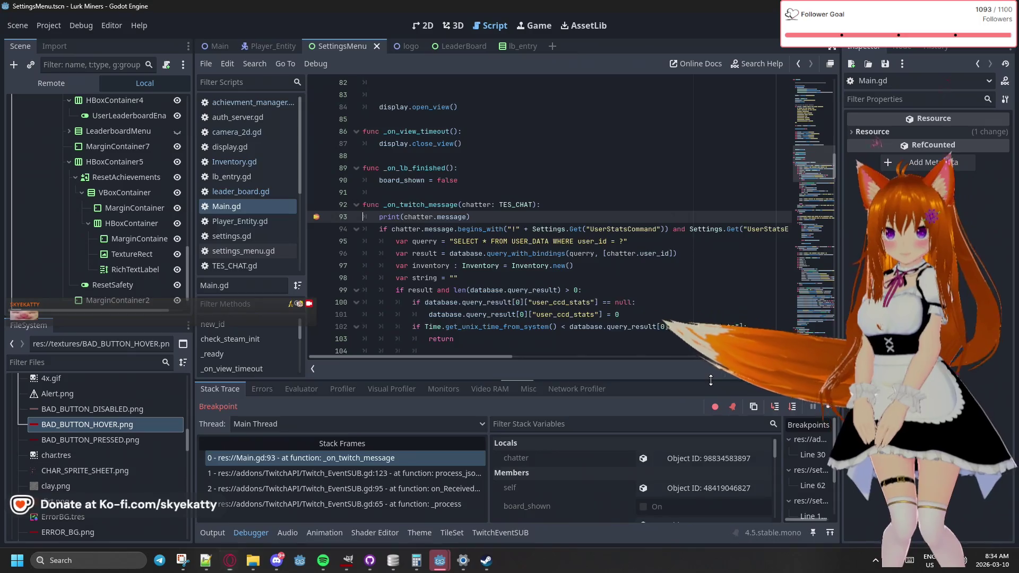
# Enlarge the debugger and expand the live AchievementManager's Achievements dictionary, with DEPTH_1 set On
pyautogui.moveTo(714, 380); pyautogui.dragTo(711, 141)
pyautogui.scroll(-5, 587, 329)
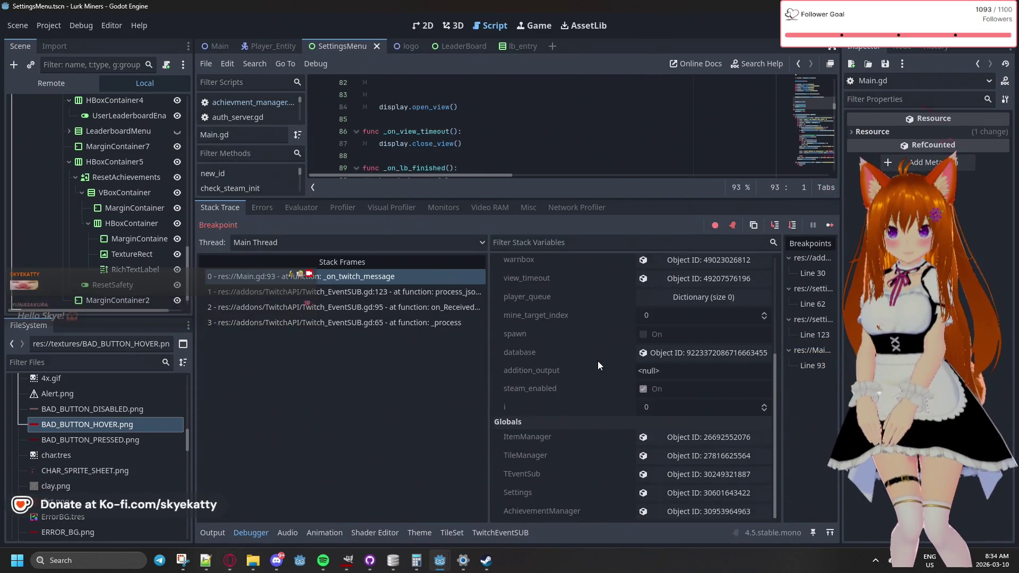
pyautogui.click(672, 511)
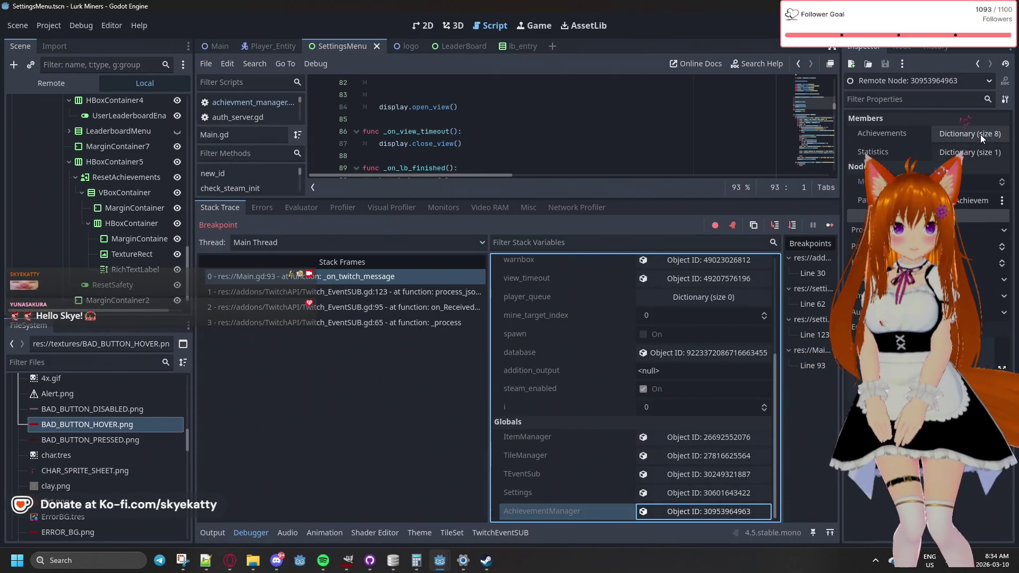
pyautogui.click(979, 135)
pyautogui.click(939, 151)
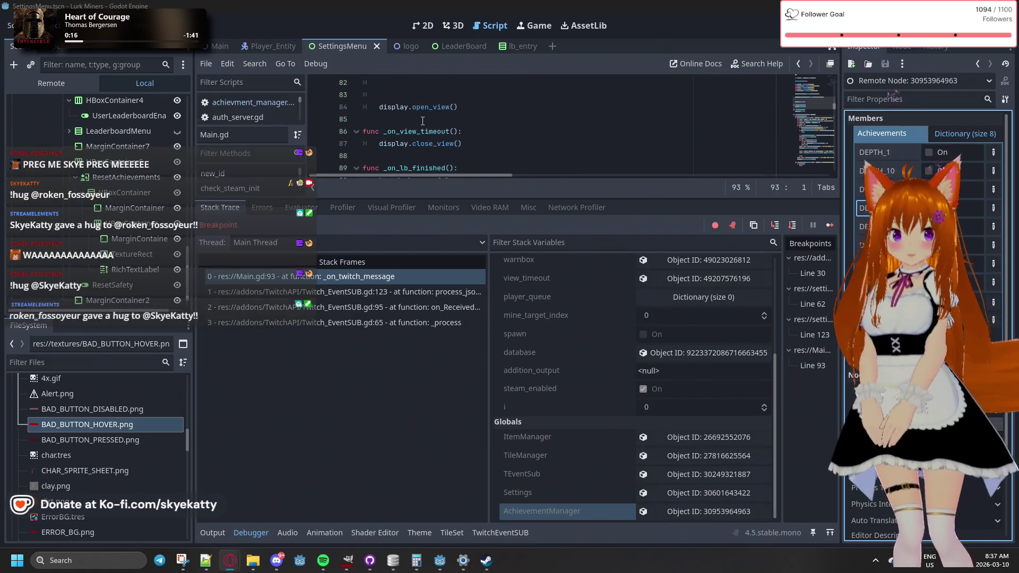
# Review Main.gd's database update query line, then stop and relaunch the game
pyautogui.scroll(-6, 416, 130)
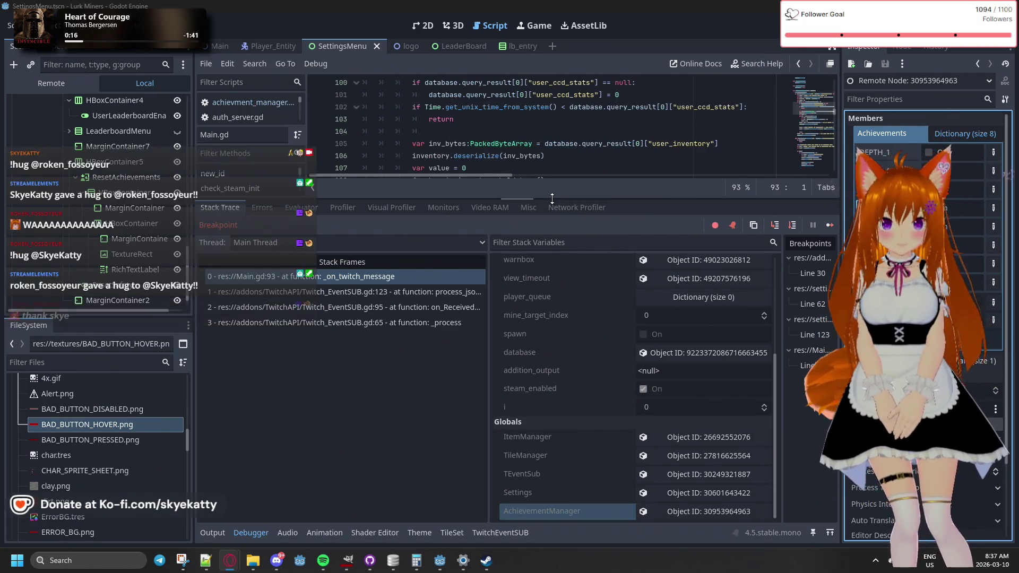
pyautogui.moveTo(518, 183); pyautogui.dragTo(508, 228)
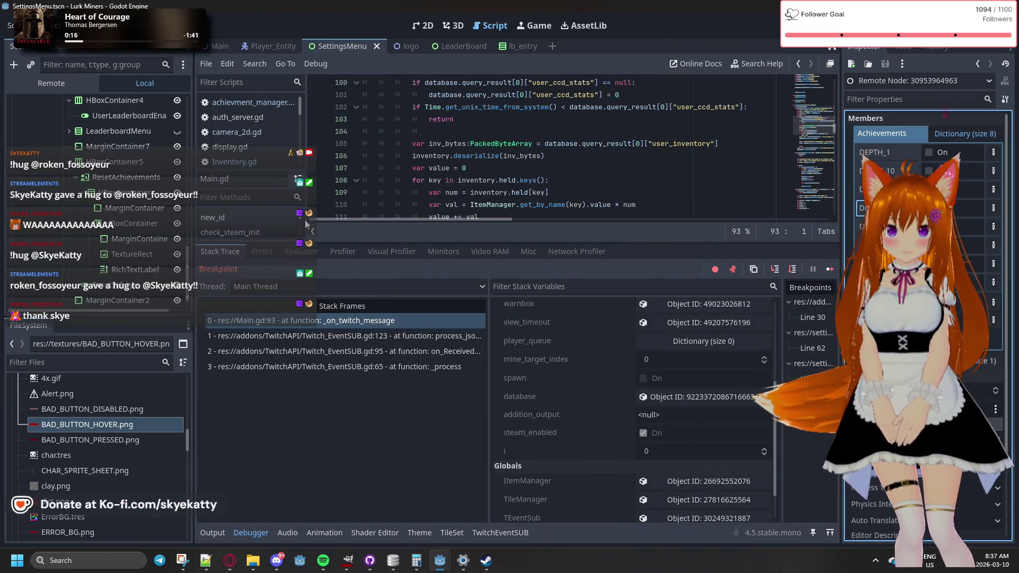
pyautogui.moveTo(521, 243); pyautogui.dragTo(537, 344)
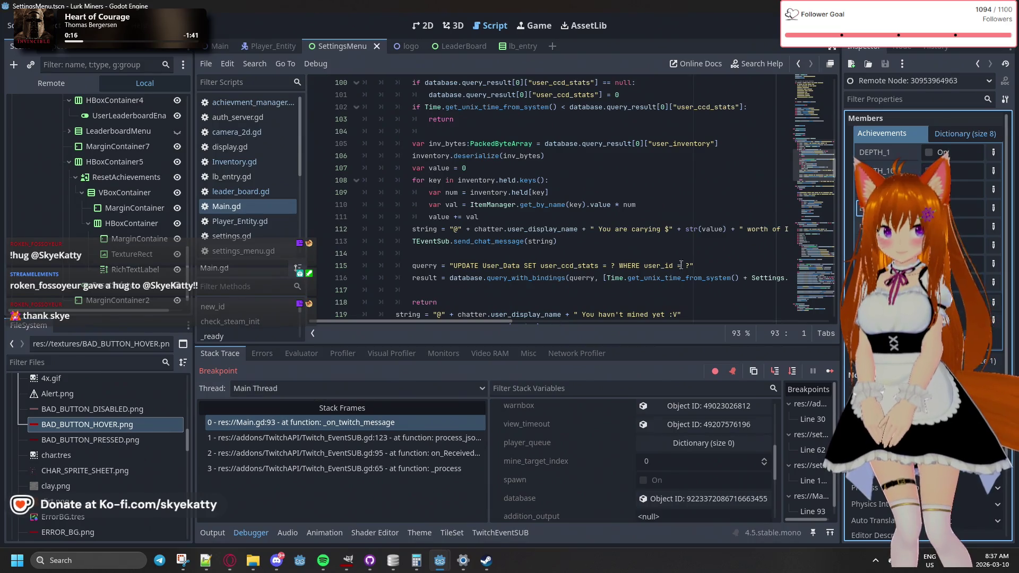
pyautogui.scroll(-2, 714, 251)
pyautogui.click(737, 242)
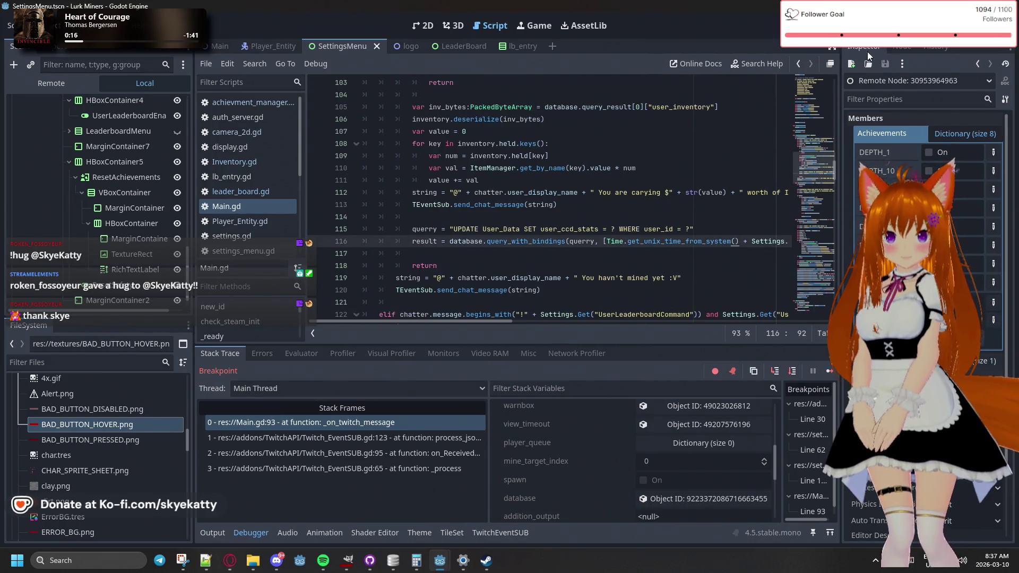
pyautogui.press('F8')
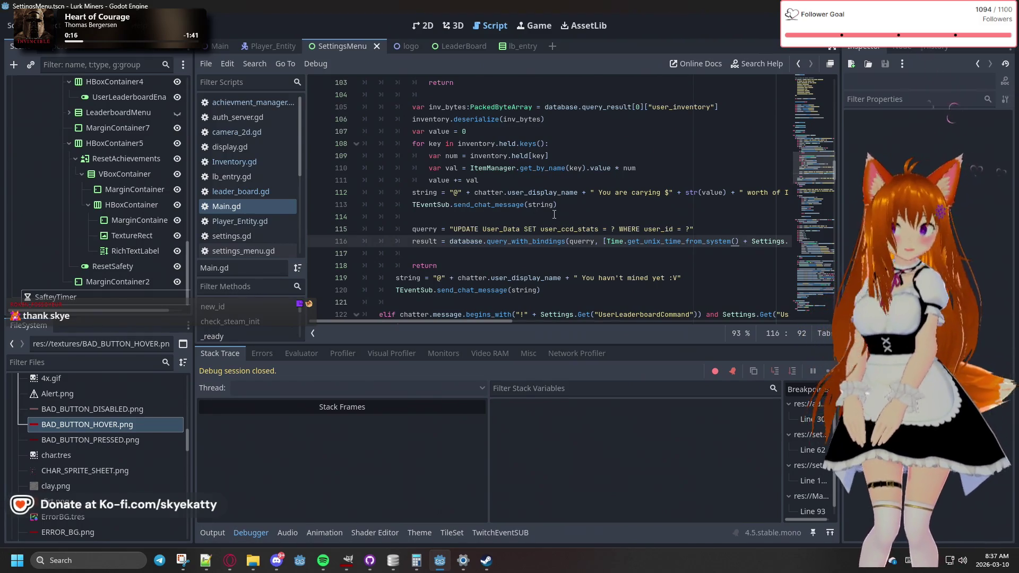
pyautogui.press('F5')
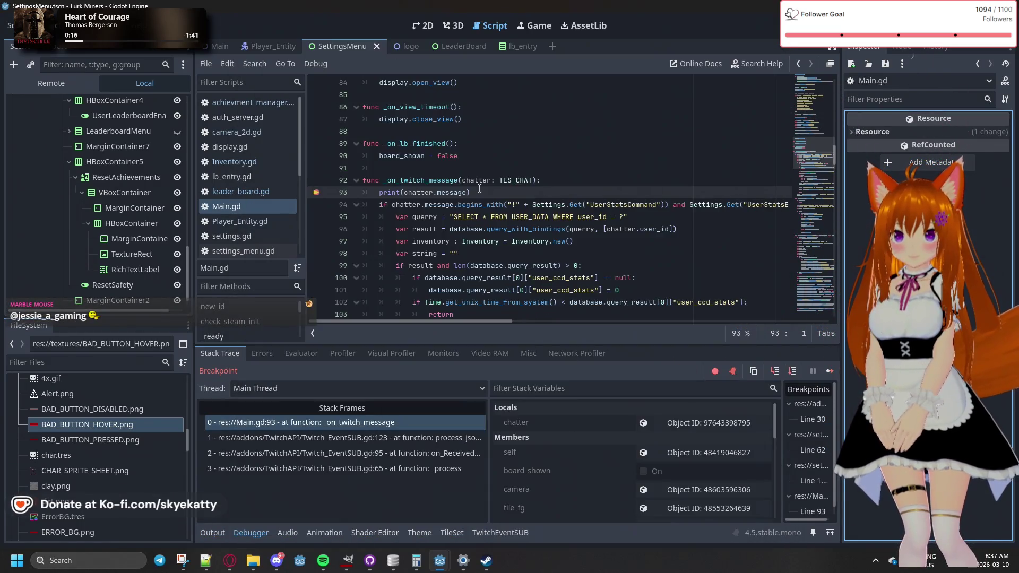
# Resume the game, enable Reset Safety in its Settings, and run Reset Game Achievements
pyautogui.click(830, 371)
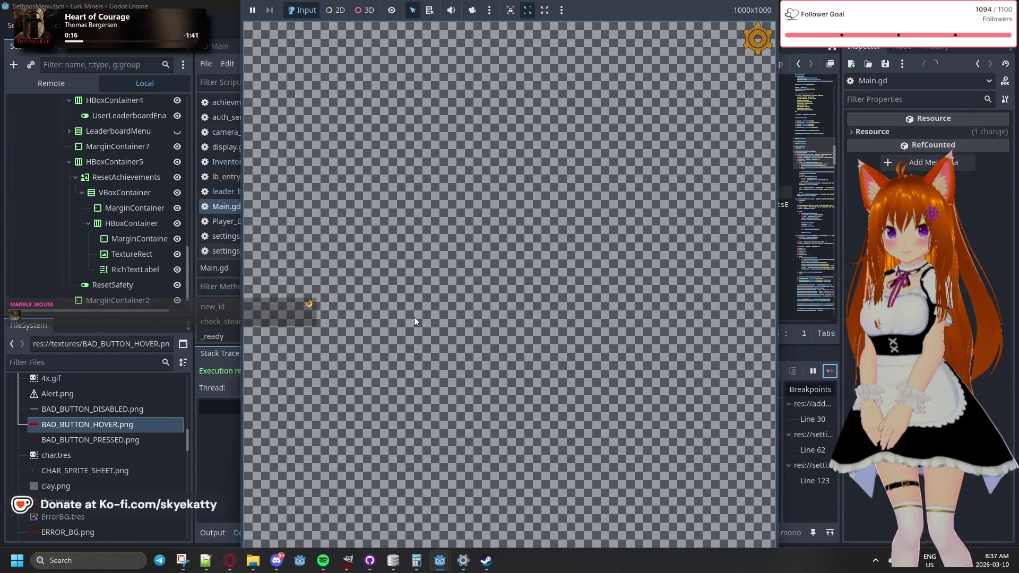
pyautogui.click(750, 45)
pyautogui.scroll(-6, 592, 320)
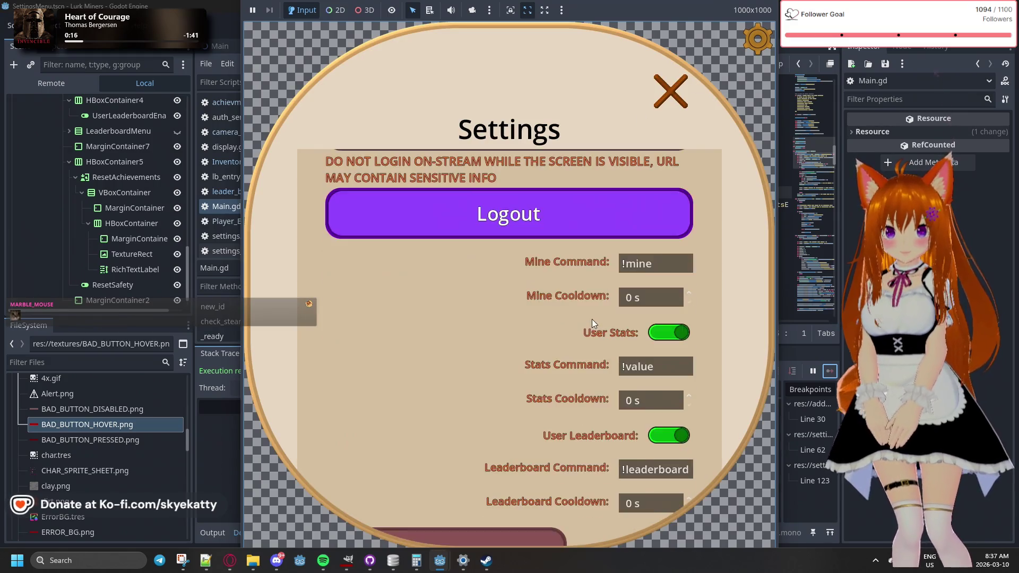
pyautogui.click(675, 466)
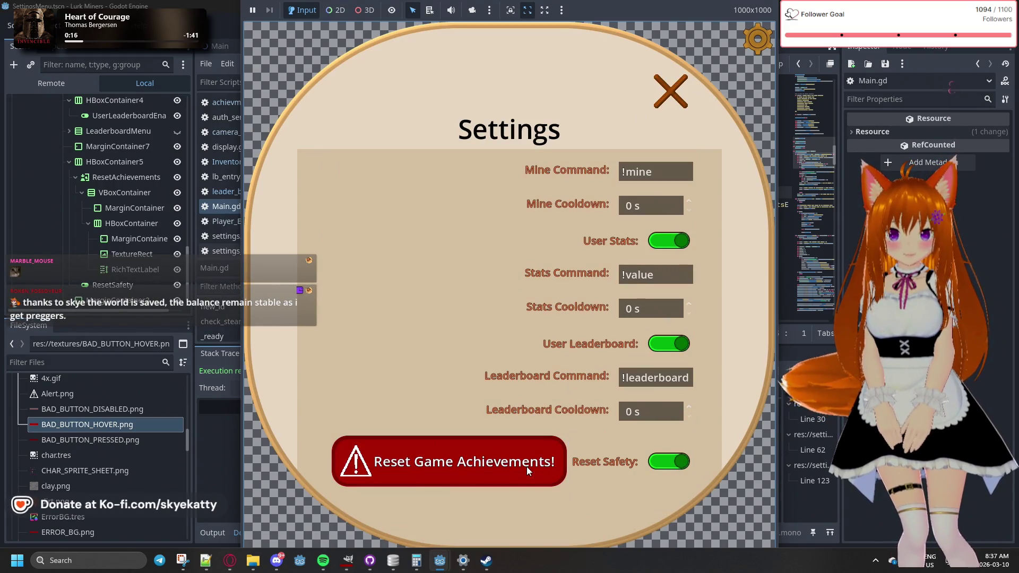
pyautogui.click(203, 536)
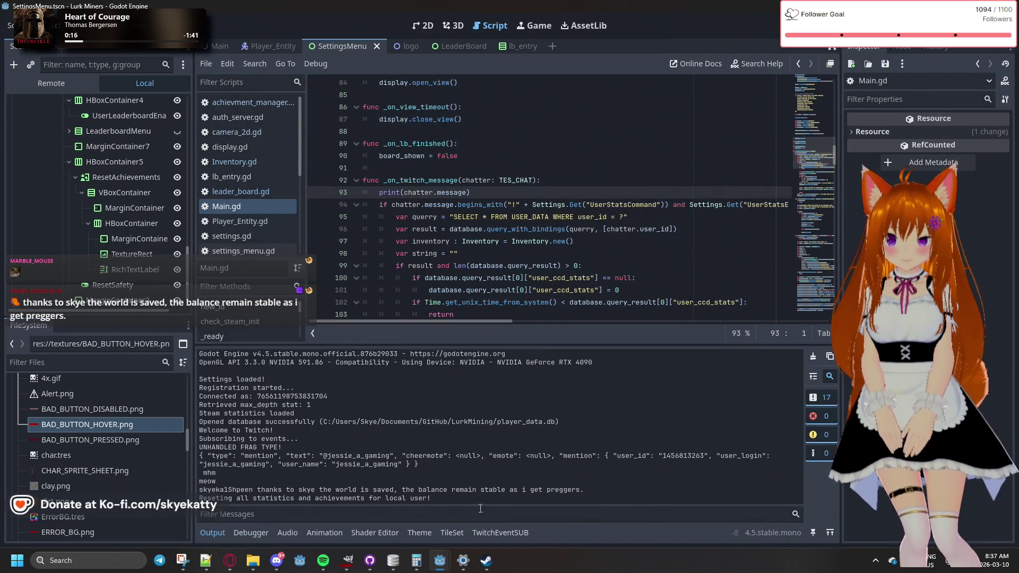
# Bring the Lurk Miners window forward and close its Settings panel
pyautogui.moveTo(462, 560)
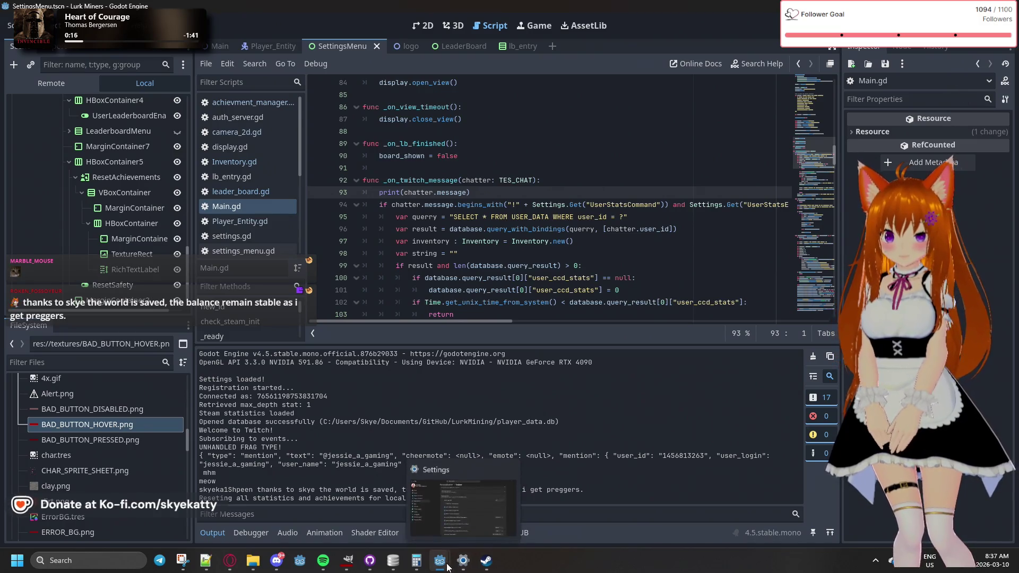
pyautogui.click(462, 509)
pyautogui.click(670, 91)
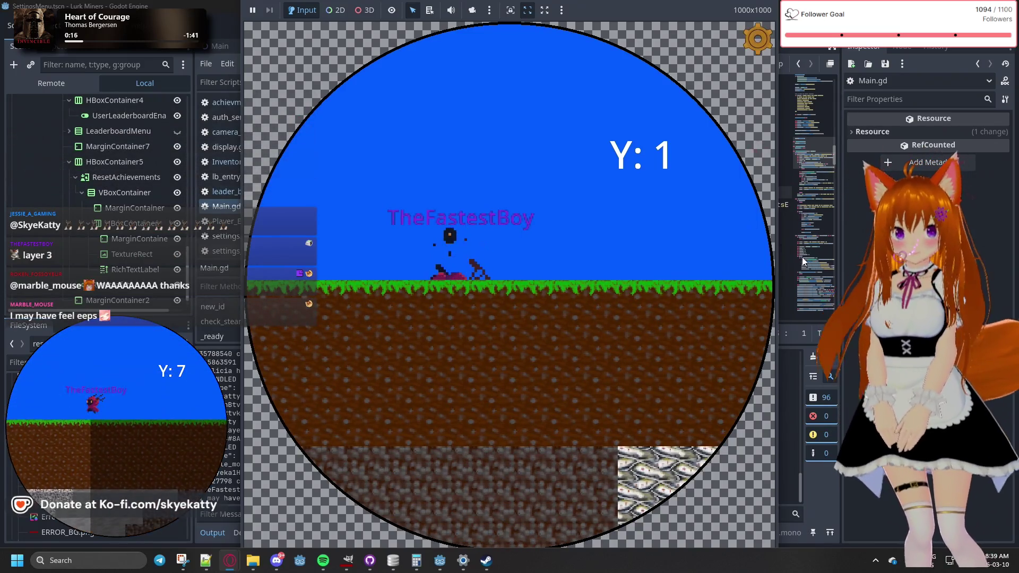
# Switch back to the Main.gd script with the Output log shown in the bottom panel
pyautogui.hotkey('ctrl', 'F3')
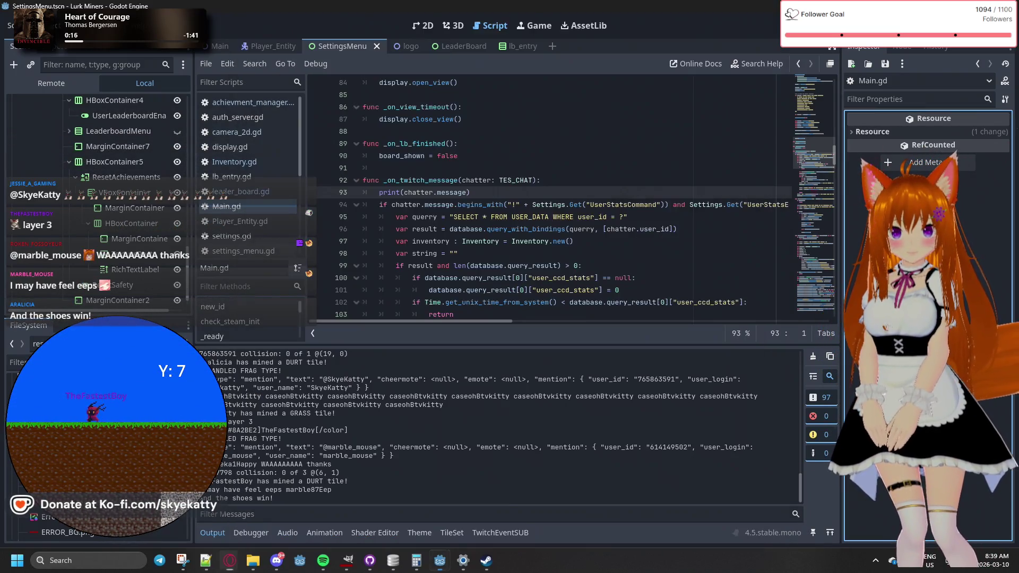
pyautogui.click(244, 534)
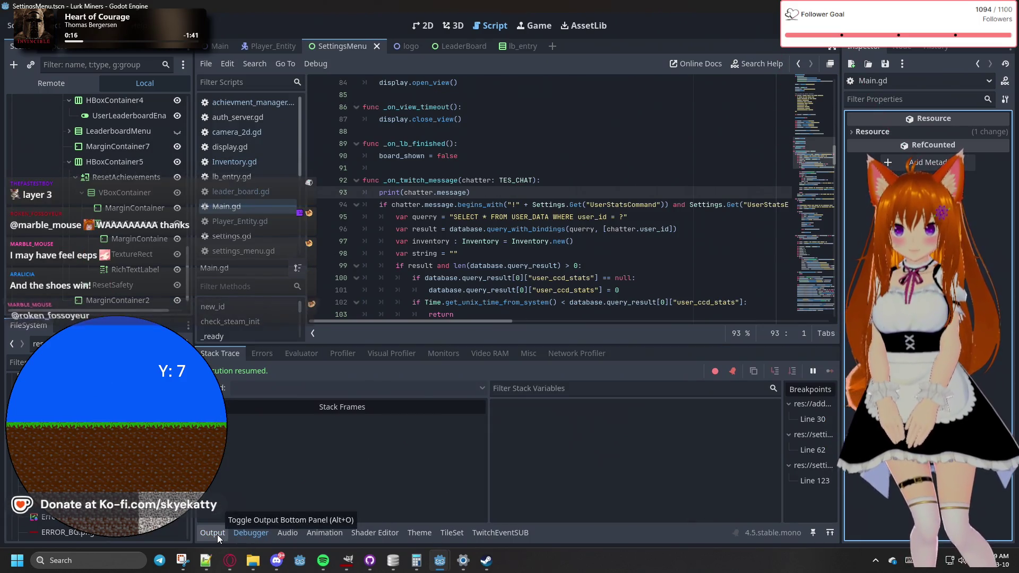
pyautogui.click(218, 534)
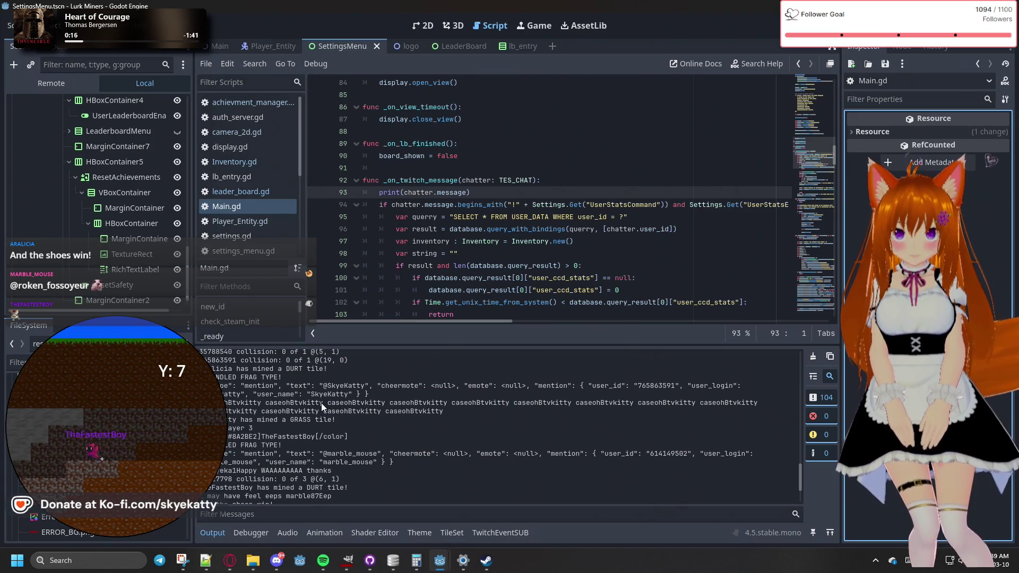
# Scroll through the output log of viewers' '!mine' commands breaking GRASS and DURT tiles
pyautogui.scroll(3, 321, 402)
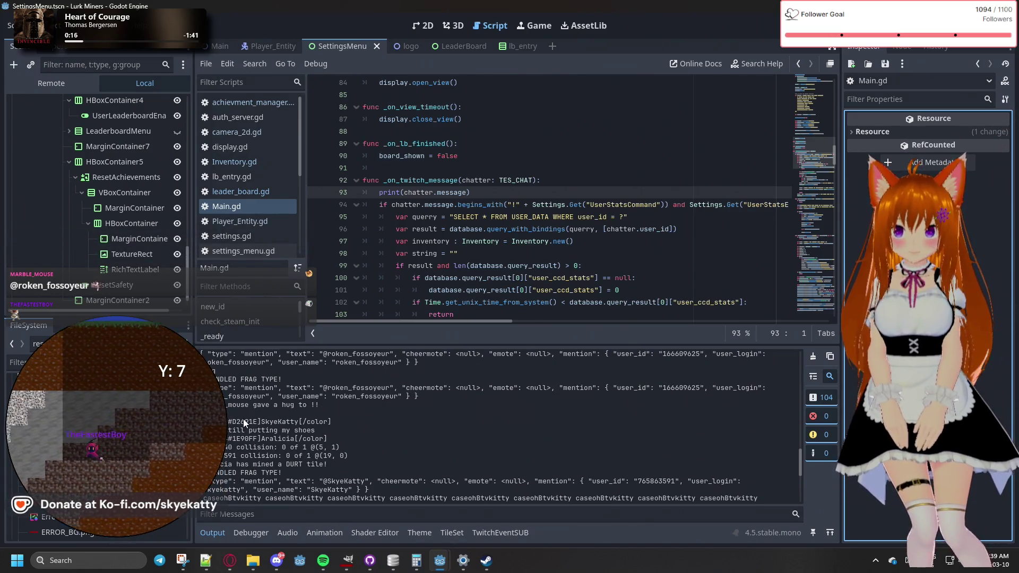
pyautogui.scroll(-6, 243, 419)
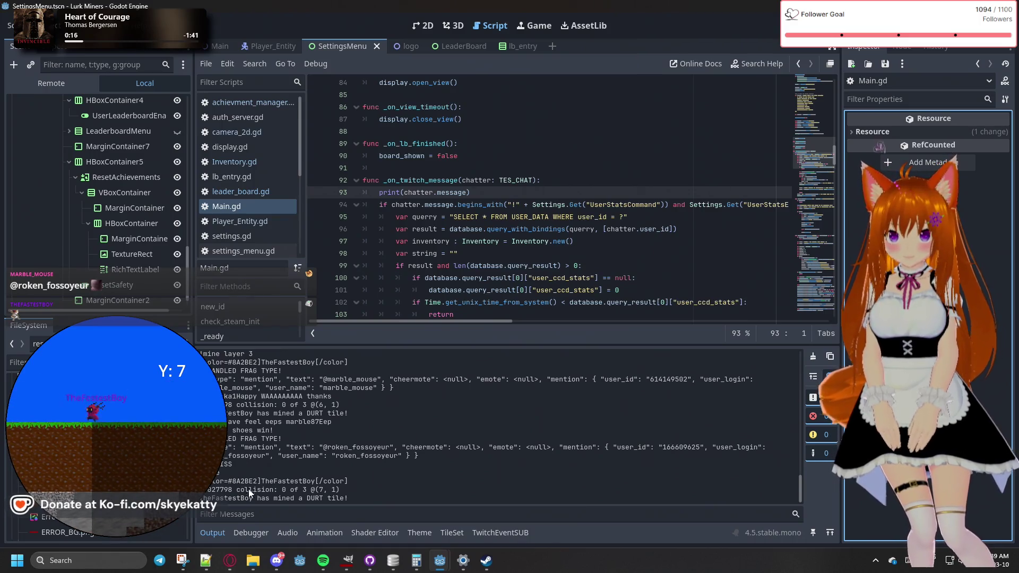
pyautogui.scroll(1, 278, 483)
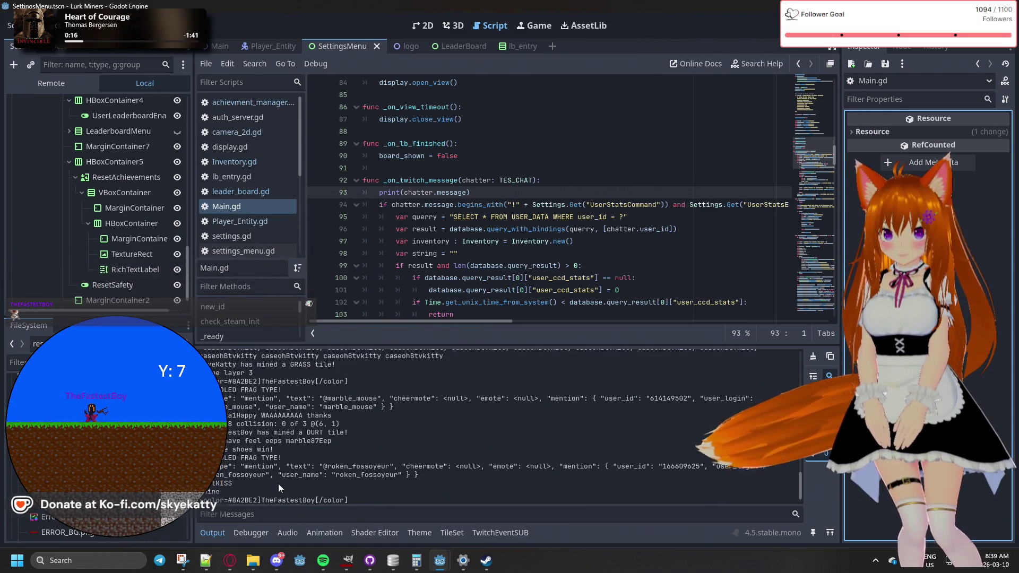
pyautogui.scroll(1, 324, 472)
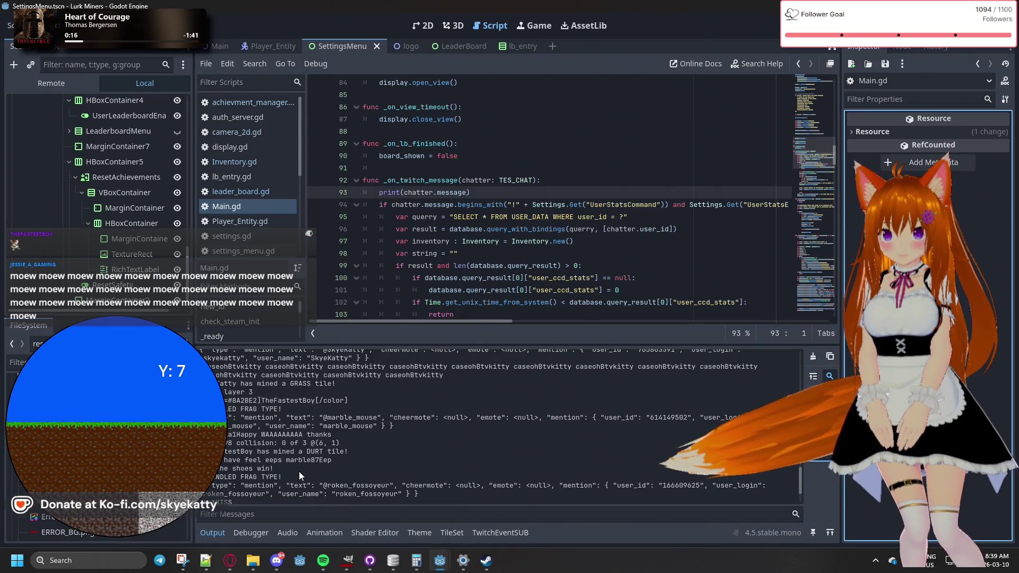
pyautogui.scroll(1, 234, 467)
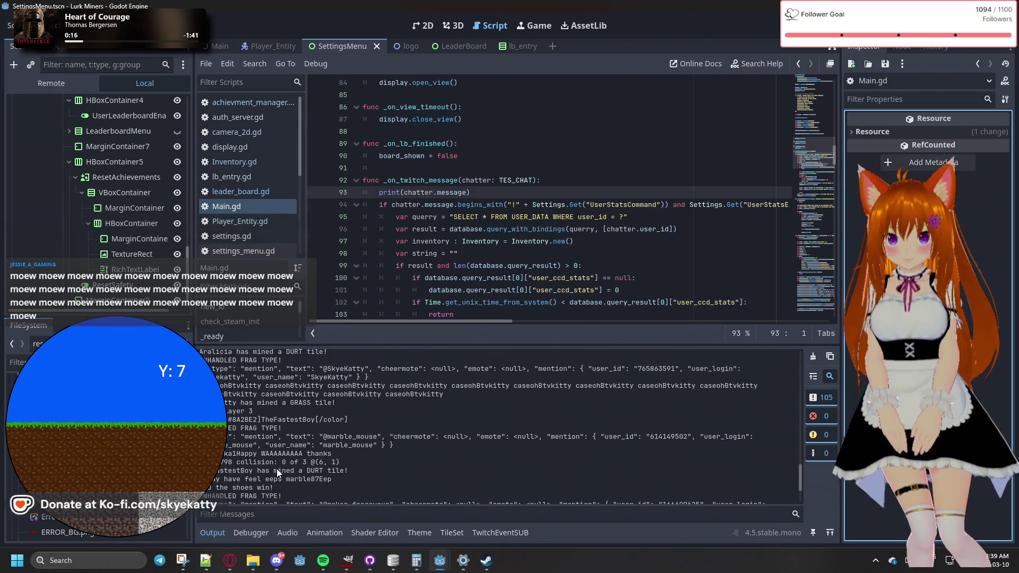
pyautogui.scroll(1, 244, 459)
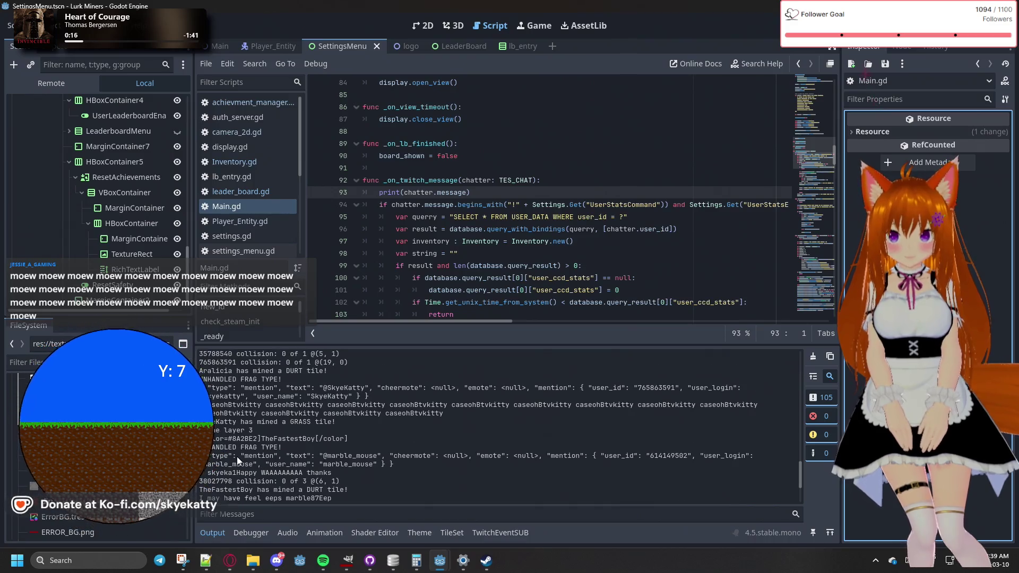
pyautogui.scroll(1, 251, 453)
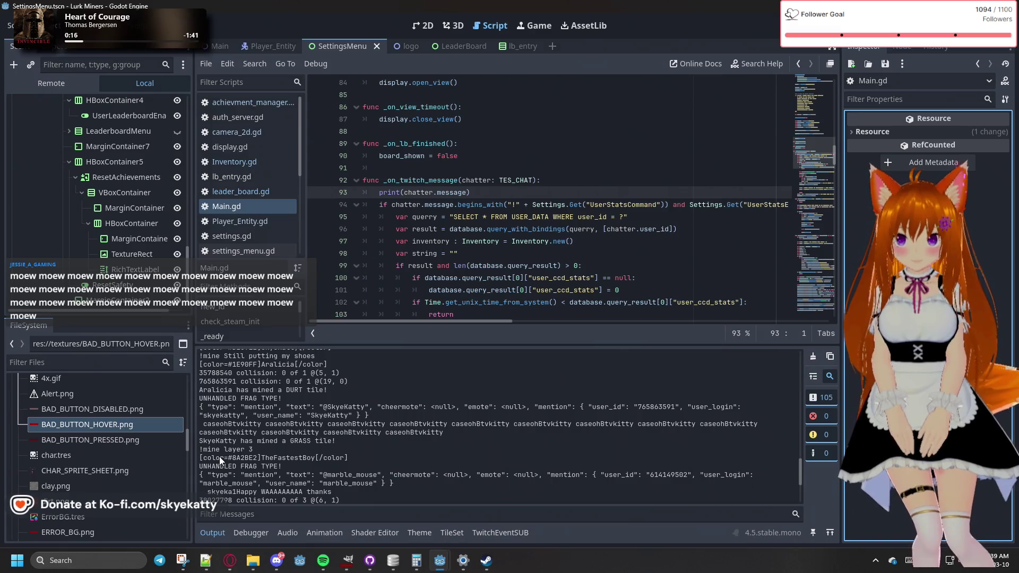
pyautogui.scroll(1, 224, 450)
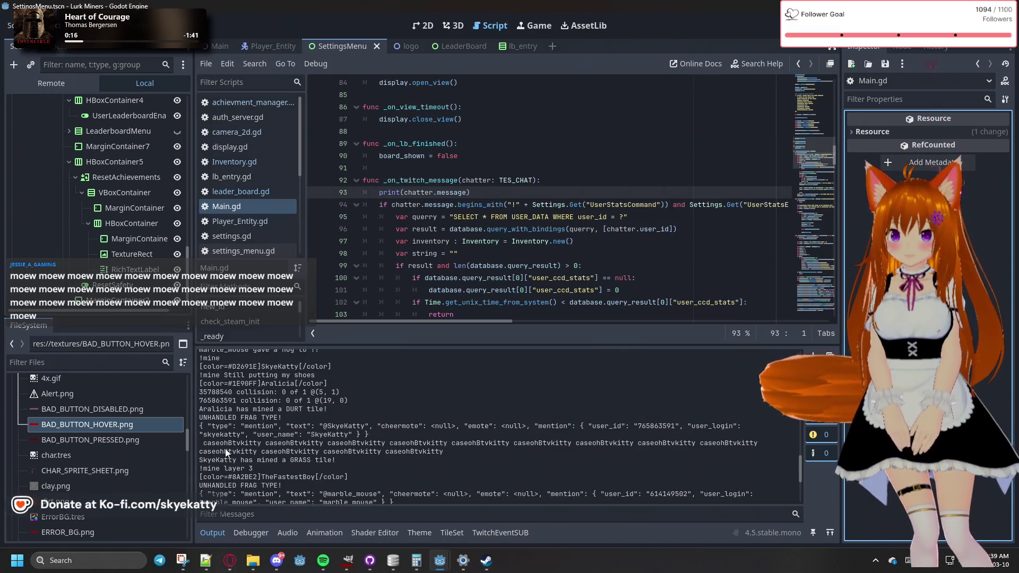
pyautogui.scroll(1, 225, 452)
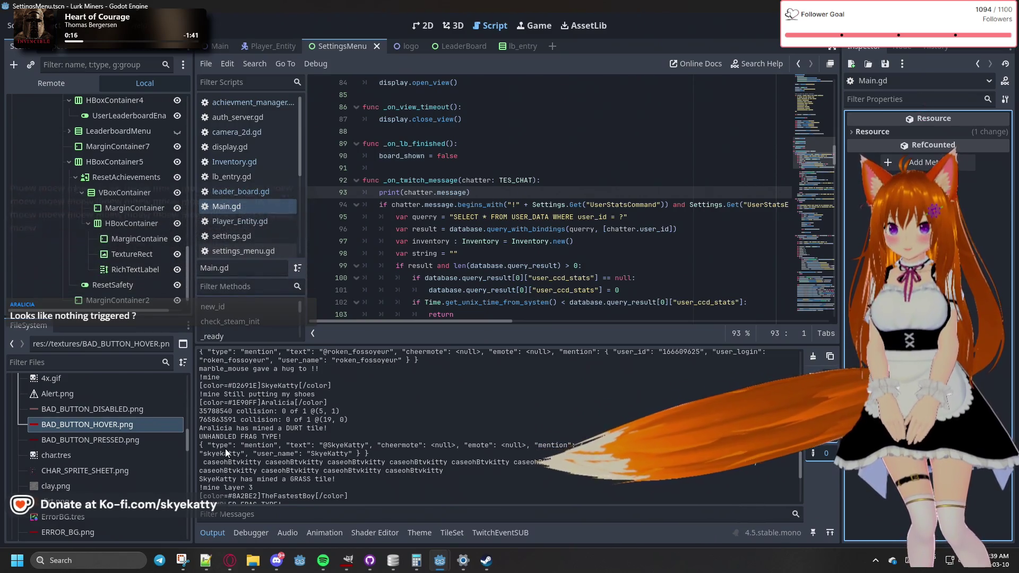
pyautogui.scroll(2, 225, 448)
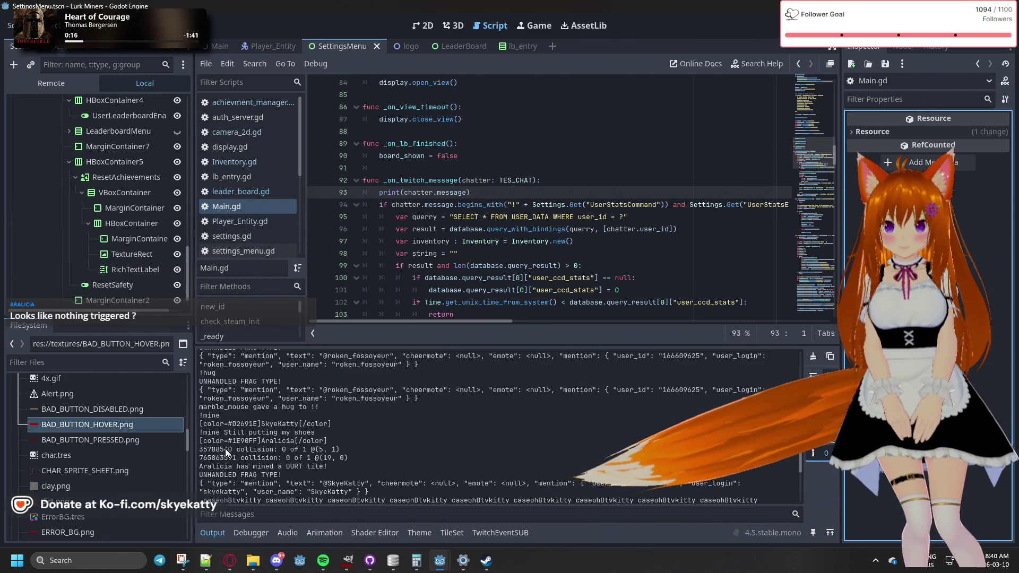
pyautogui.scroll(1, 225, 448)
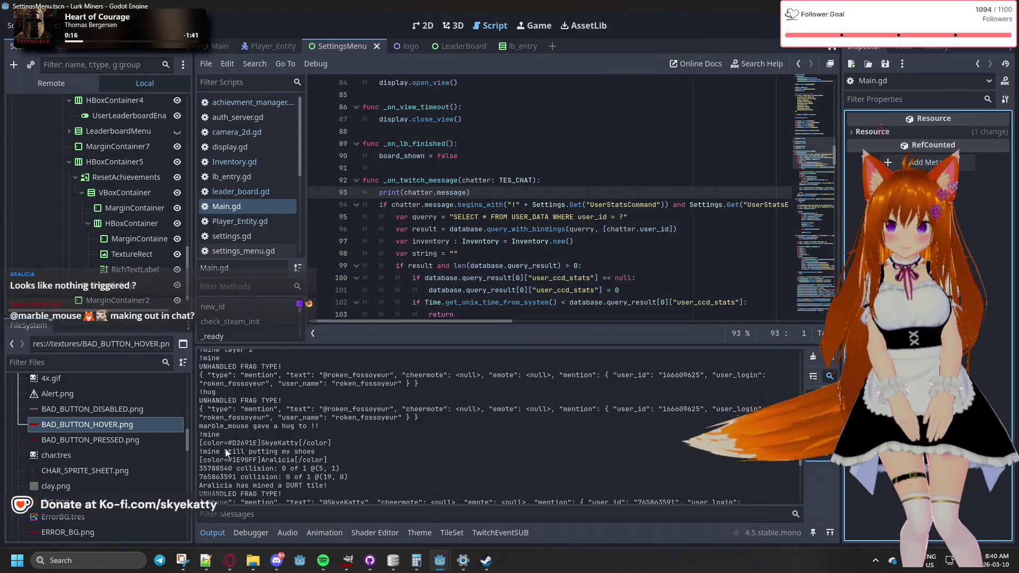
pyautogui.scroll(1, 225, 448)
pyautogui.scroll(1, 225, 448)
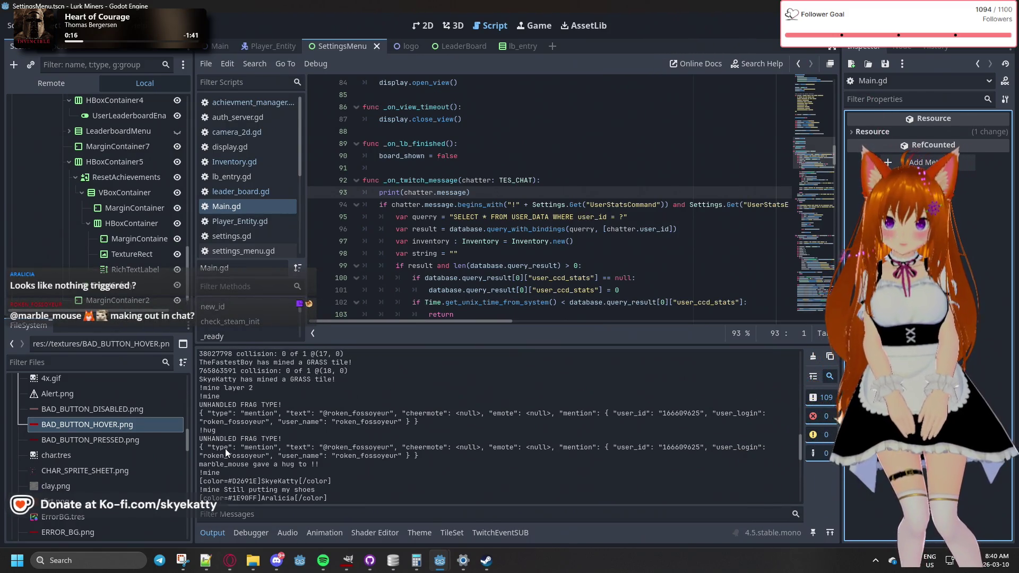
pyautogui.scroll(2, 225, 448)
pyautogui.scroll(1, 225, 448)
pyautogui.scroll(2, 225, 448)
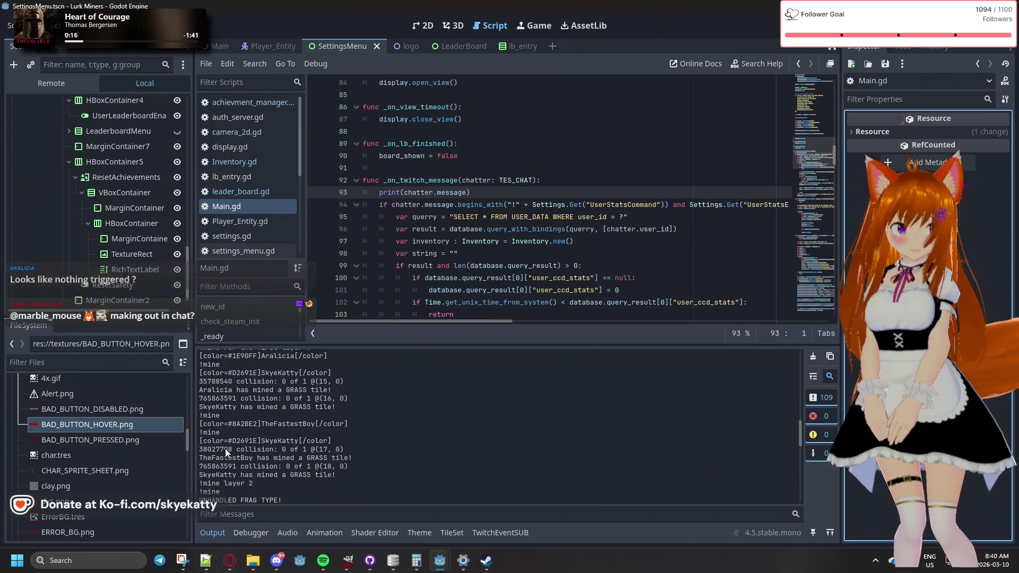
pyautogui.scroll(-5, 225, 448)
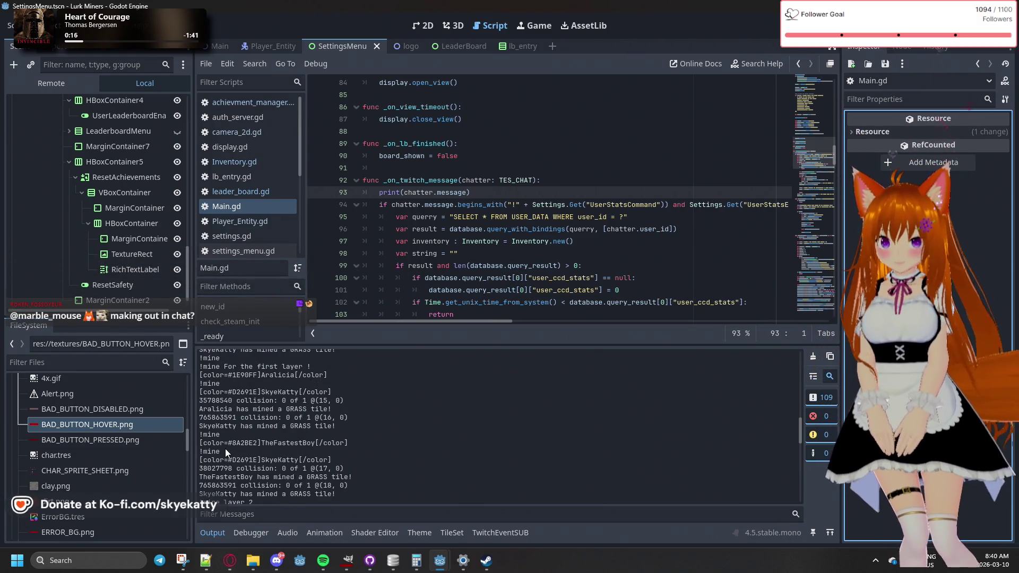
pyautogui.scroll(-5, 225, 448)
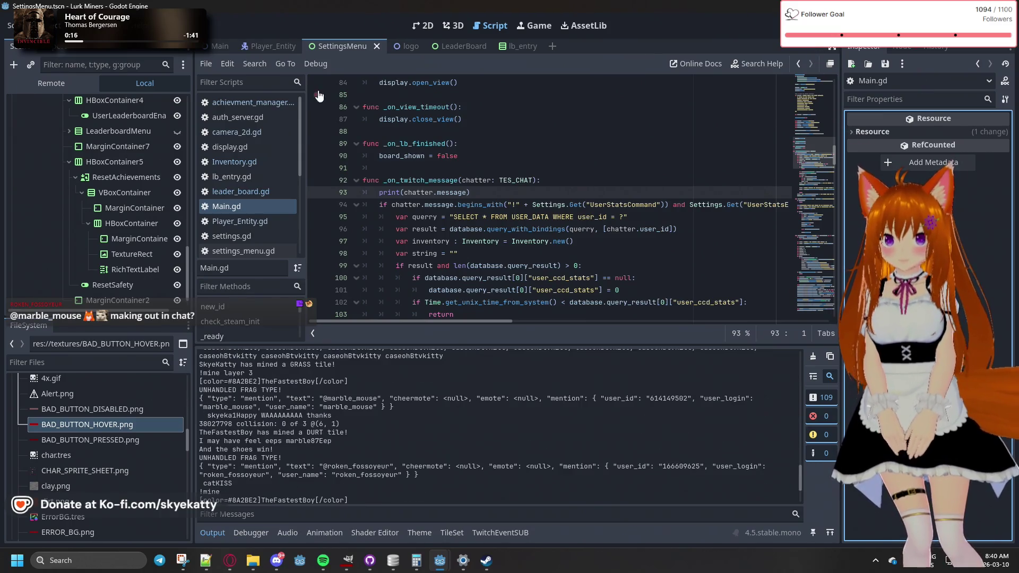
# Add a breakpoint at Main.gd line 93 and expand AchievementManager's Statistics and Achievements dictionaries
pyautogui.click(316, 192)
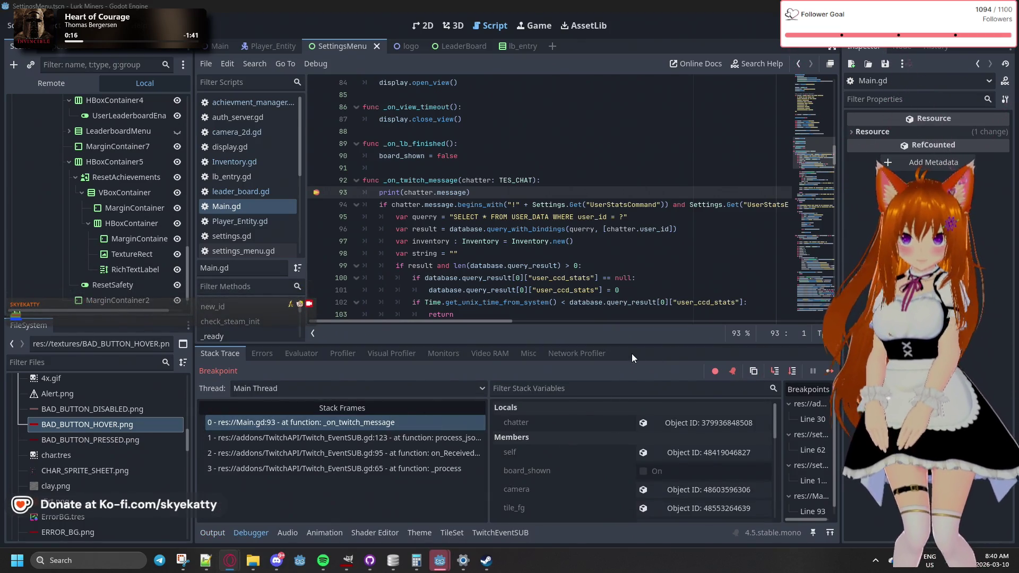
pyautogui.moveTo(630, 345); pyautogui.dragTo(632, 196)
pyautogui.scroll(-5, 611, 390)
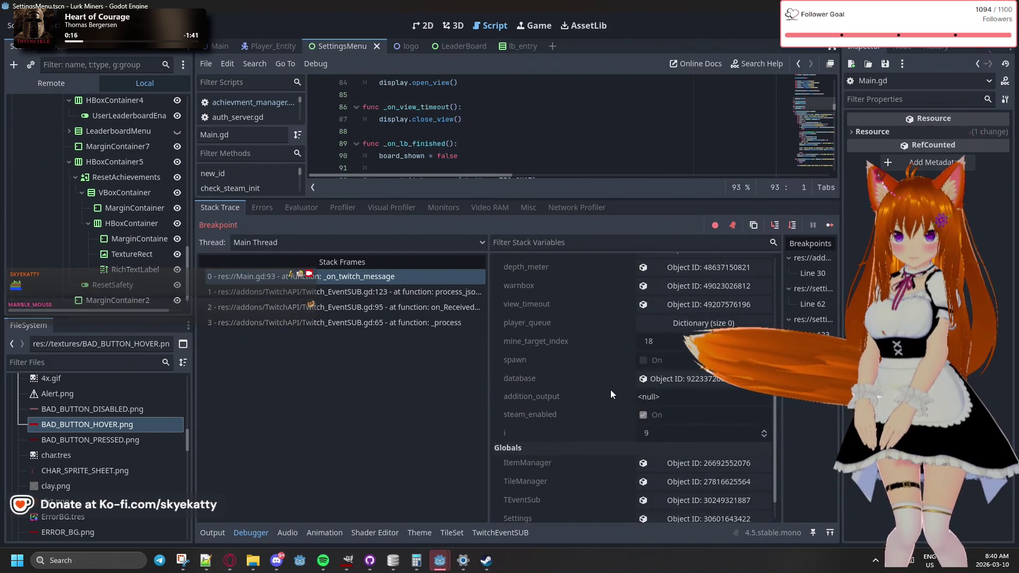
pyautogui.click(688, 509)
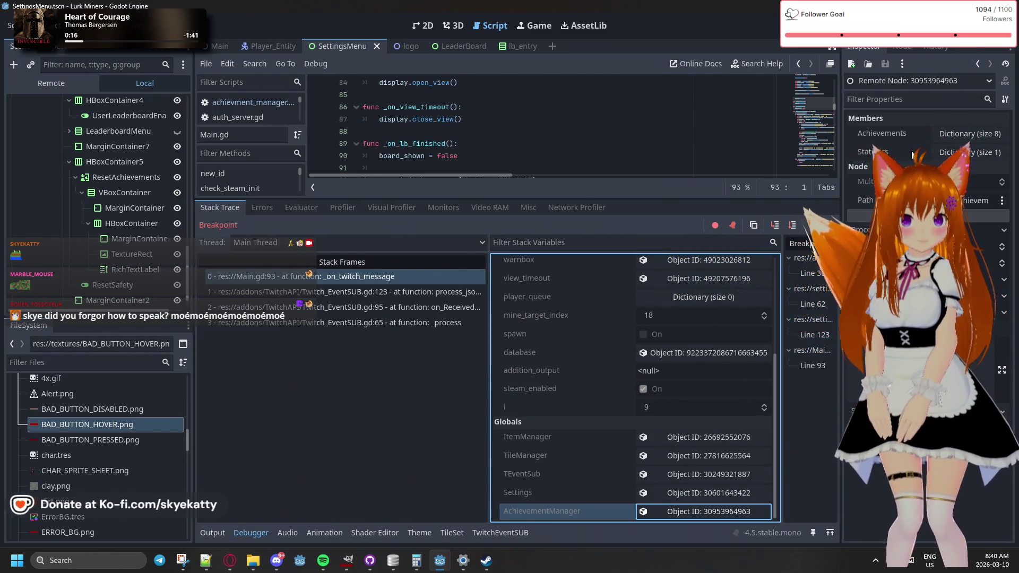
pyautogui.click(946, 146)
pyautogui.click(953, 135)
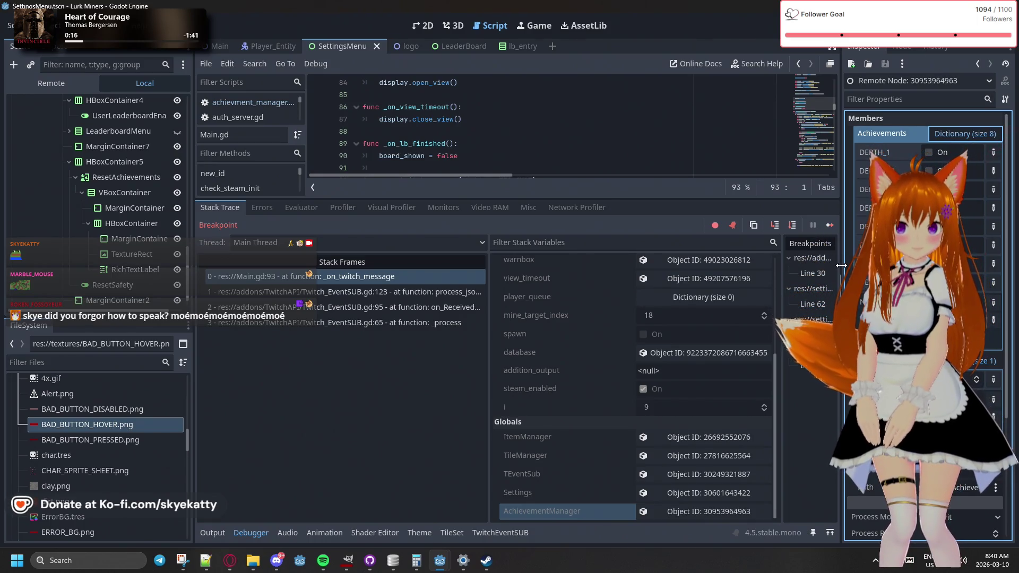
pyautogui.moveTo(842, 266); pyautogui.dragTo(805, 276)
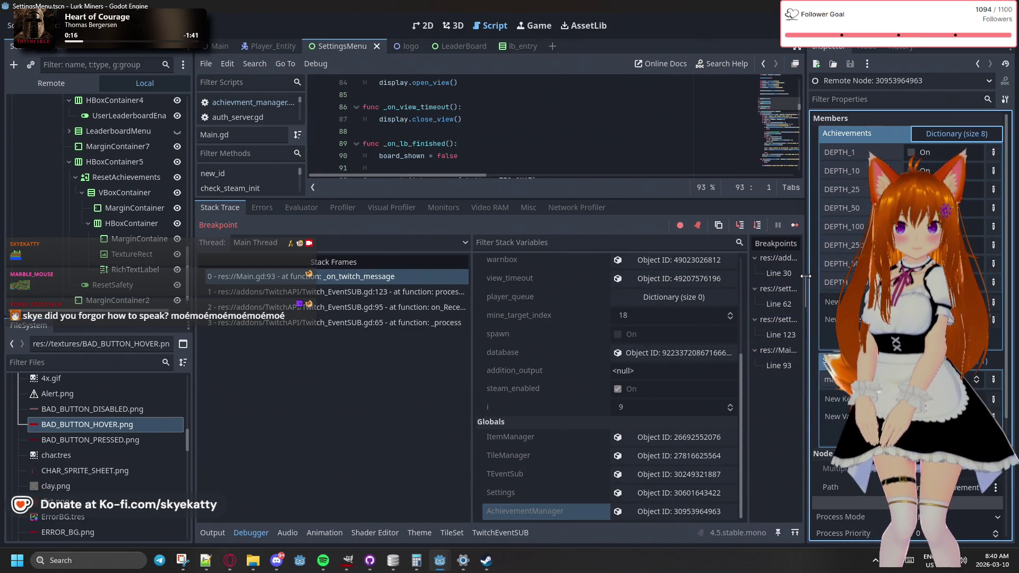
# Enlarge the Main.gd code view and place the caret at the end of line 98
pyautogui.click(312, 420)
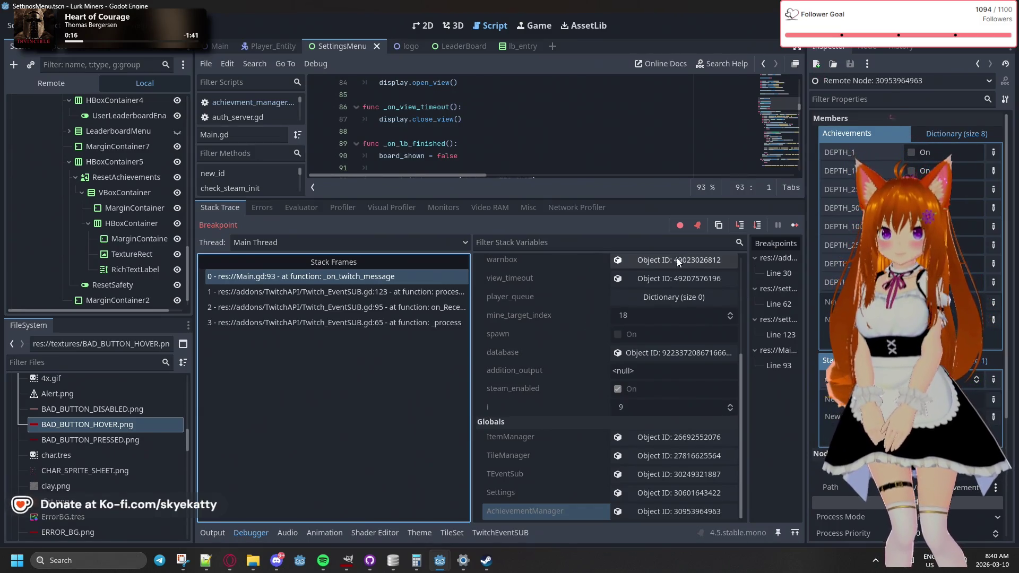
pyautogui.moveTo(664, 199); pyautogui.dragTo(664, 321)
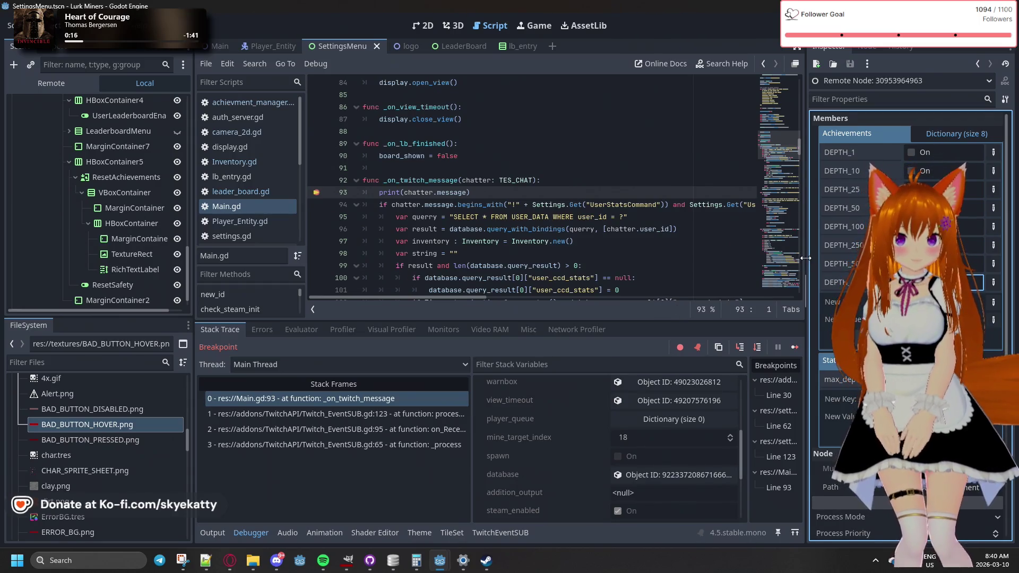
pyautogui.moveTo(808, 259); pyautogui.dragTo(821, 262)
pyautogui.click(639, 254)
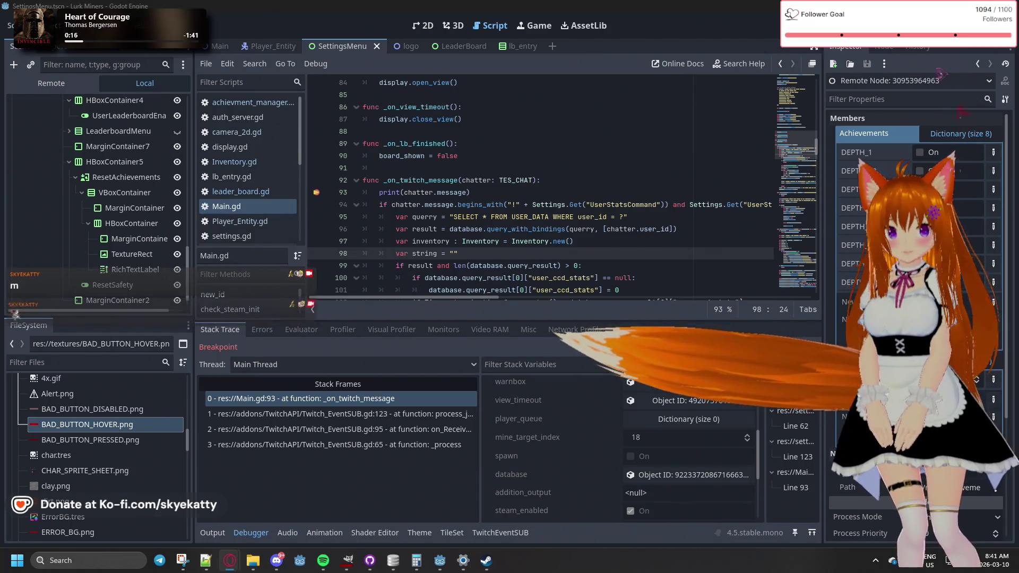
# Resume the game from the breakpoint, review the newest Output log messages, and reopen the game window
pyautogui.press('F12')
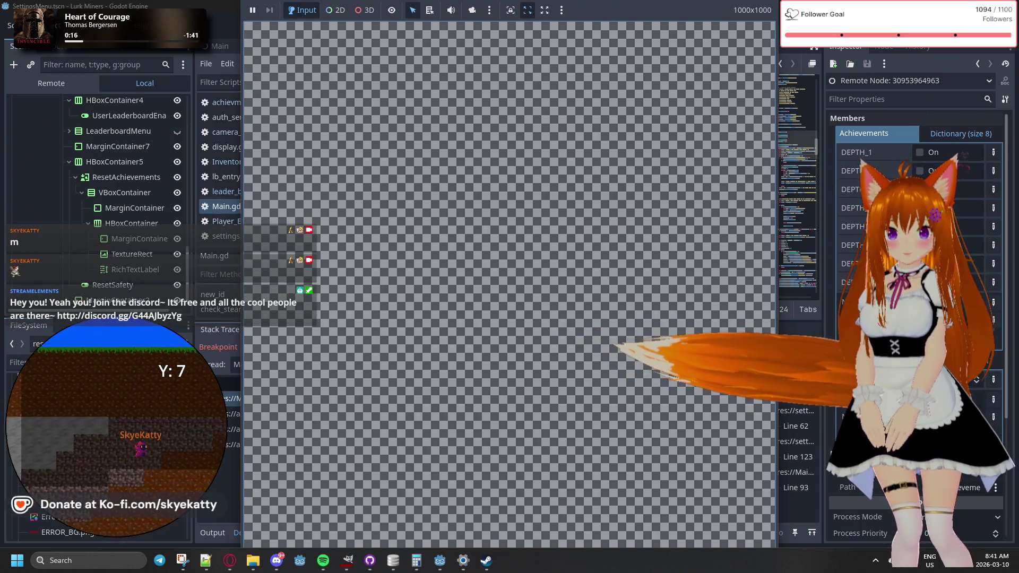
pyautogui.click(812, 347)
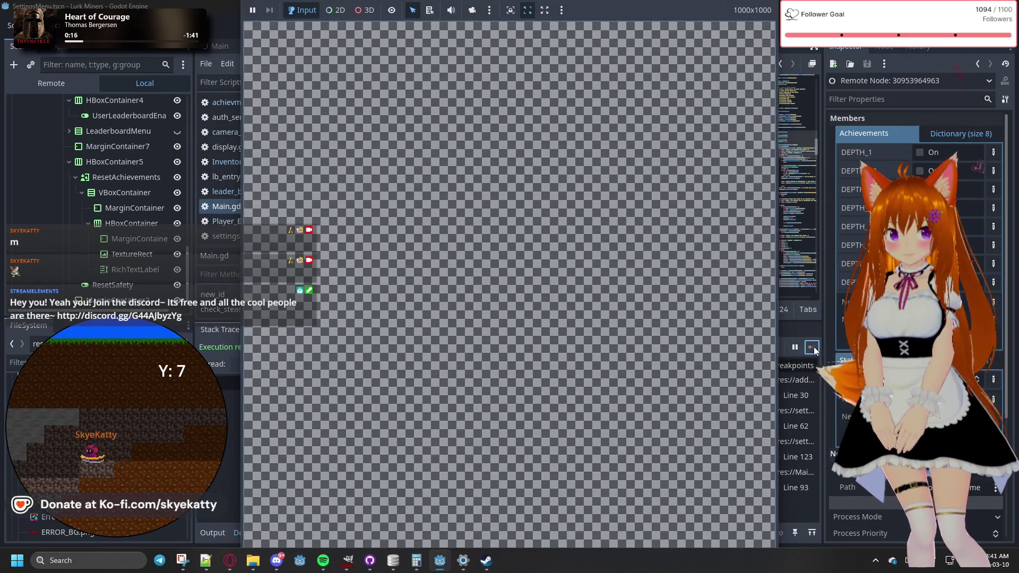
pyautogui.click(214, 543)
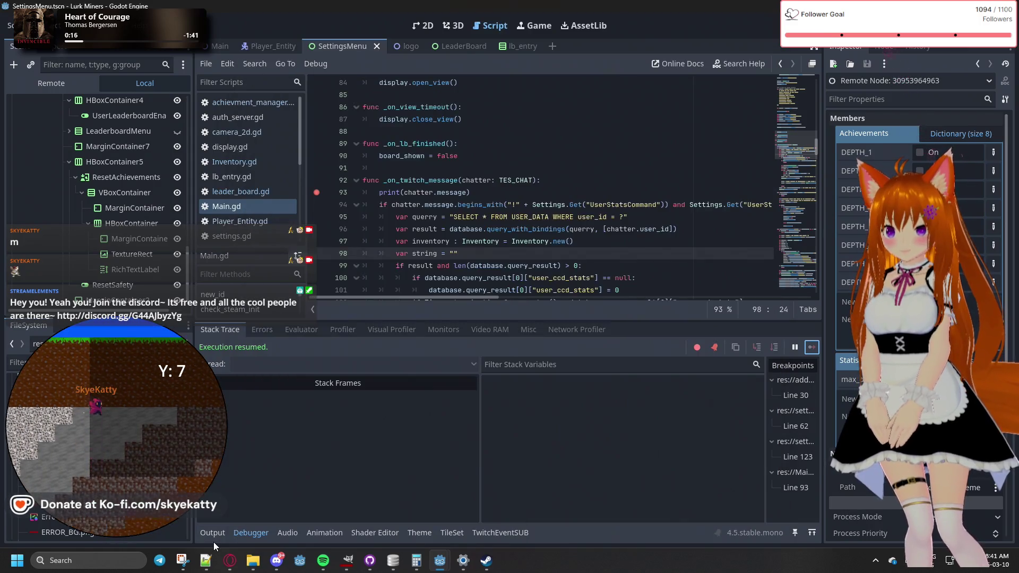
pyautogui.click(213, 541)
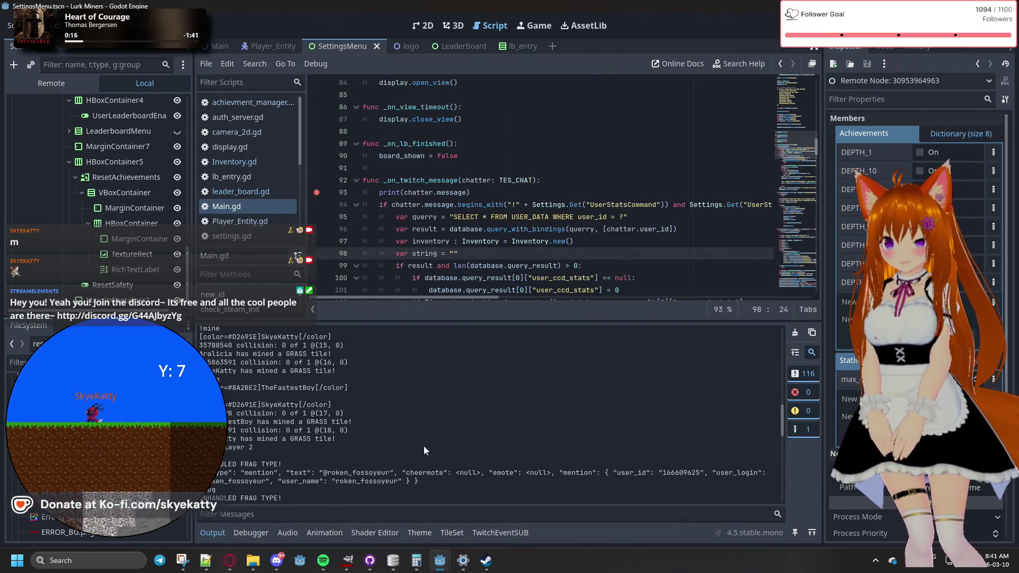
pyautogui.moveTo(780, 431); pyautogui.dragTo(765, 520)
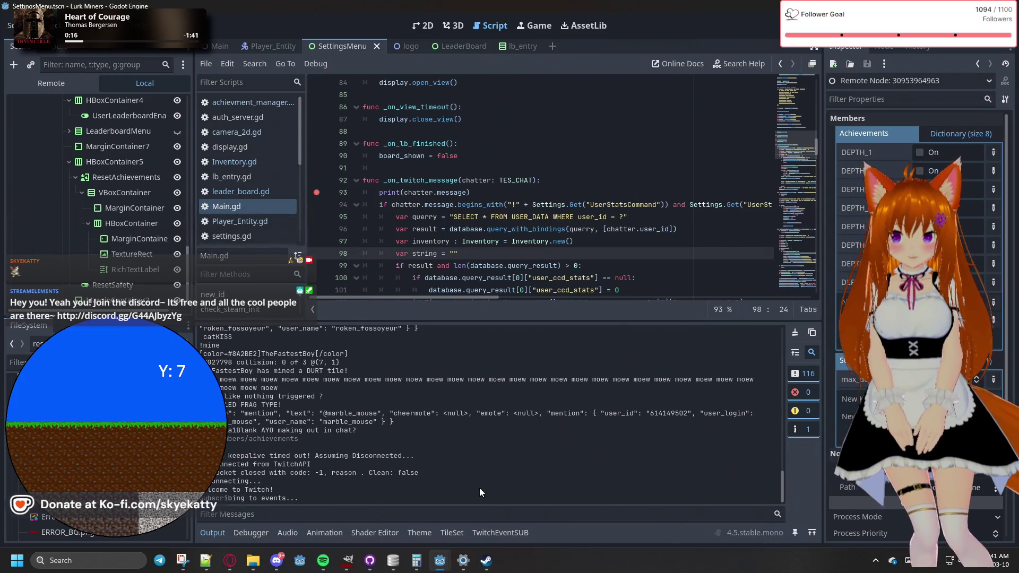
pyautogui.click(432, 567)
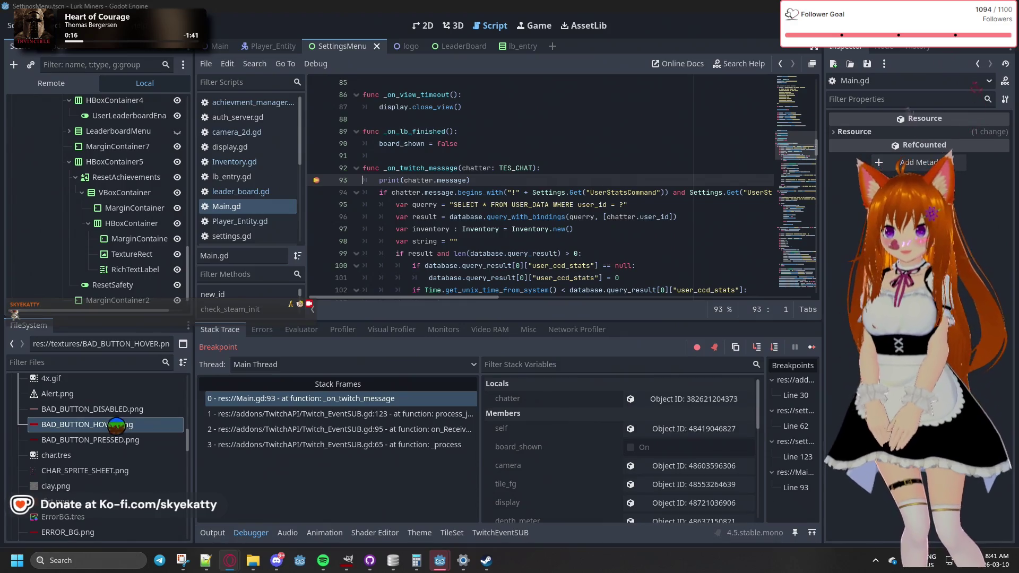
# Resume from the breakpoint, walk the miner into its tunnel and back along the grass, then close the game
pyautogui.click(812, 348)
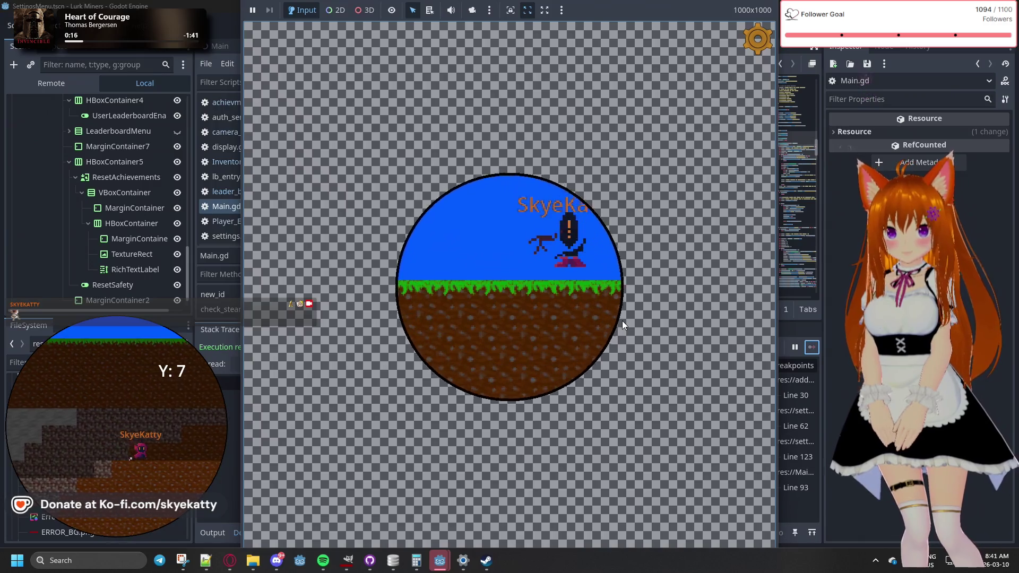
pyautogui.press('d')
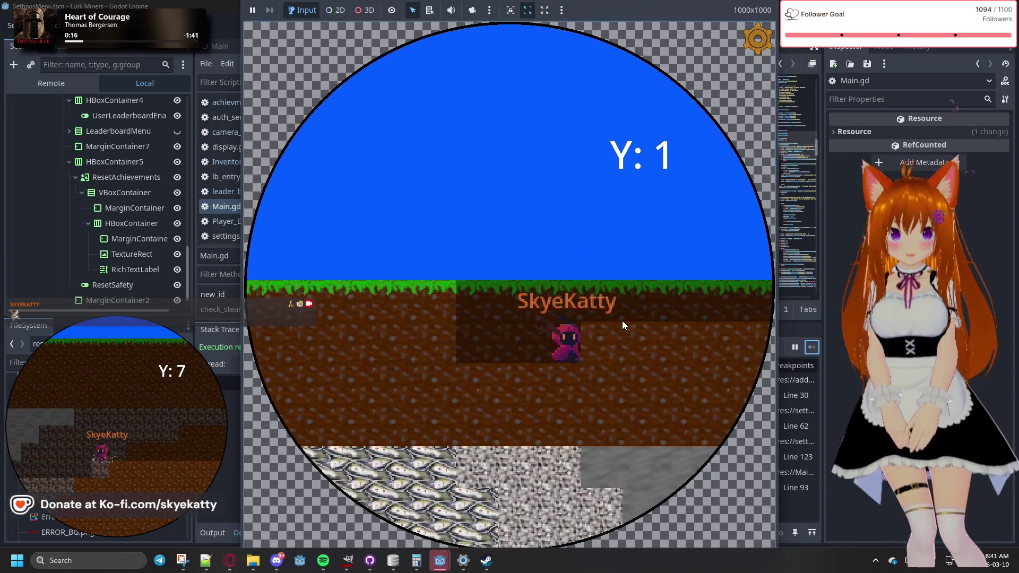
pyautogui.press('s')
pyautogui.press('a')
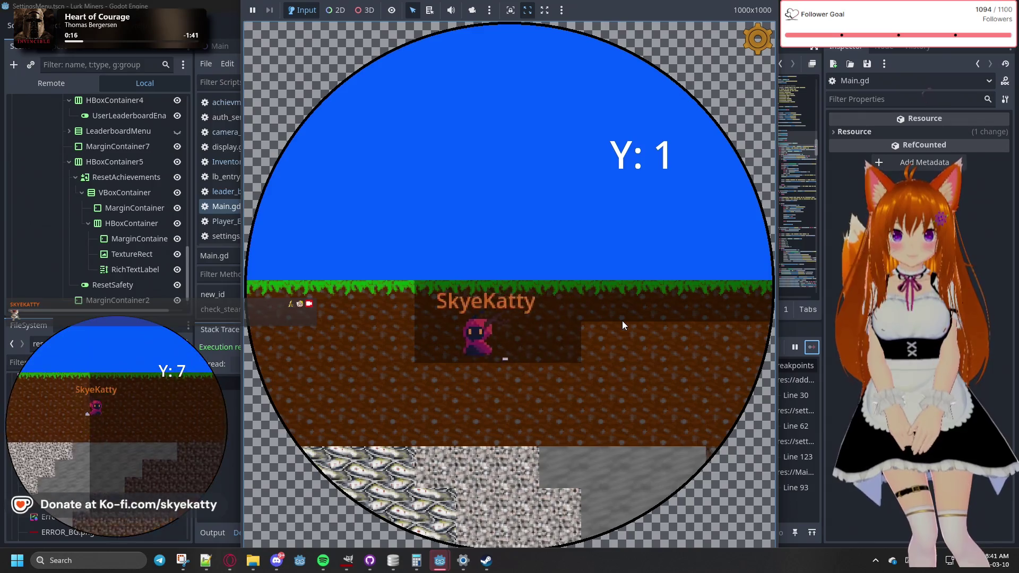
pyautogui.press('space')
pyautogui.press('a')
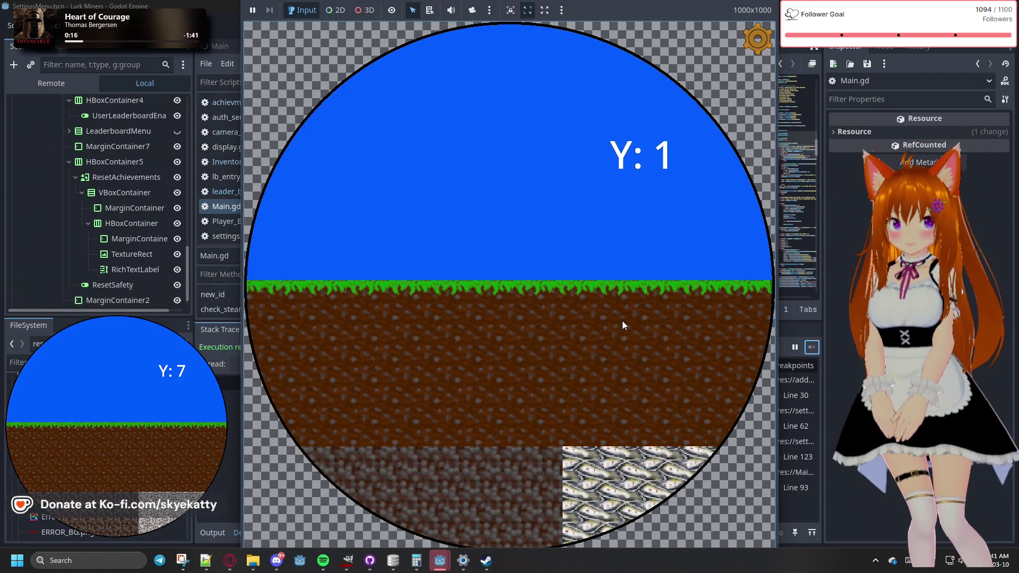
pyautogui.click(874, 128)
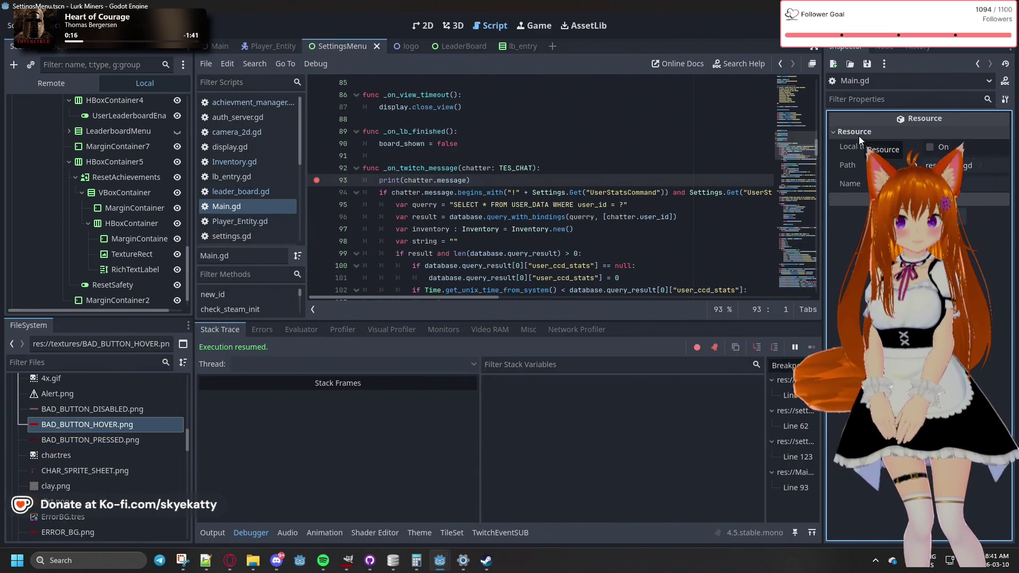
# Collapse the Resource details in the inspector and enlarge the debugger panel
pyautogui.click(858, 136)
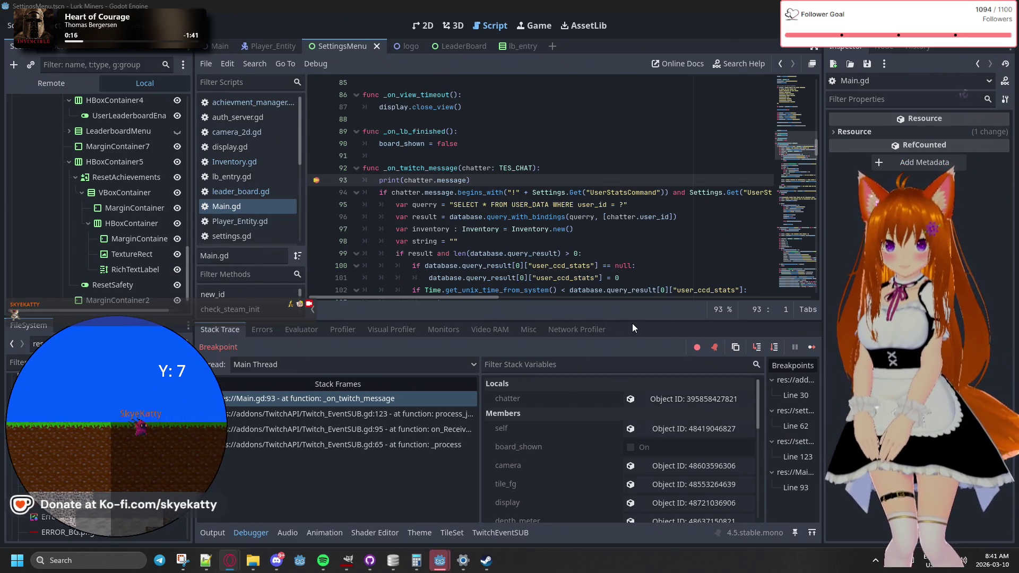
pyautogui.moveTo(633, 323); pyautogui.dragTo(626, 198)
pyautogui.scroll(-3, 608, 447)
pyautogui.scroll(-2, 607, 443)
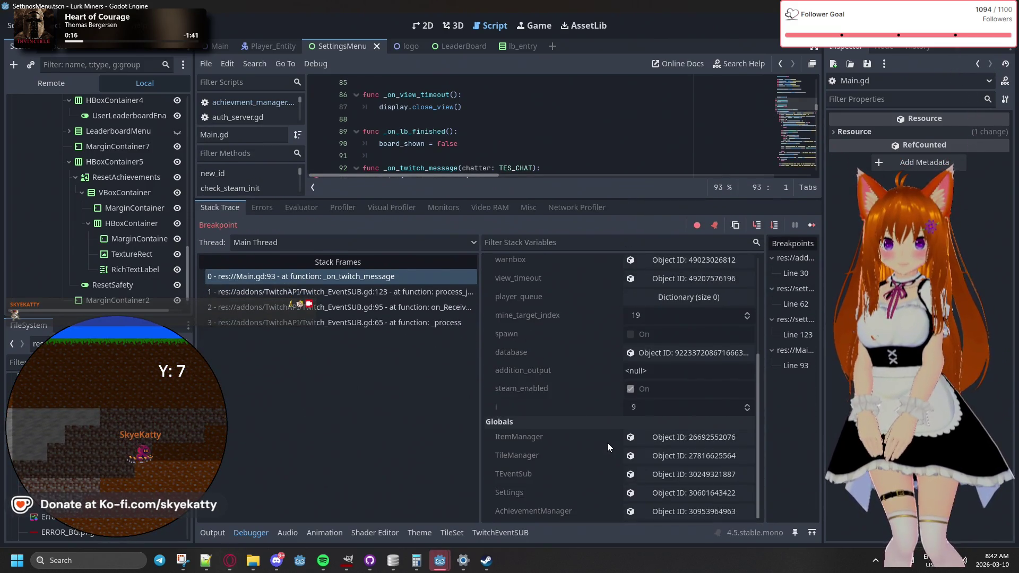
# Expand the live AchievementManager's Statistics dictionary, then continue execution to the next breakpoint
pyautogui.click(646, 517)
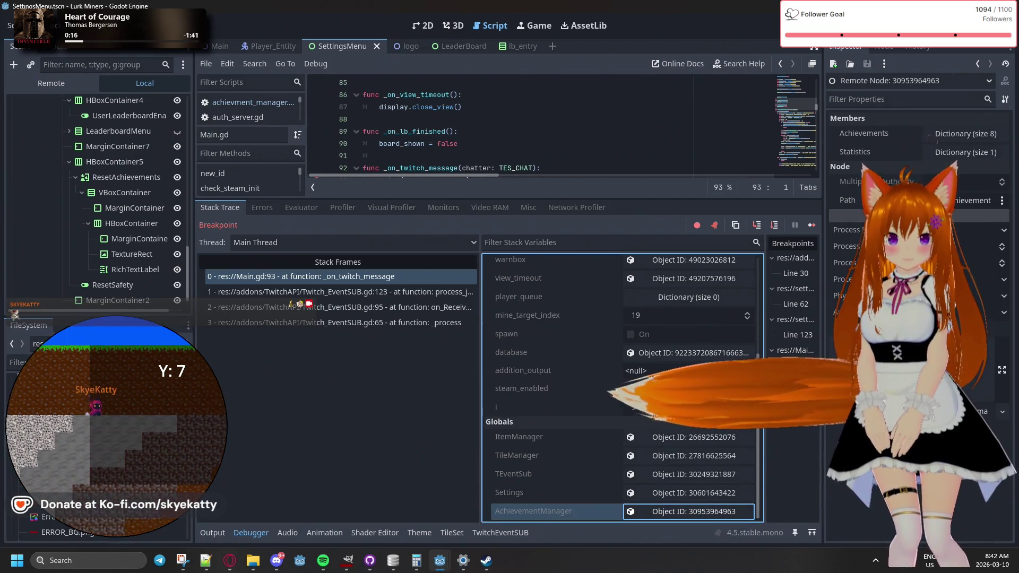
pyautogui.click(926, 154)
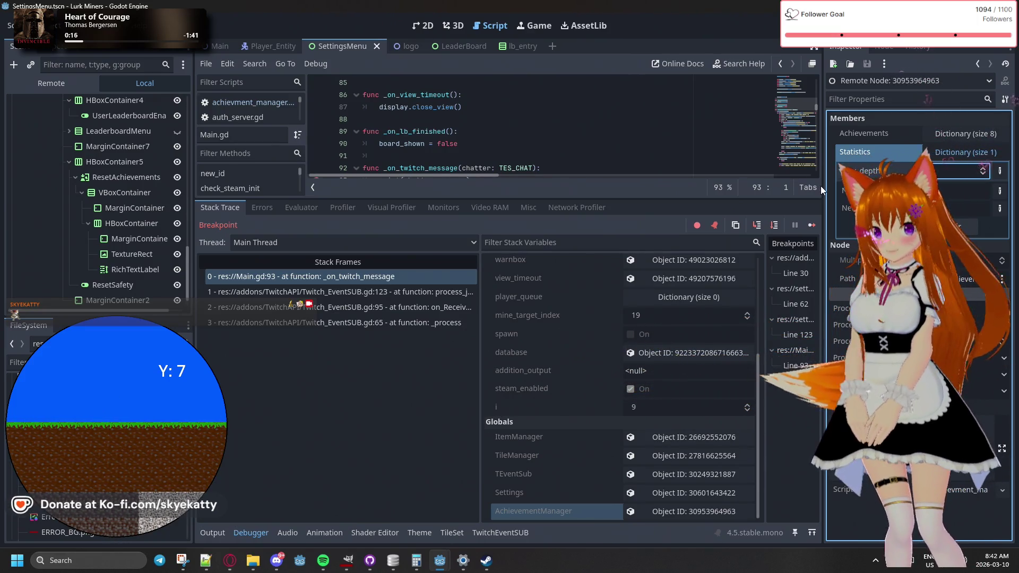
pyautogui.click(307, 429)
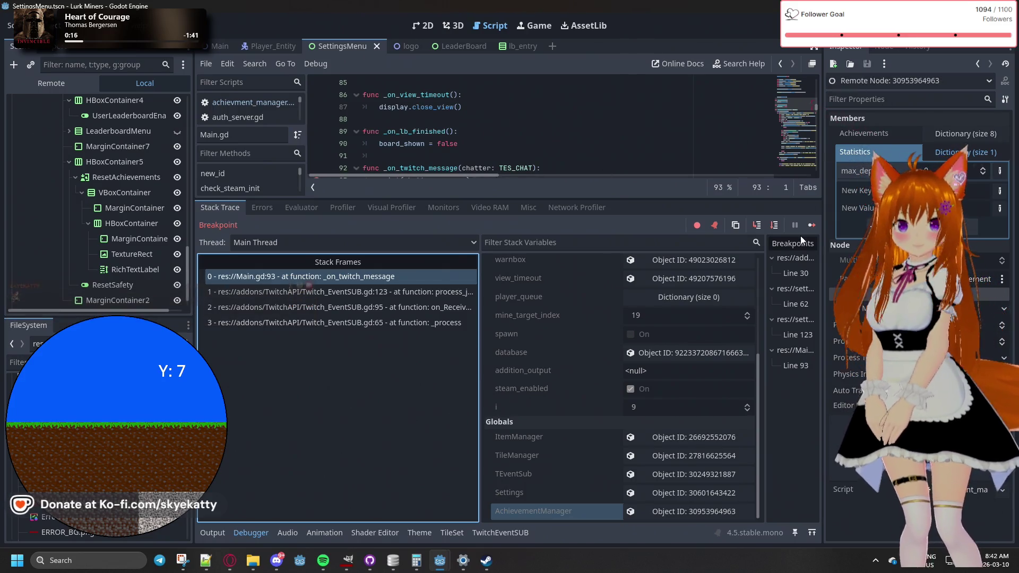
pyautogui.click(812, 225)
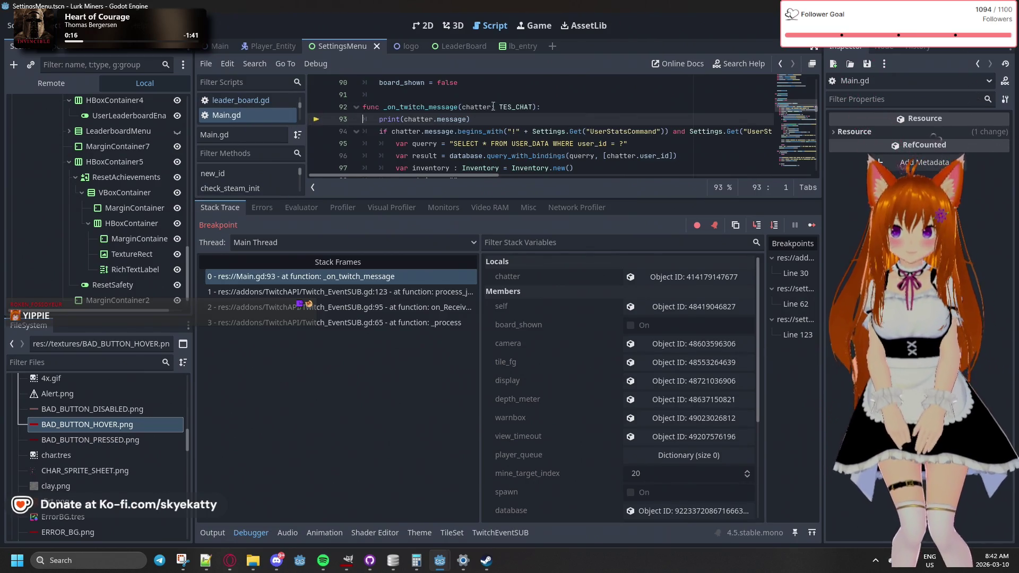
# Stop the debug session with F8, enlarge the code view, and open achievment_manager.gd
pyautogui.press('F8')
pyautogui.scroll(3, 579, 148)
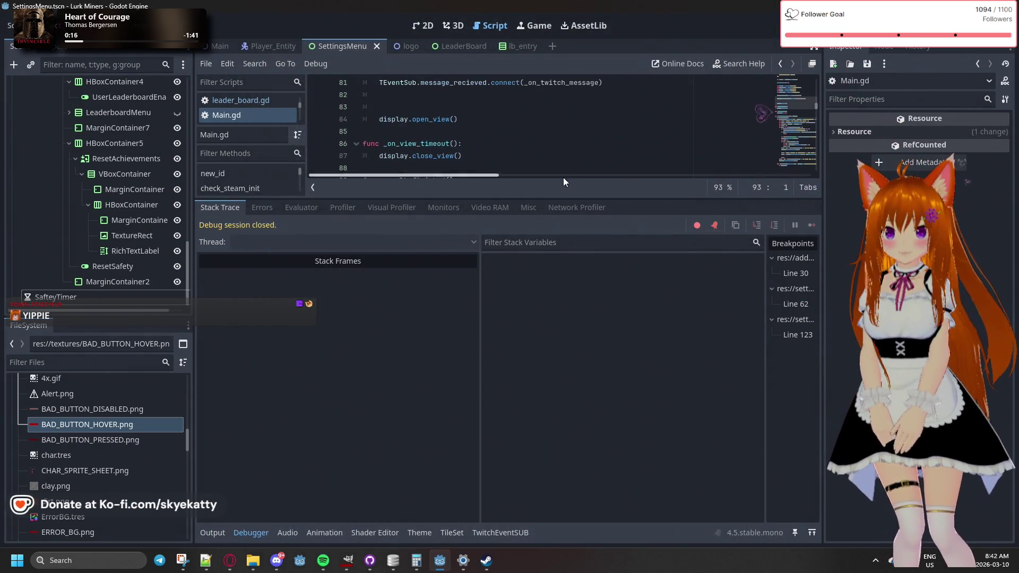
pyautogui.moveTo(578, 200); pyautogui.dragTo(559, 471)
pyautogui.scroll(4, 249, 150)
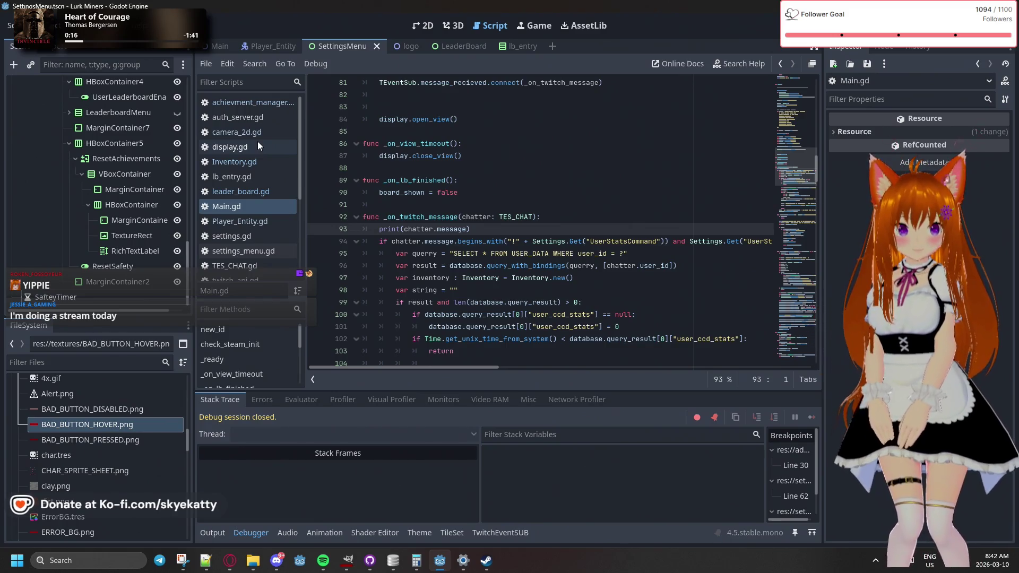
pyautogui.click(259, 101)
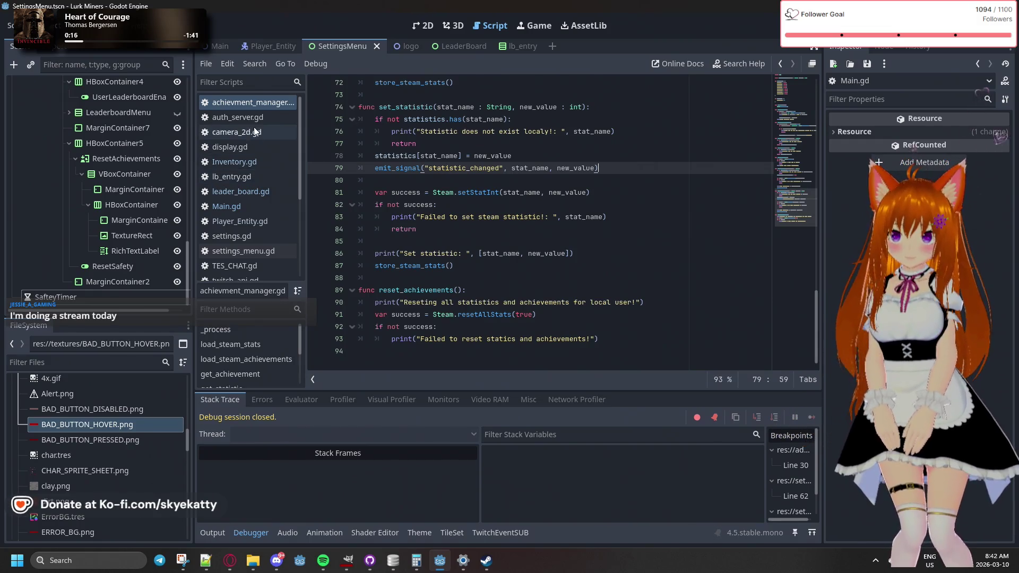
pyautogui.scroll(10, 532, 155)
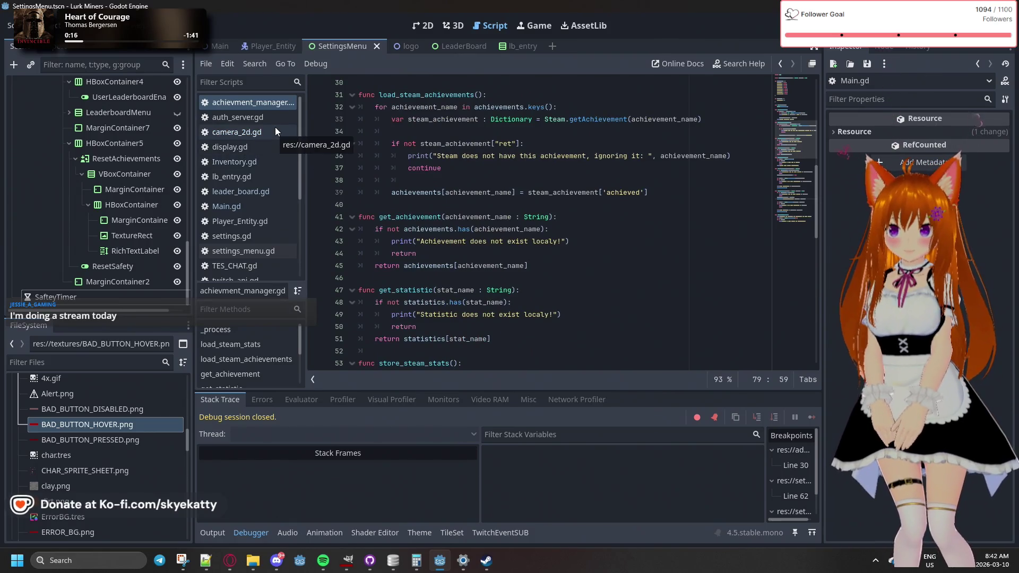
pyautogui.scroll(3, 495, 162)
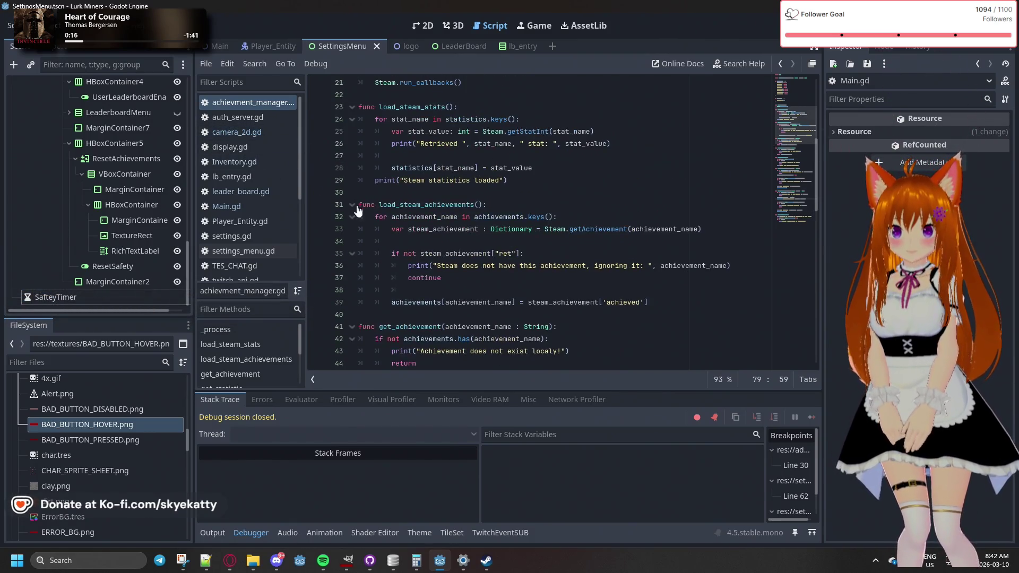
pyautogui.scroll(-16, 359, 201)
pyautogui.scroll(-1, 359, 201)
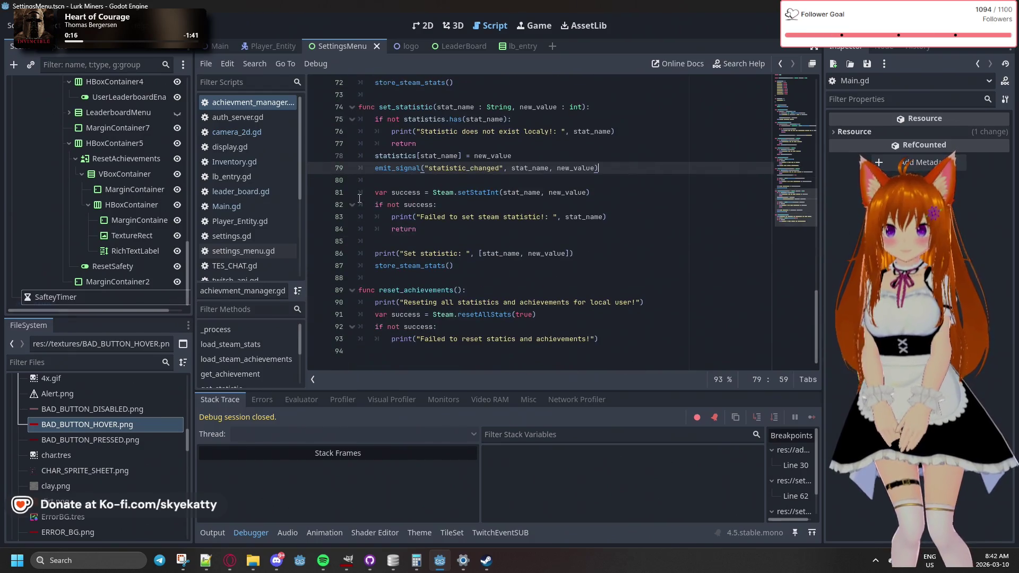
pyautogui.click(483, 328)
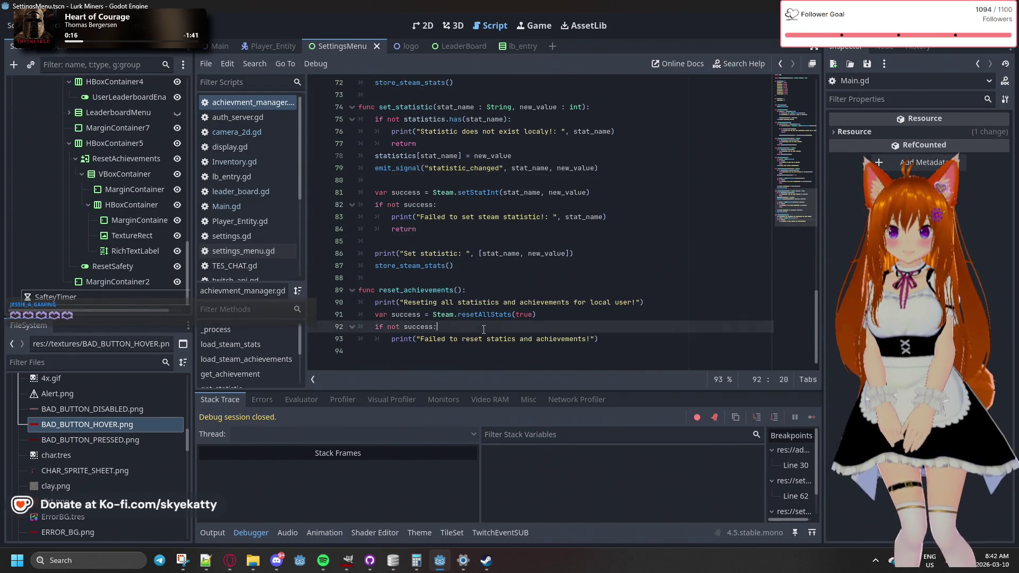
pyautogui.click(565, 319)
pyautogui.click(617, 327)
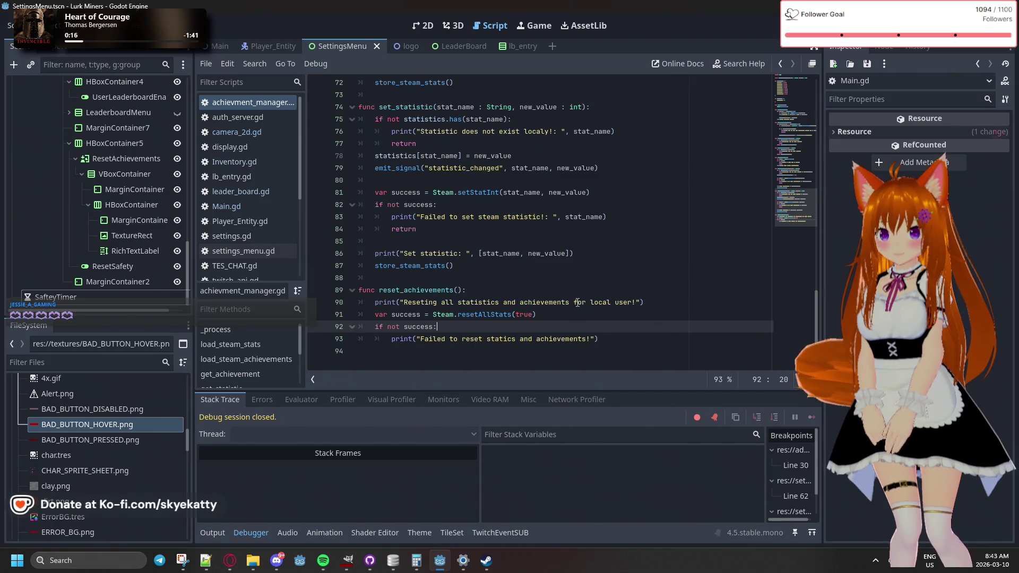
pyautogui.scroll(20, 578, 303)
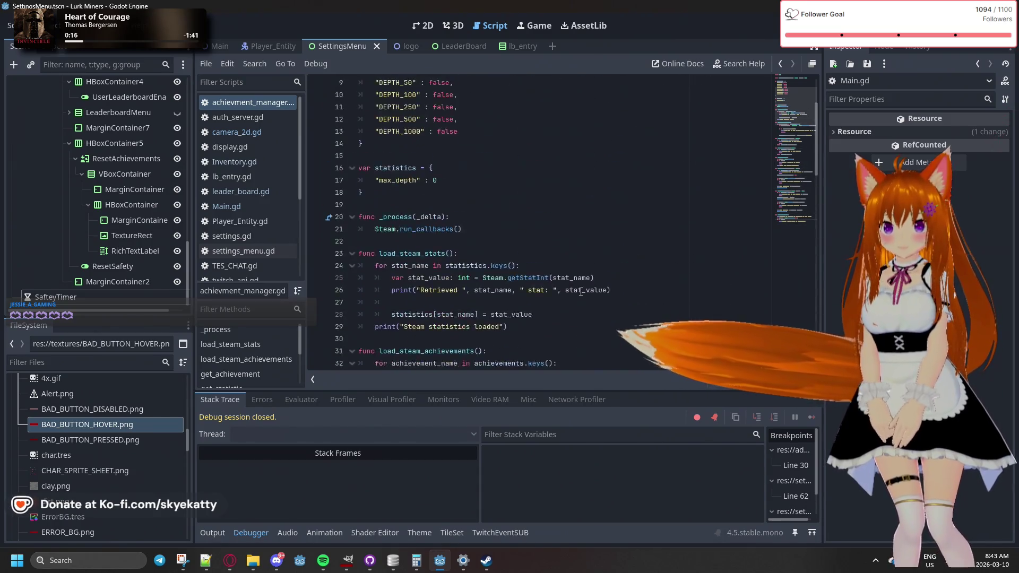
pyautogui.scroll(3, 578, 291)
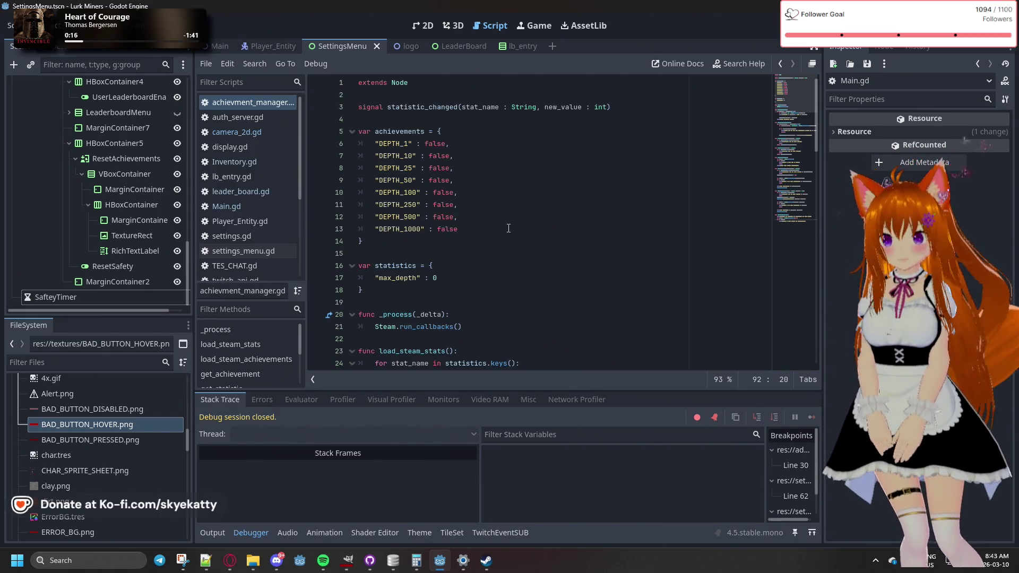
pyautogui.scroll(-4, 509, 228)
pyautogui.scroll(4, 510, 229)
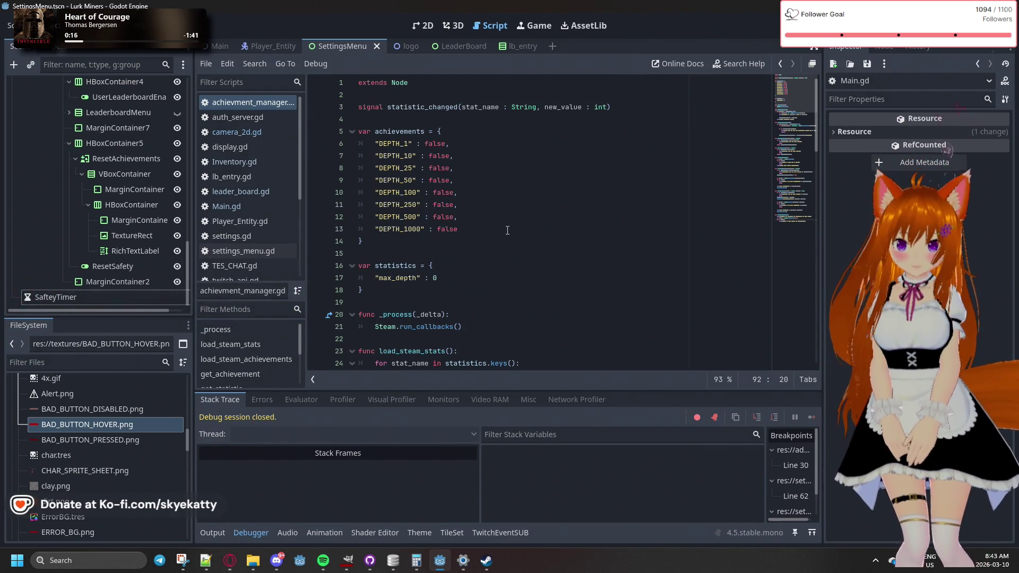
pyautogui.scroll(-4, 486, 230)
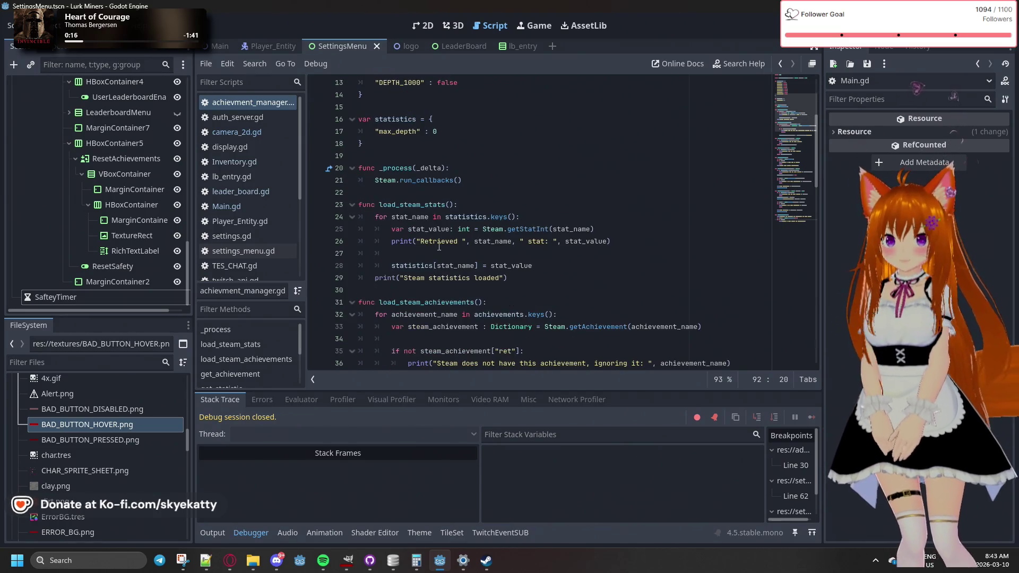
pyautogui.scroll(-20, 439, 247)
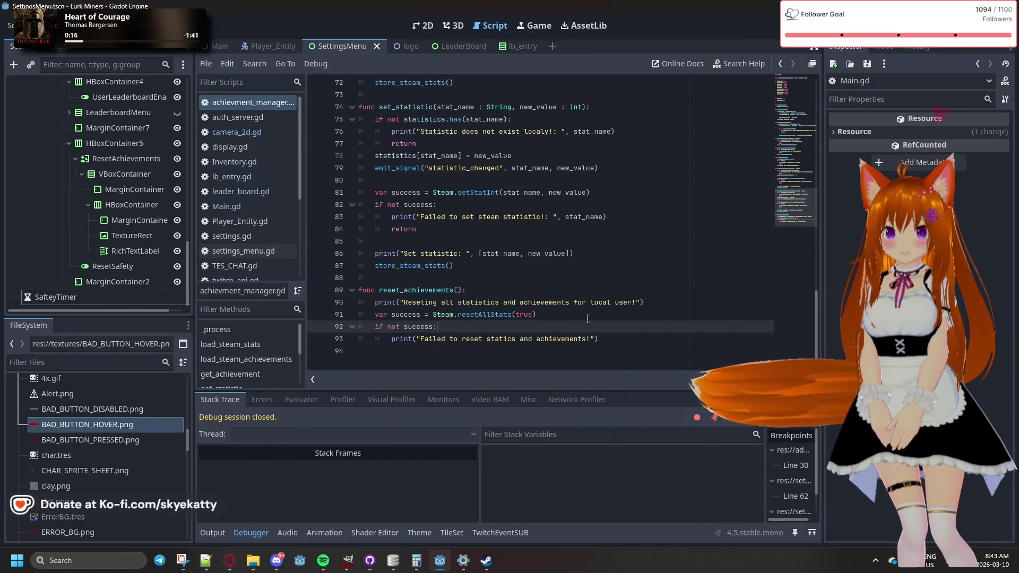
pyautogui.click(645, 338)
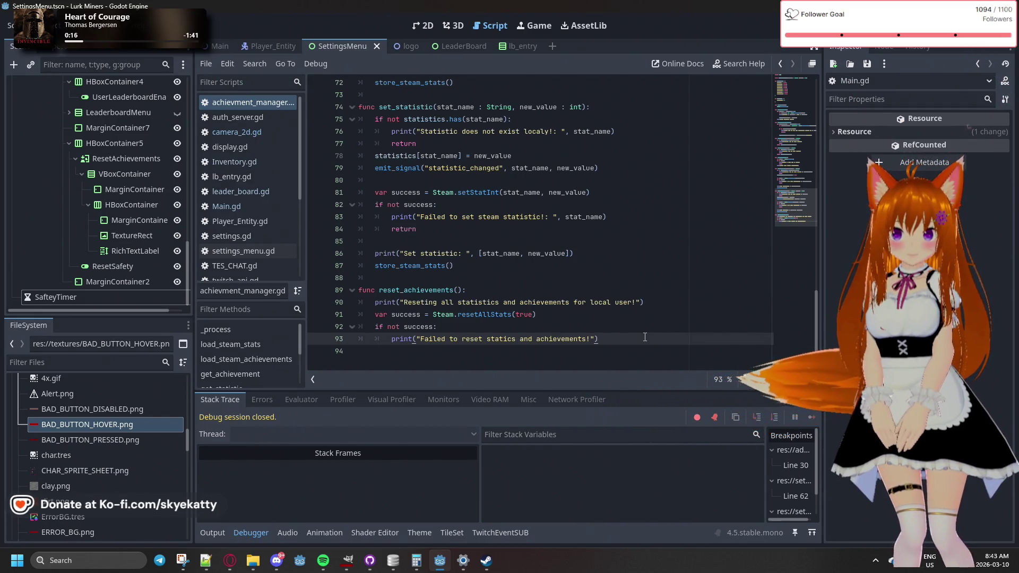
# Add 'return' after the failure print and start 'for key in achievements.keys():' on line 95
pyautogui.press('Return')
pyautogui.write('return')
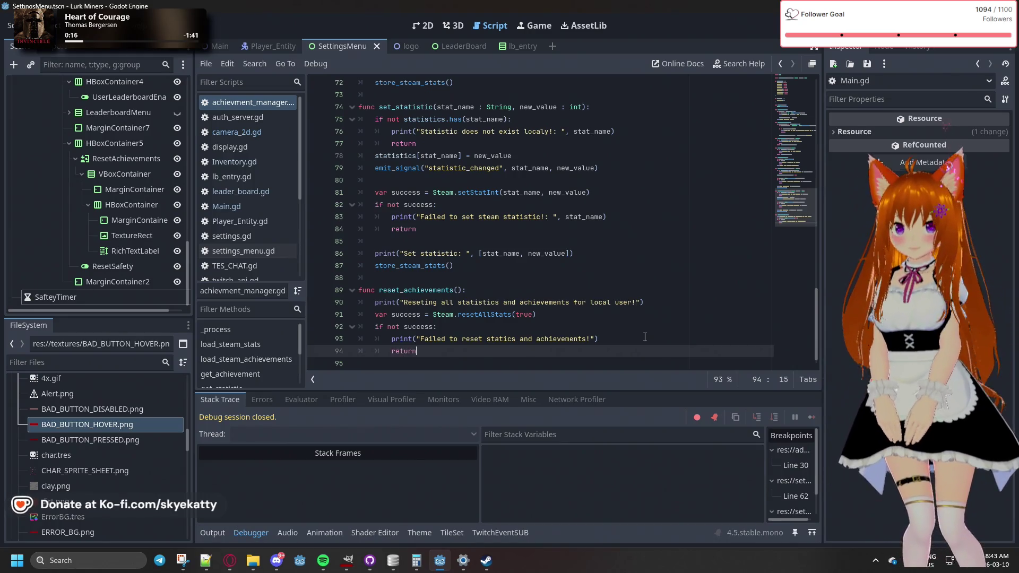
pyautogui.press('Return')
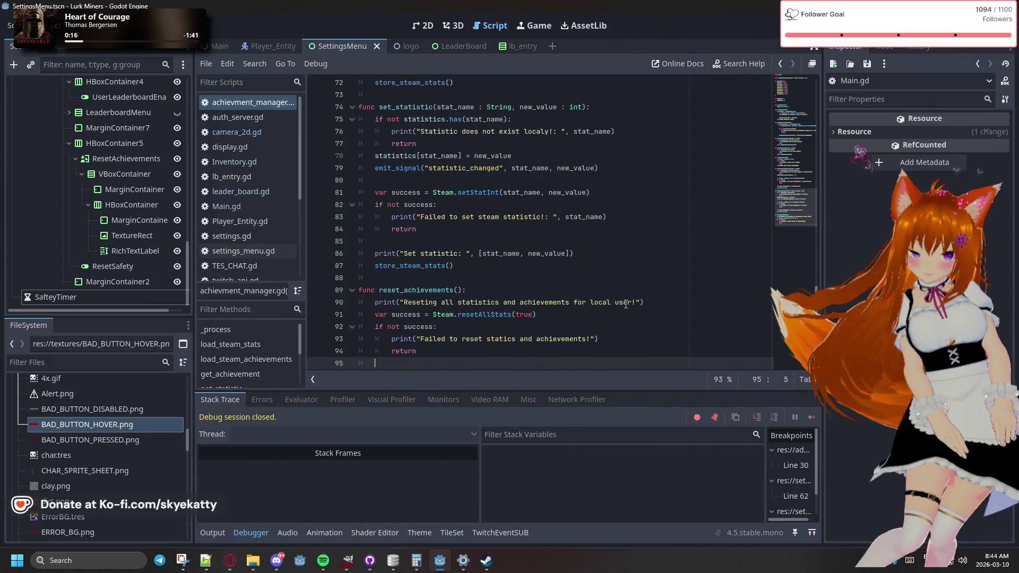
pyautogui.scroll(-1, 625, 264)
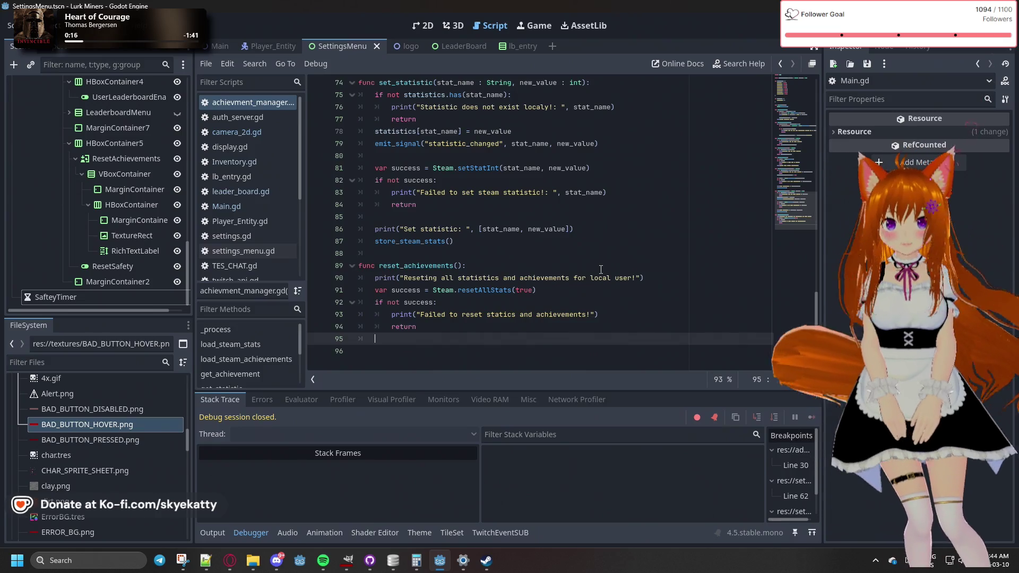
pyautogui.write('for ')
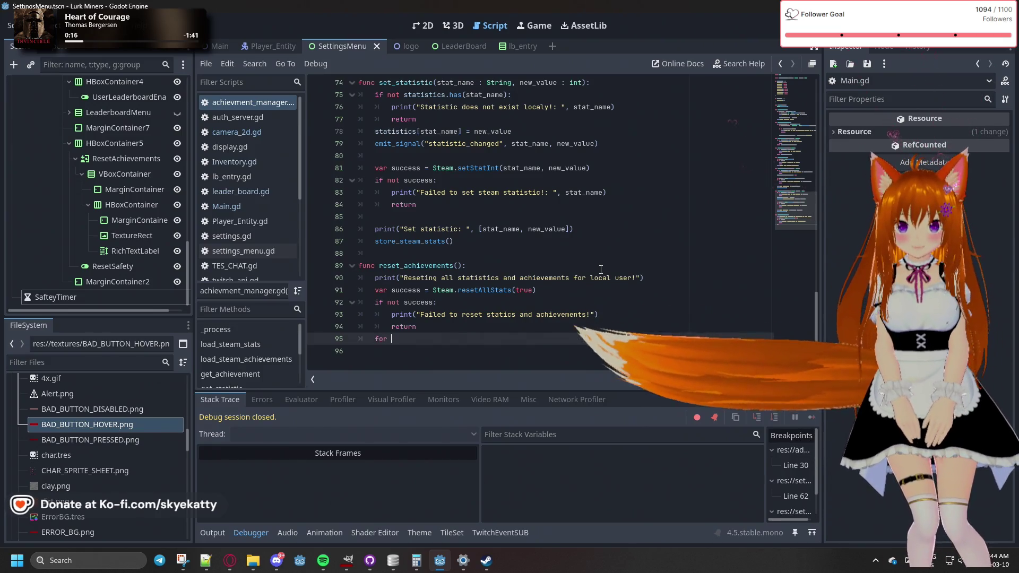
pyautogui.write('key in ')
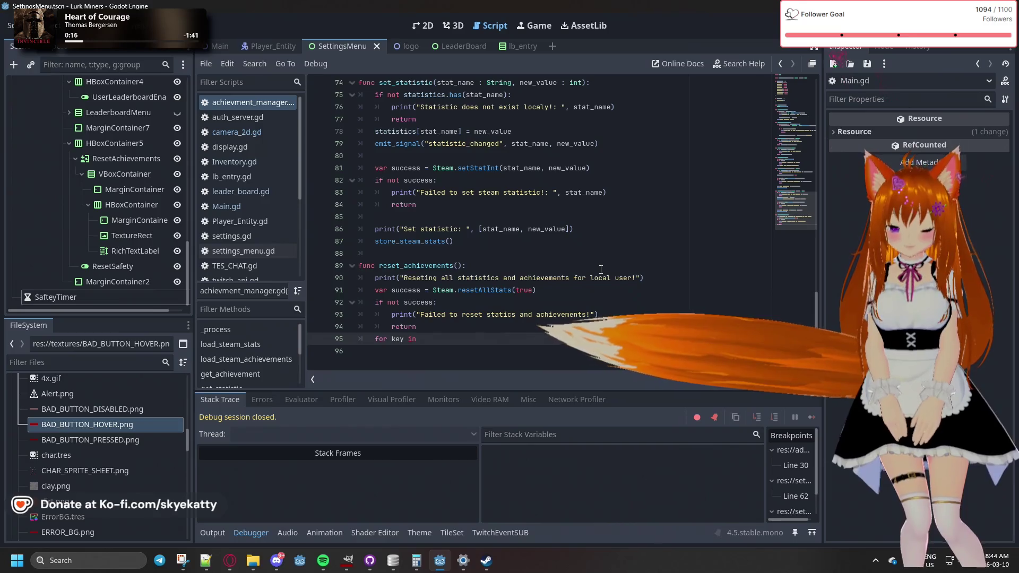
pyautogui.write('achievements.key')
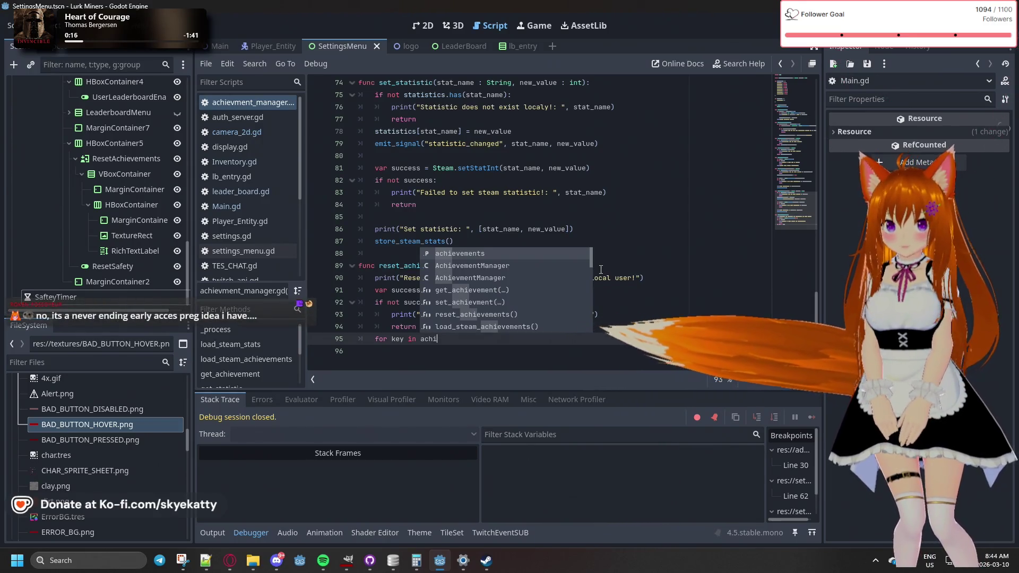
pyautogui.press('Return')
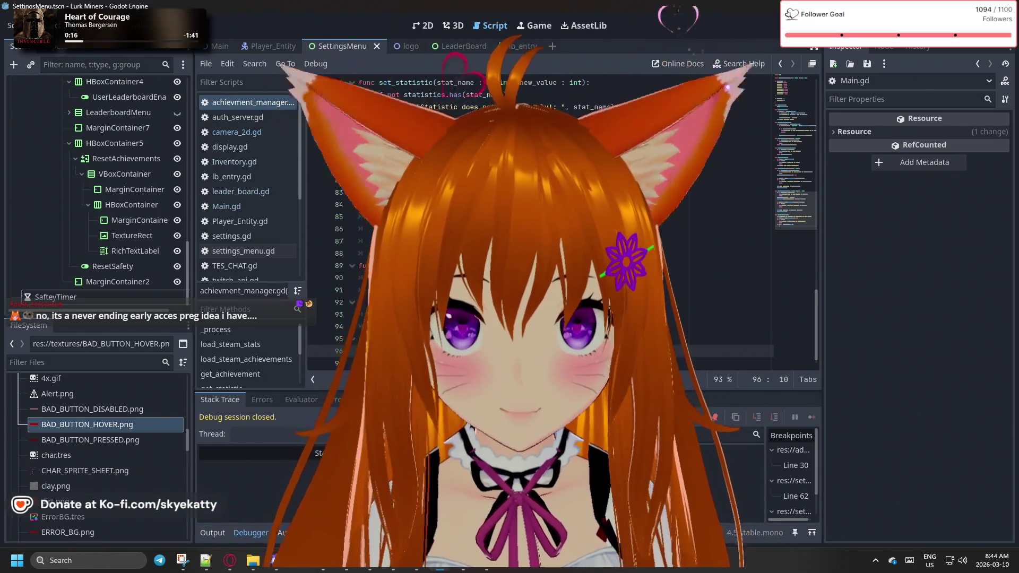
pyautogui.write('achievements')
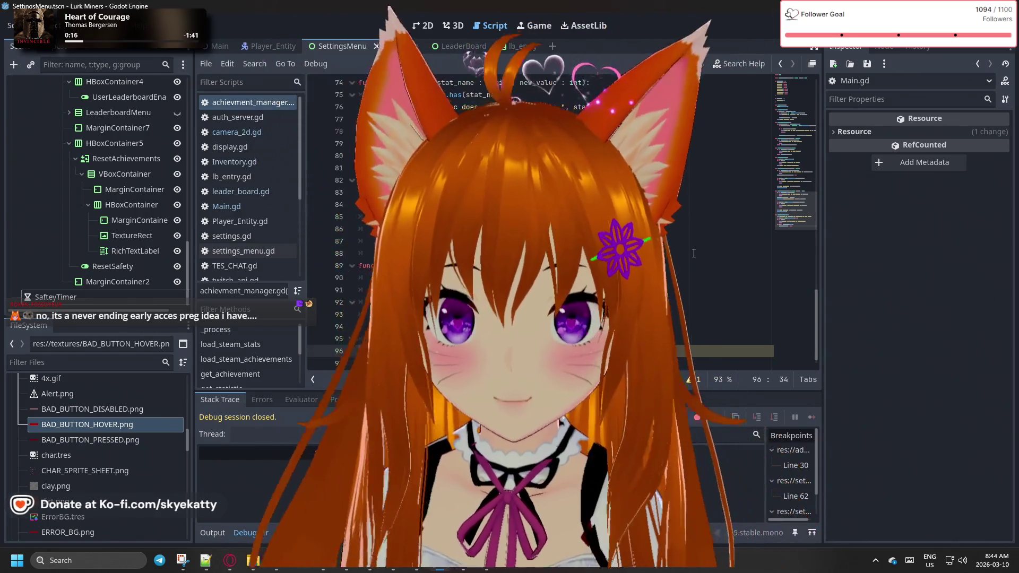
# Edit the statistics loop on line 97, typing 'value + 1' into it
pyautogui.scroll(7, 563, 223)
pyautogui.scroll(13, 563, 223)
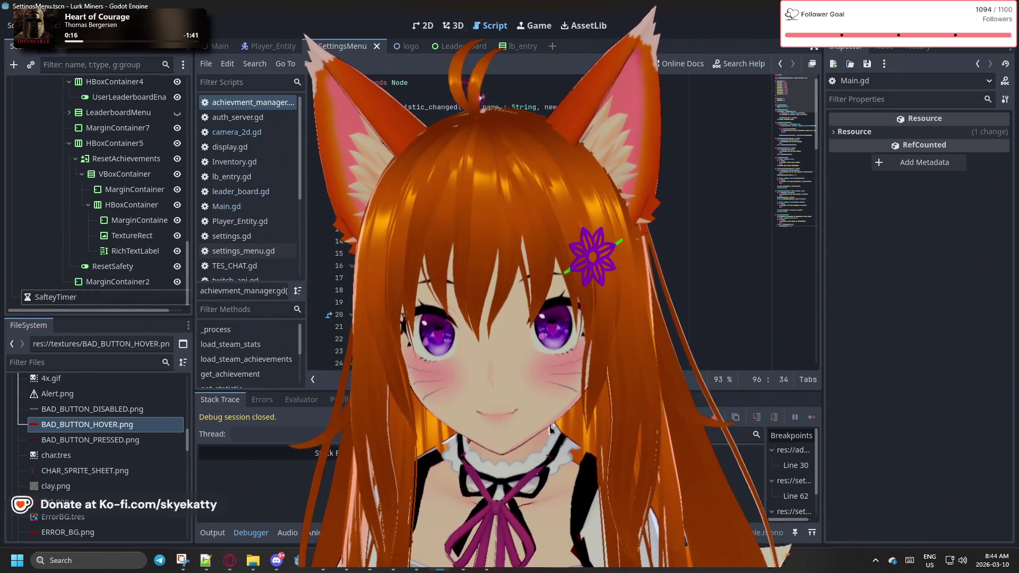
pyautogui.scroll(-20, 562, 223)
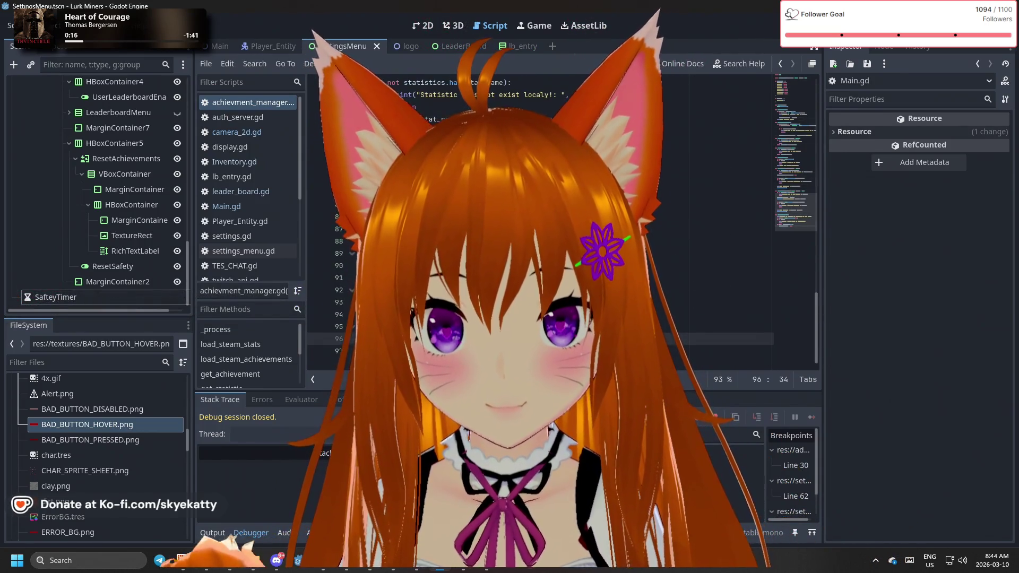
pyautogui.click(477, 339)
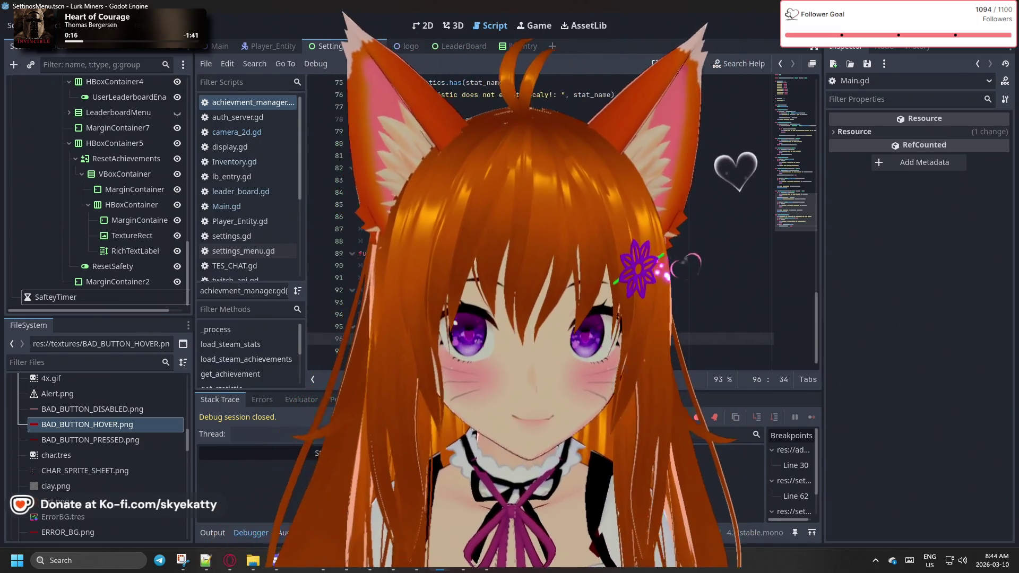
pyautogui.click(395, 350)
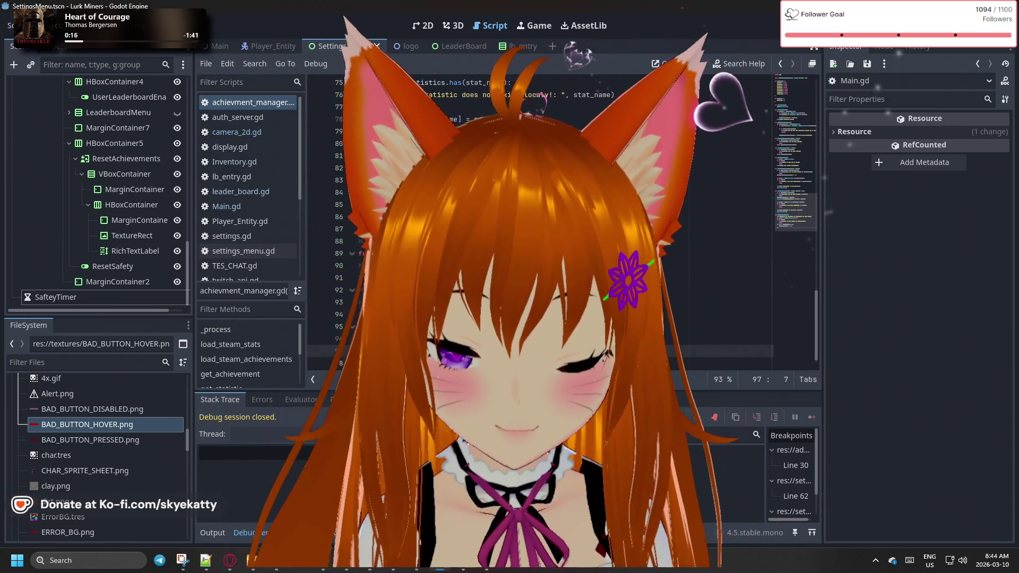
pyautogui.click(433, 351)
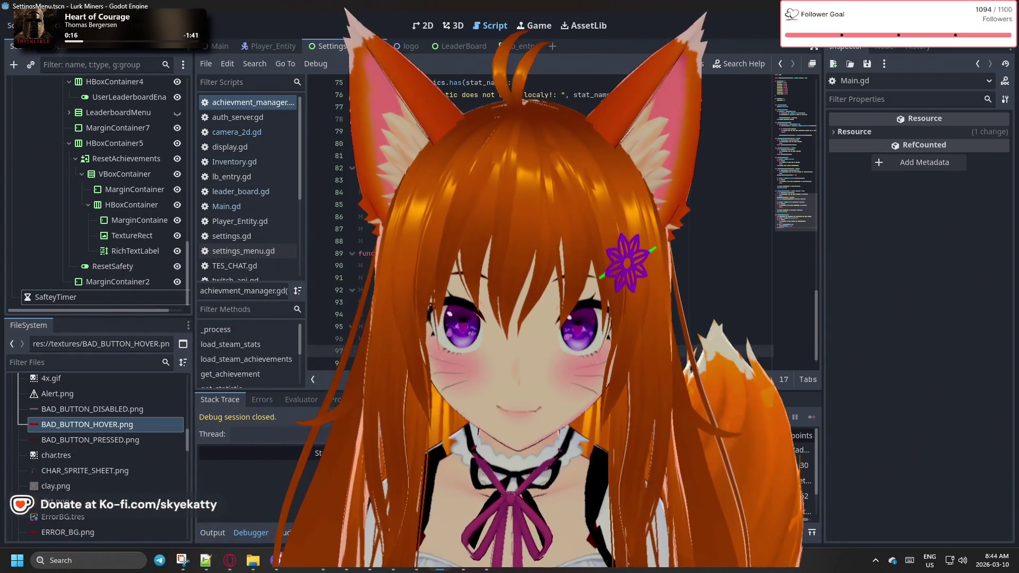
pyautogui.click(458, 351)
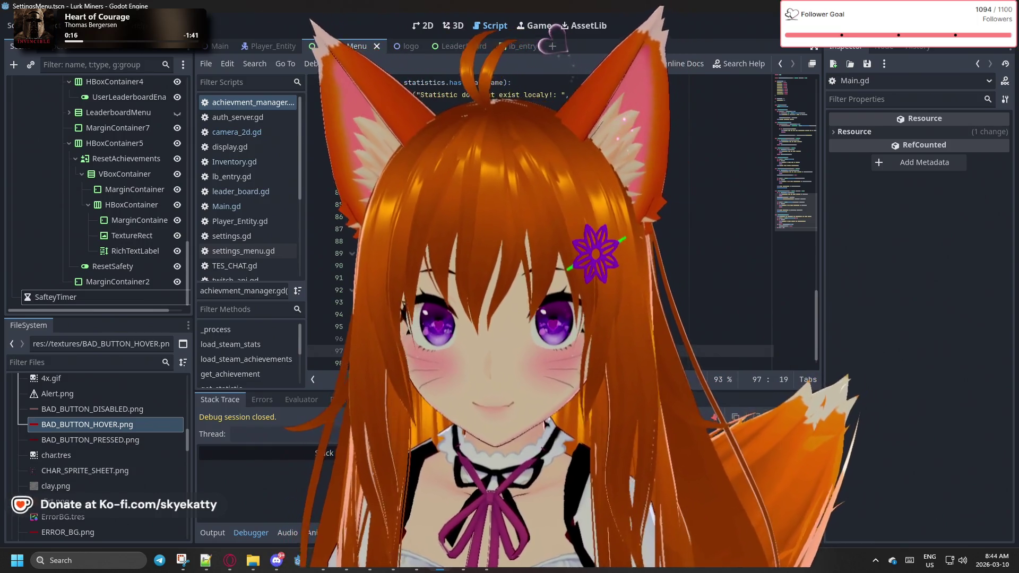
pyautogui.click(443, 351)
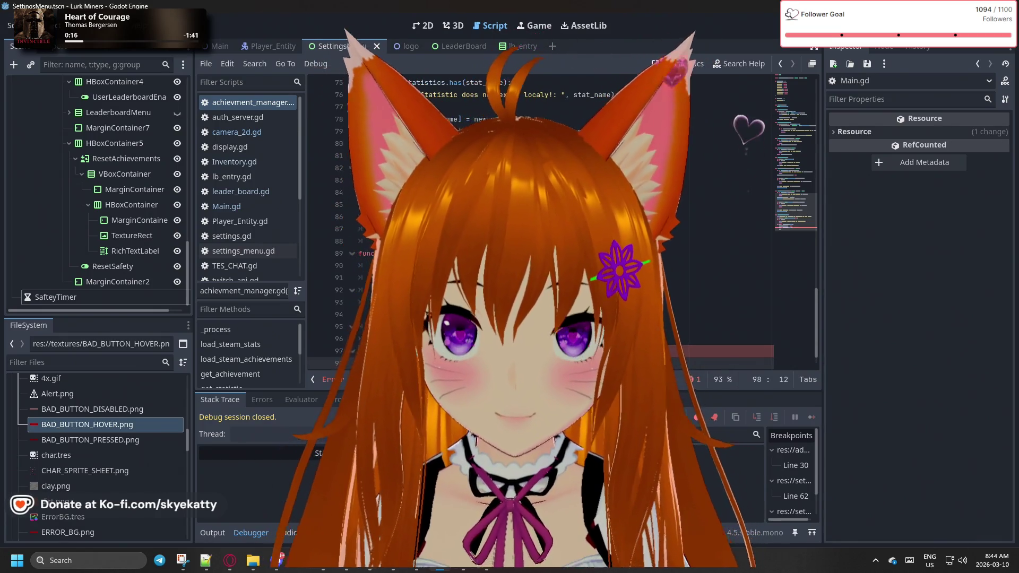
pyautogui.write('value')
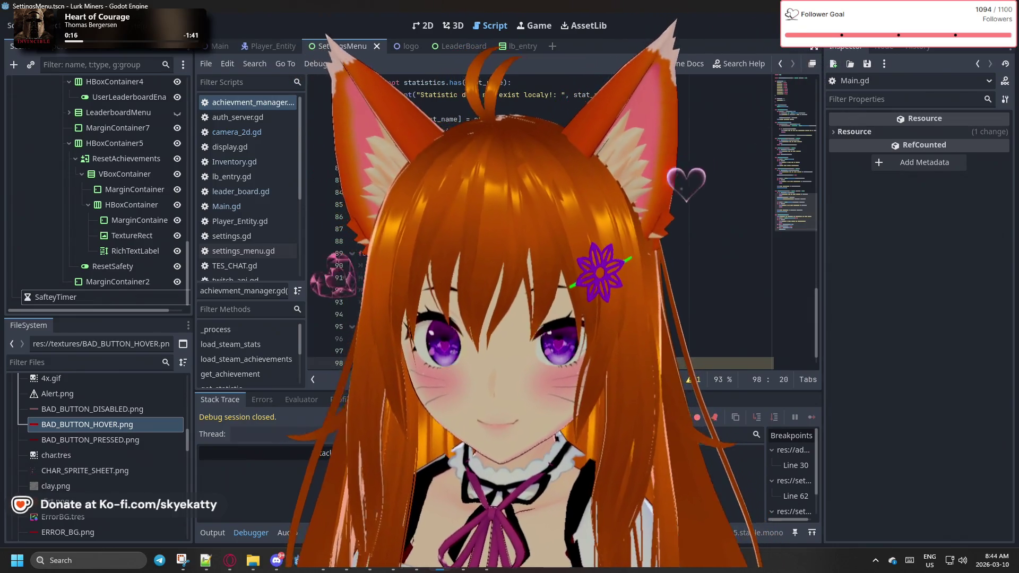
pyautogui.write(' + 1')
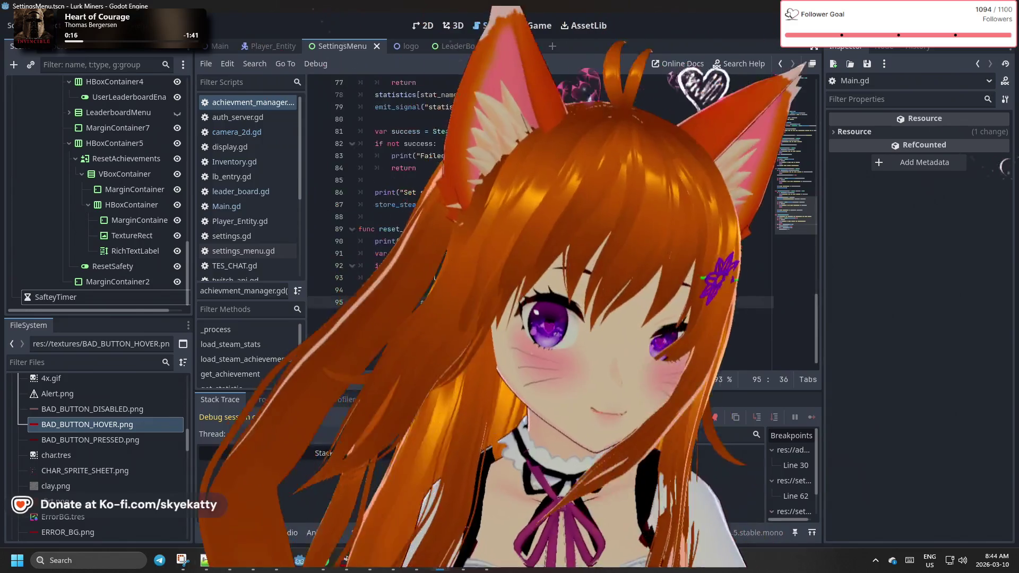
# Finish the achievements and statistics reset lines, then relaunch the game with F5
pyautogui.click(743, 302)
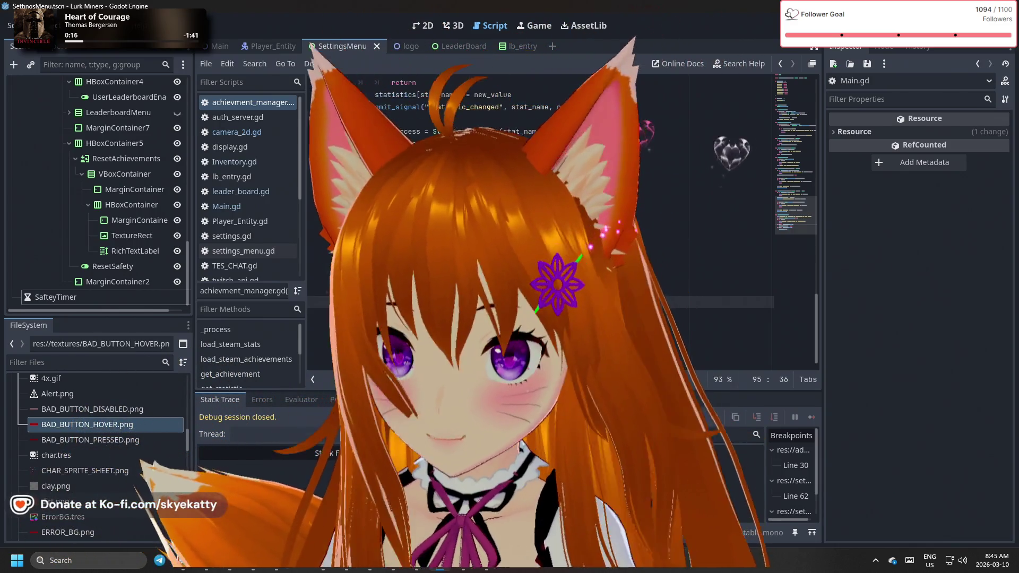
pyautogui.click(743, 326)
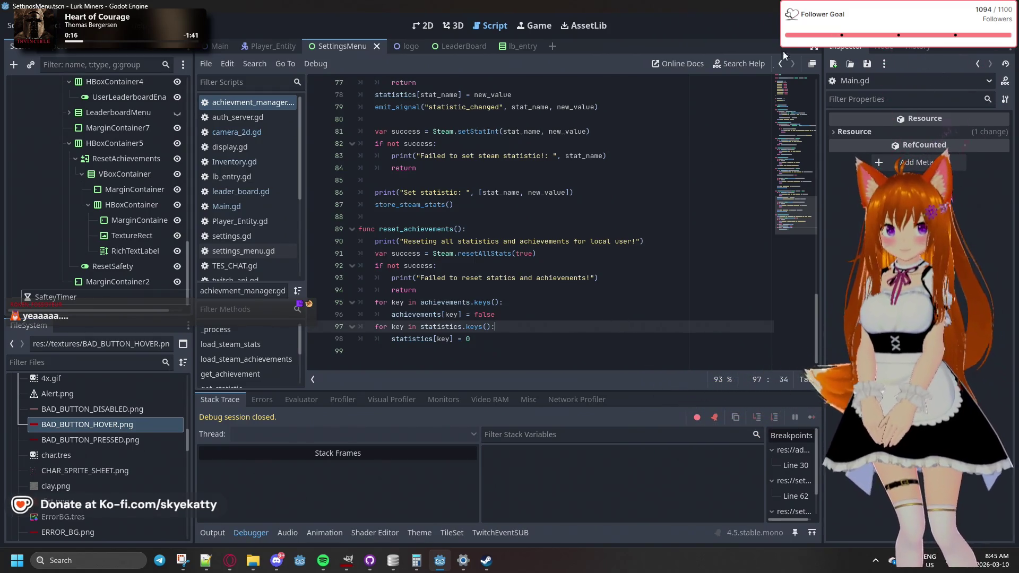
pyautogui.press('F5')
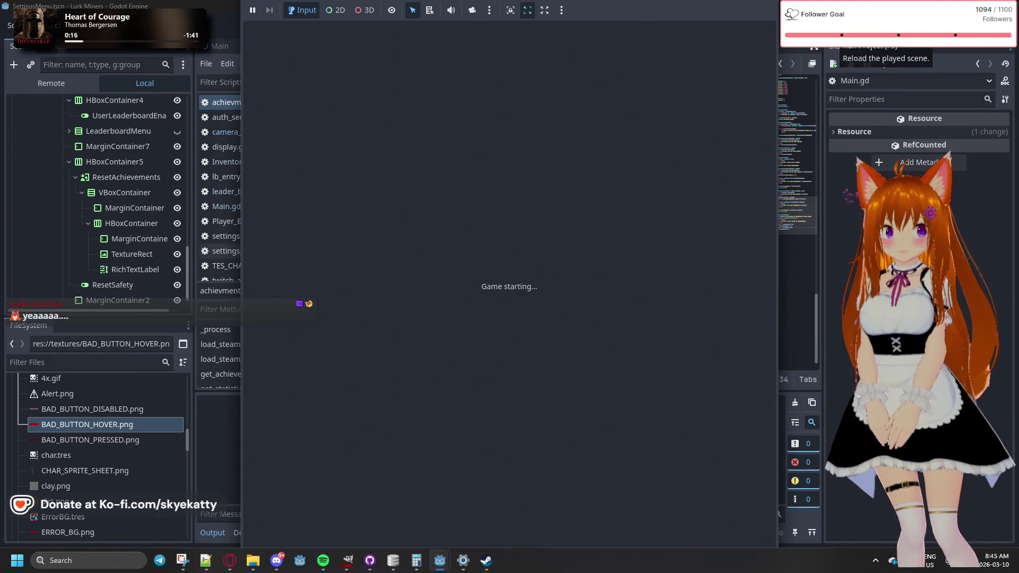
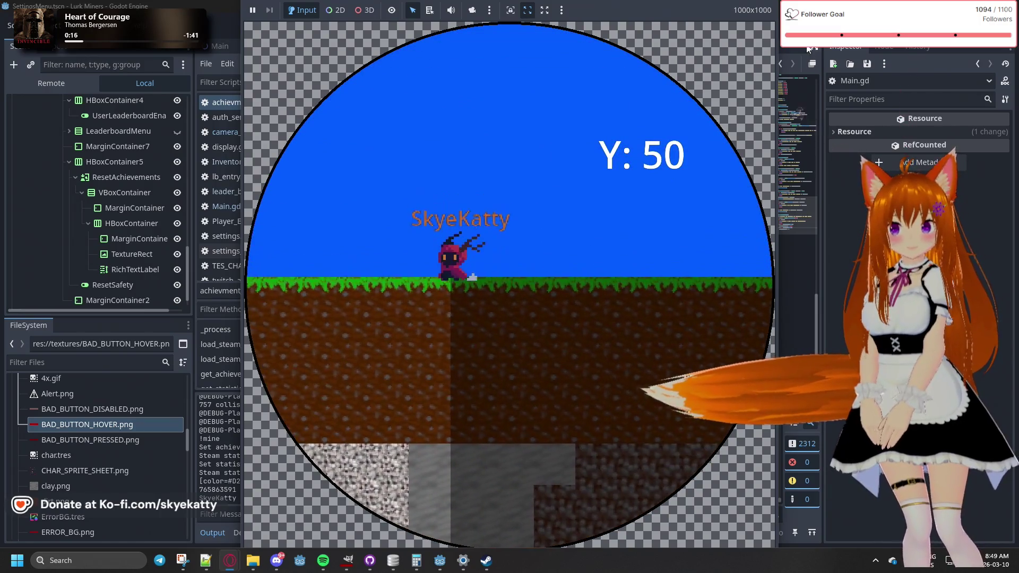
# Reset all game achievements and statistics from the game's settings panel
pyautogui.moveTo(769, 55)
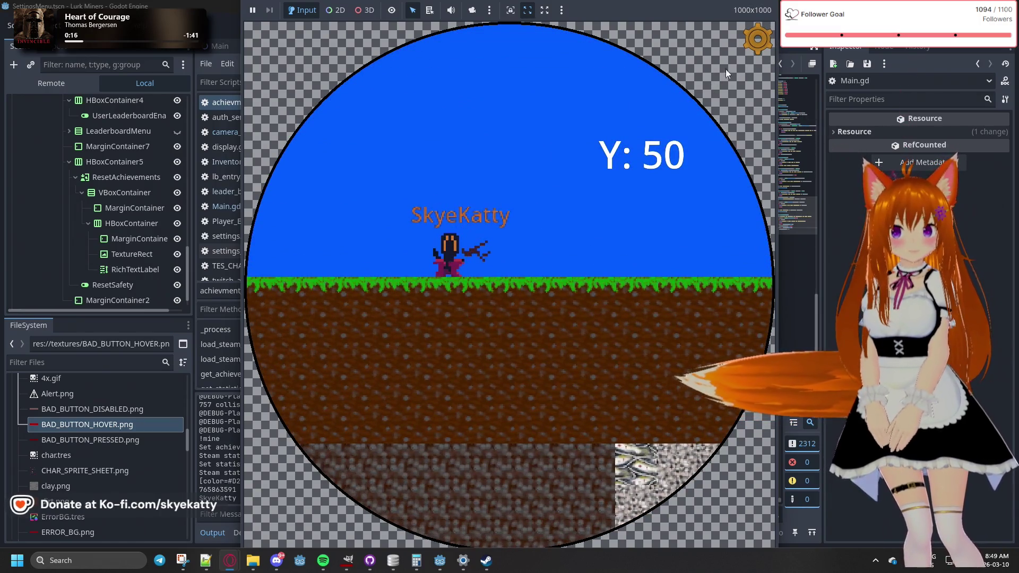
pyautogui.click(753, 43)
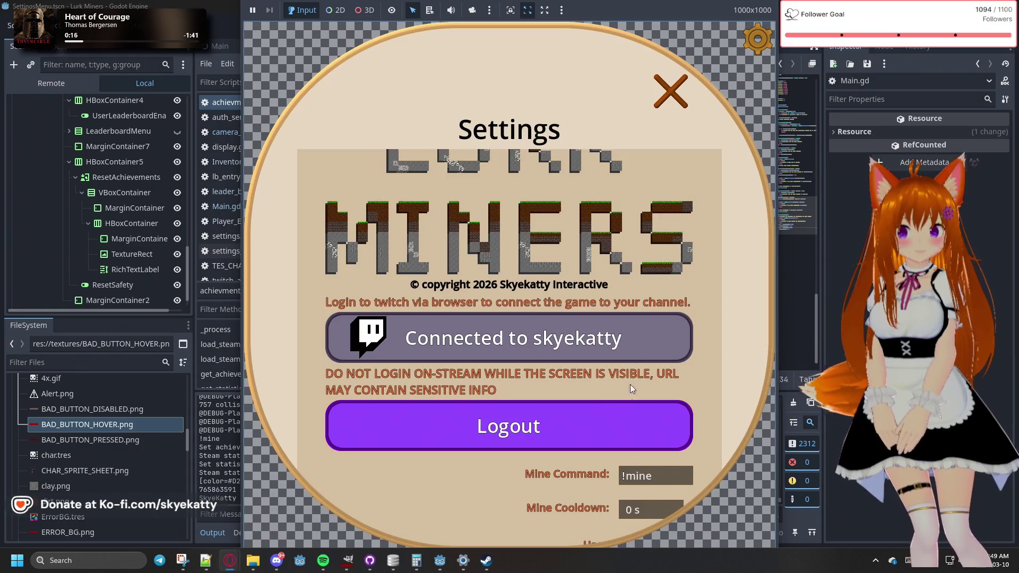
pyautogui.scroll(-5, 600, 401)
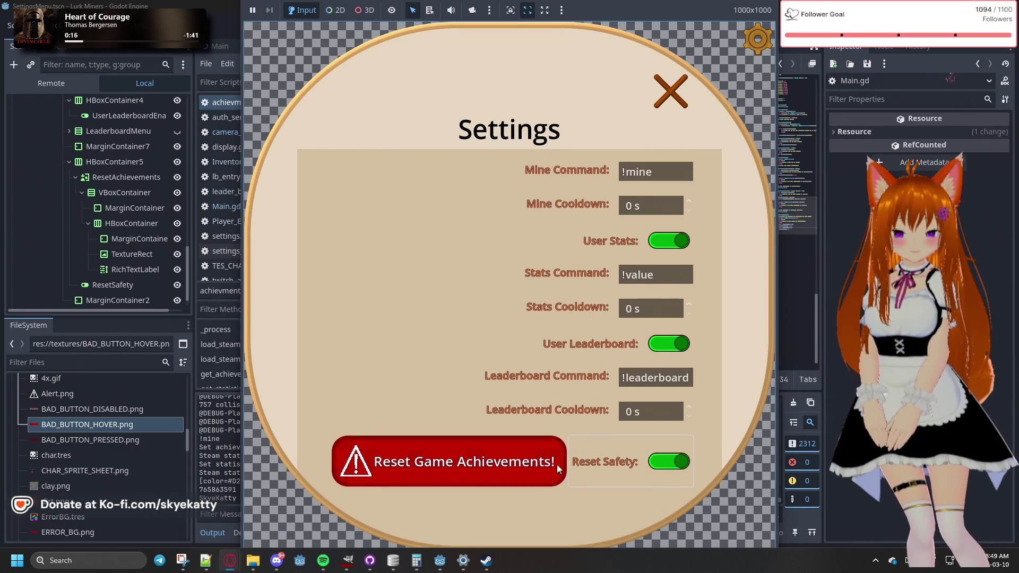
pyautogui.click(556, 464)
pyautogui.click(677, 84)
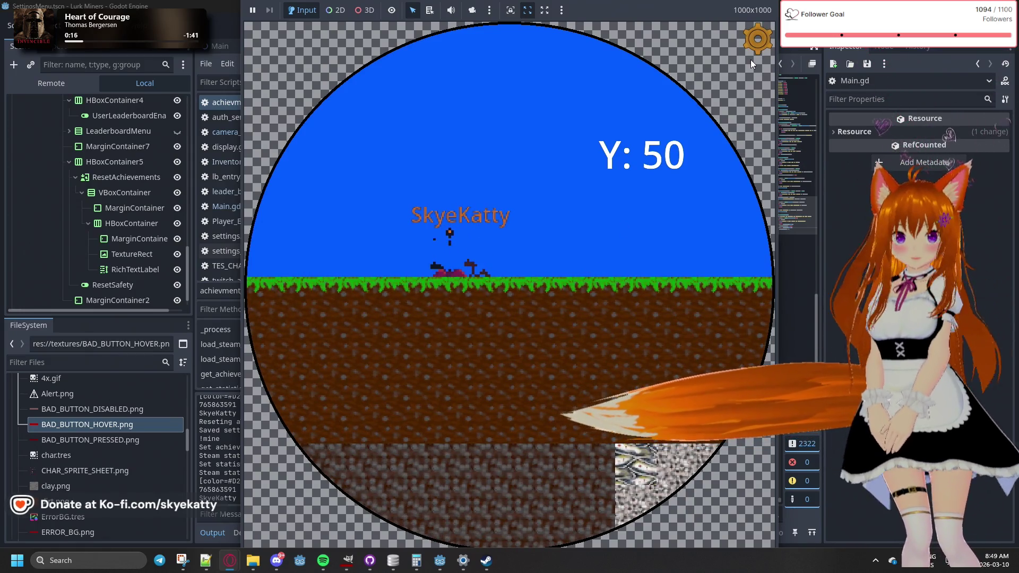
# Turn Reset Safety back on, close settings, and stop the game with F8
pyautogui.press('Escape')
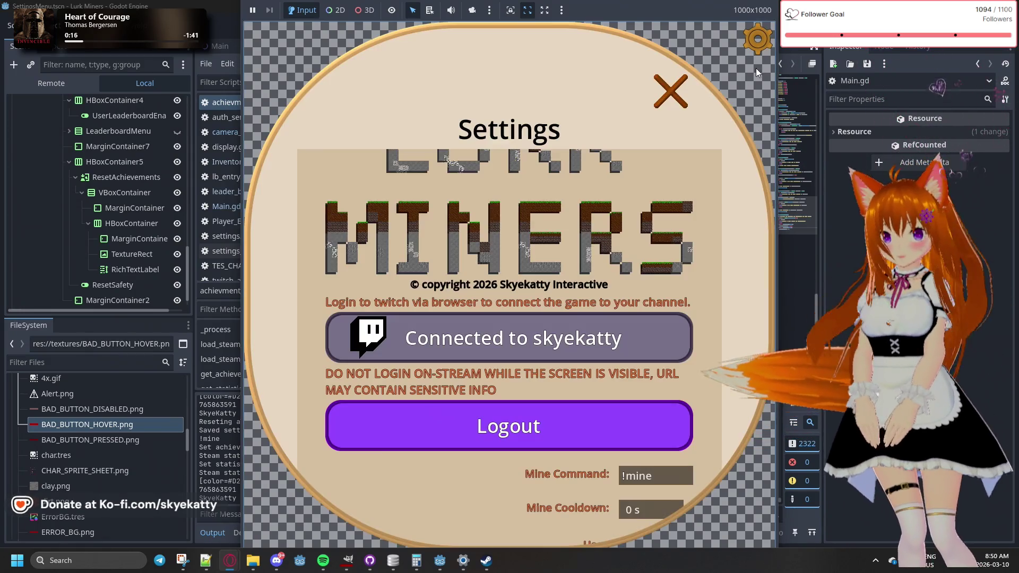
pyautogui.scroll(-5, 624, 351)
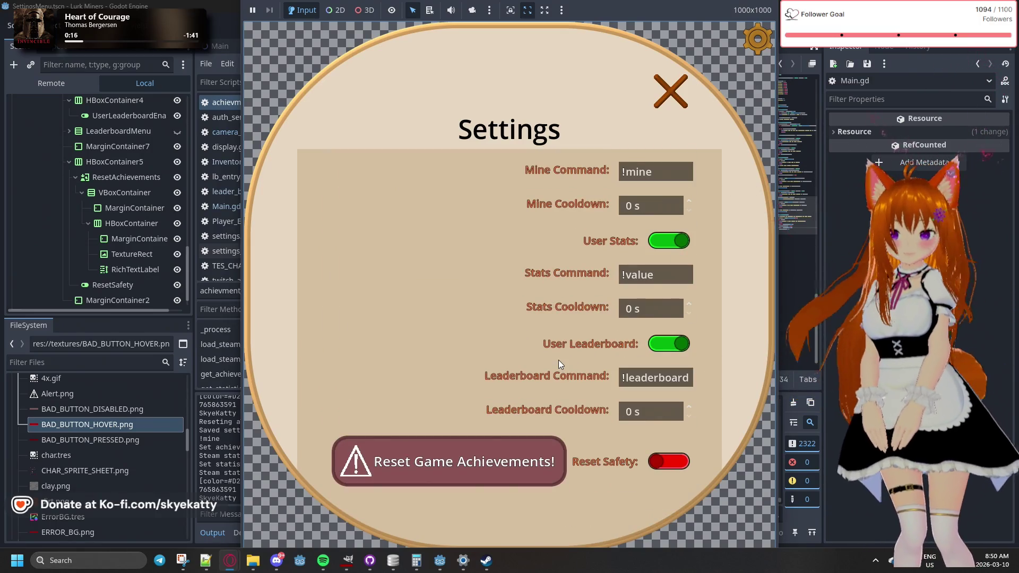
pyautogui.click(671, 457)
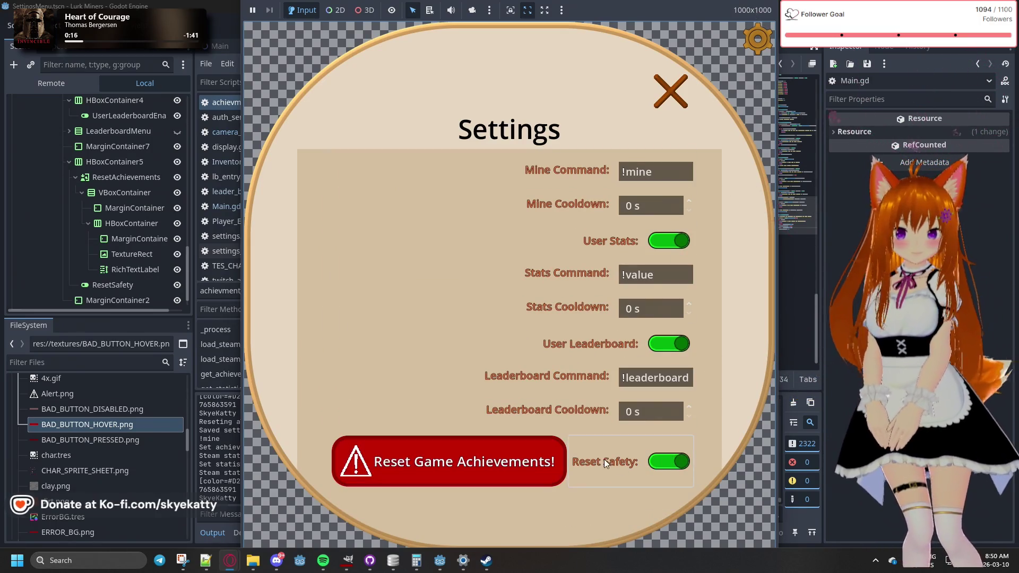
pyautogui.click(671, 91)
pyautogui.press('F8')
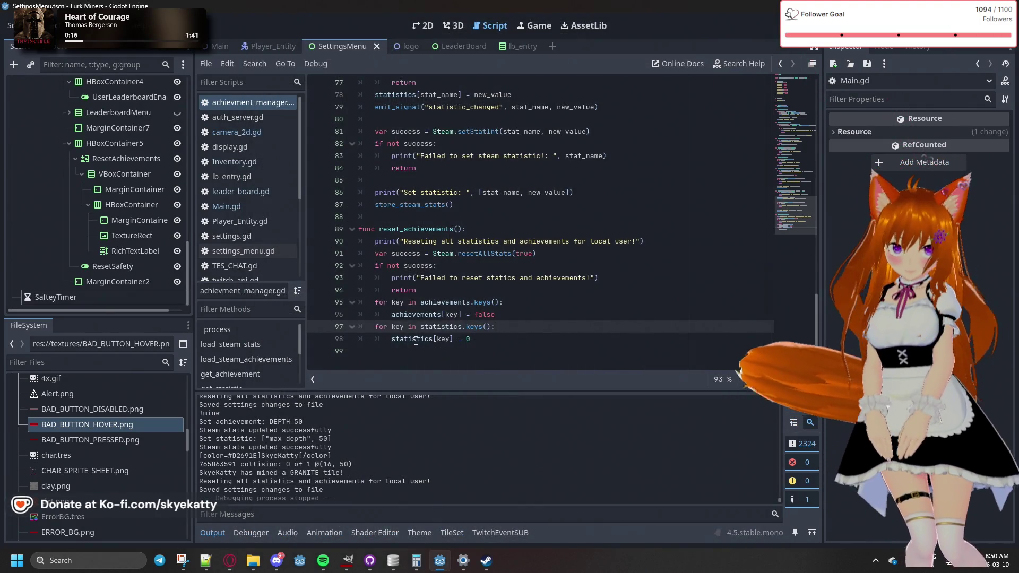
# Bring up GodotSteam's Initializing Steam page showing the Project Settings method
pyautogui.scroll(1, 435, 340)
pyautogui.scroll(-1, 456, 339)
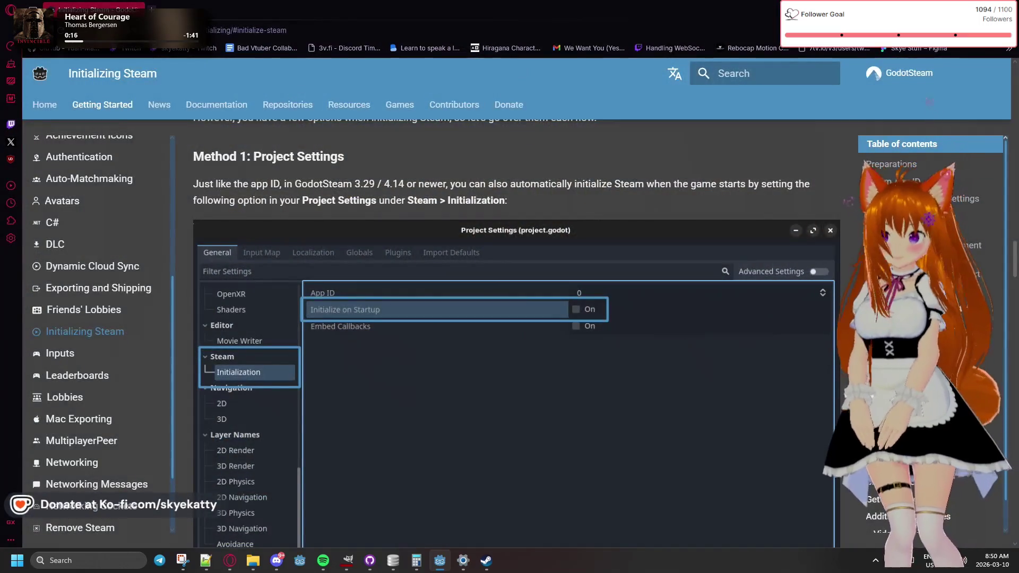
# Scroll the docs sidebar to Tutorials and open the Achievement Icons tutorial
pyautogui.scroll(5, 86, 345)
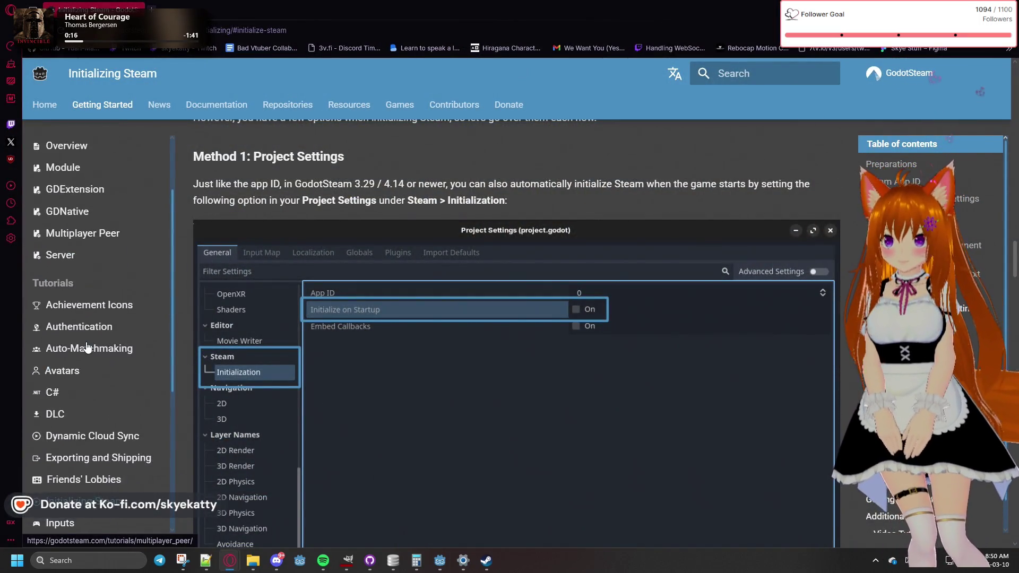
pyautogui.scroll(-1, 86, 346)
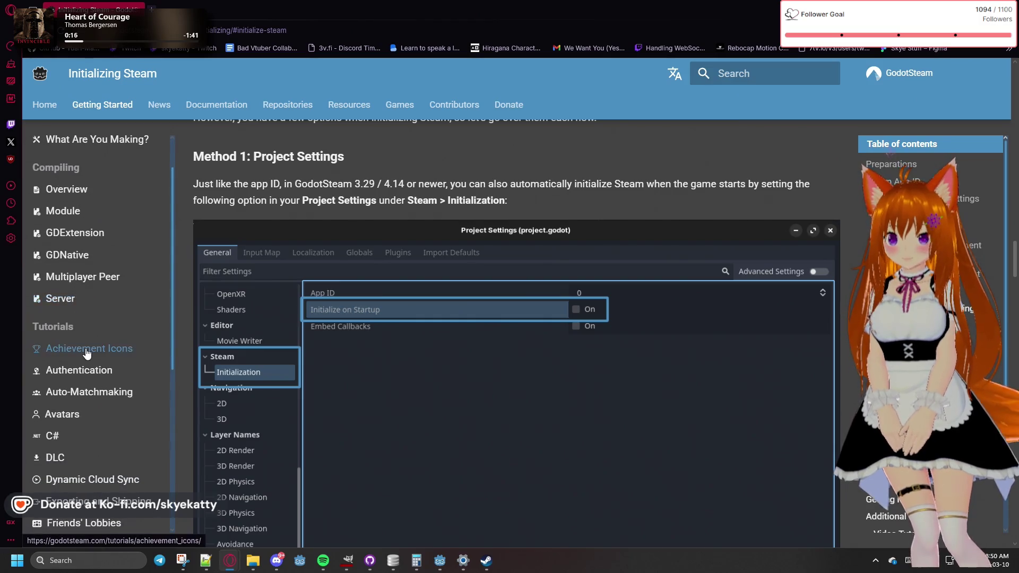
pyautogui.scroll(-3, 86, 353)
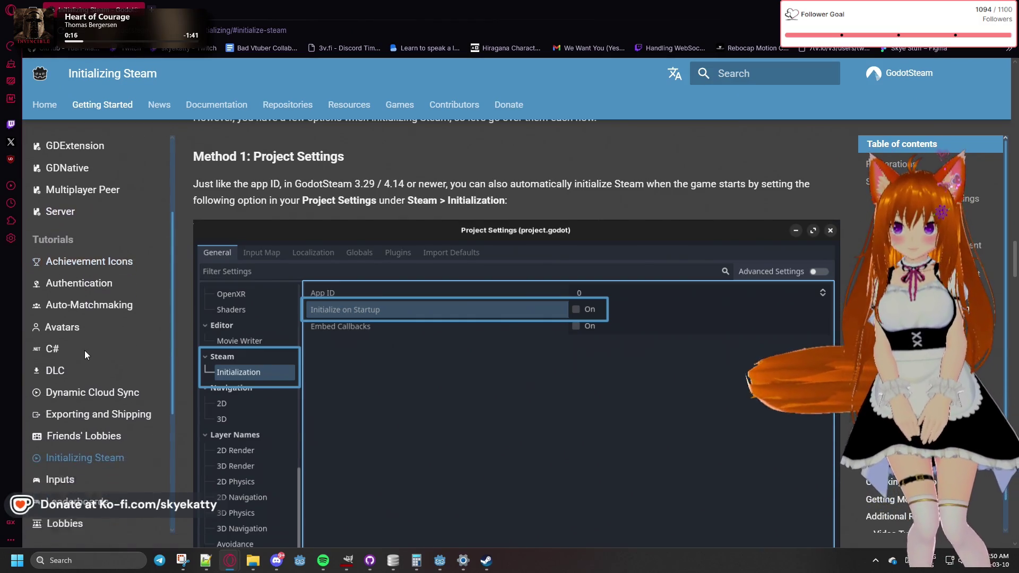
pyautogui.scroll(-2, 85, 350)
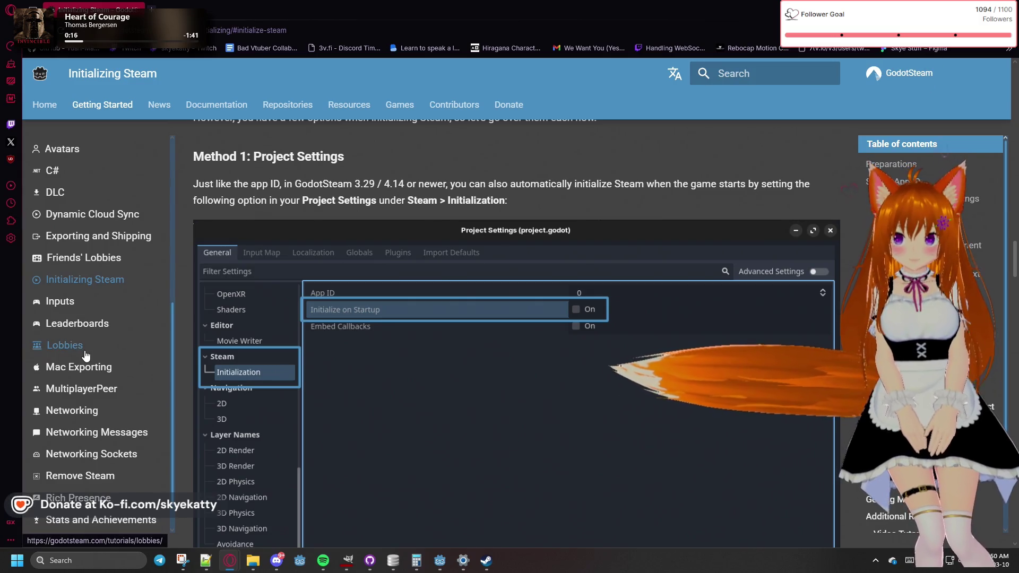
pyautogui.scroll(-1, 85, 351)
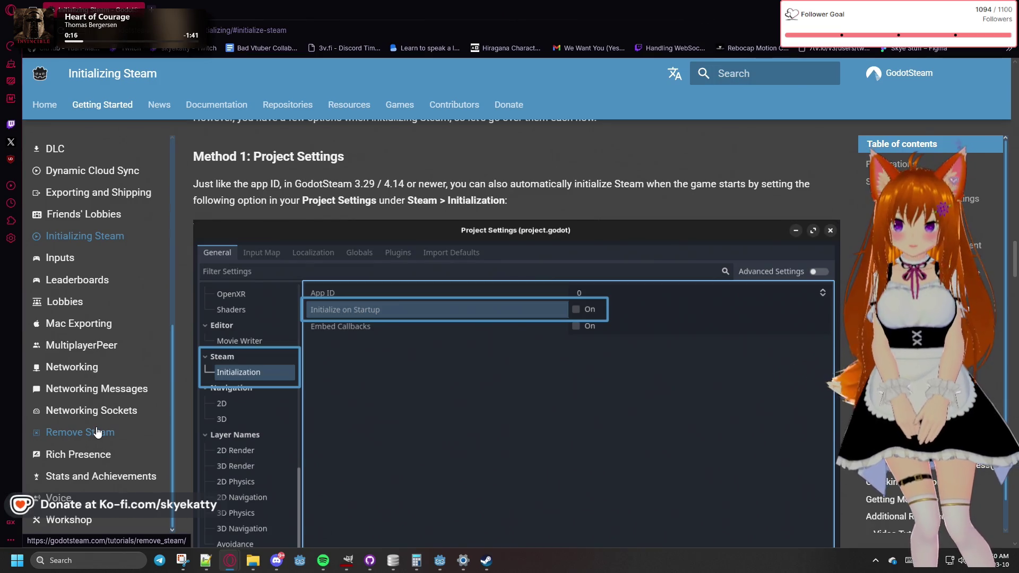
pyautogui.scroll(-2, 97, 432)
pyautogui.scroll(1, 85, 478)
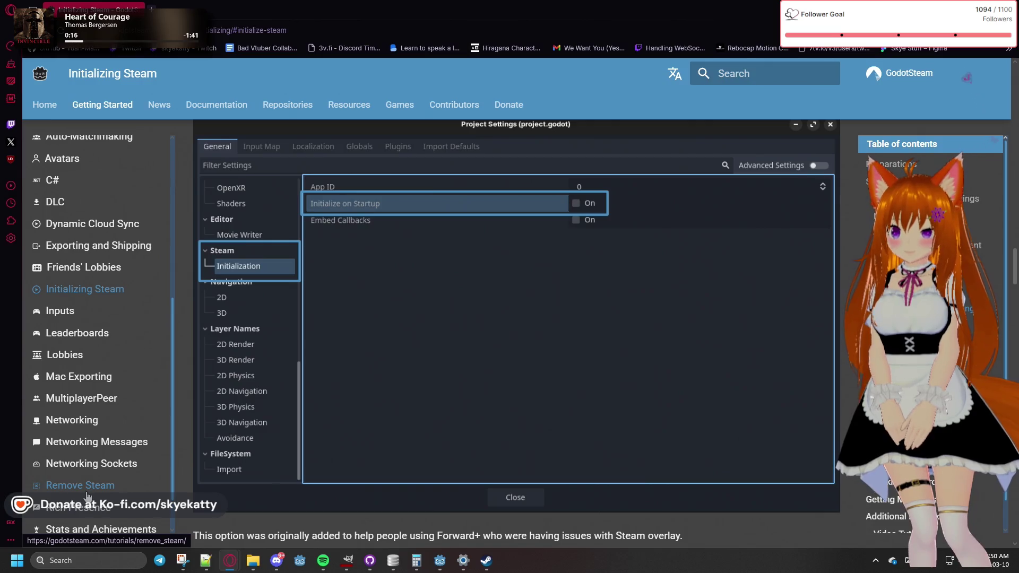
pyautogui.scroll(2, 89, 495)
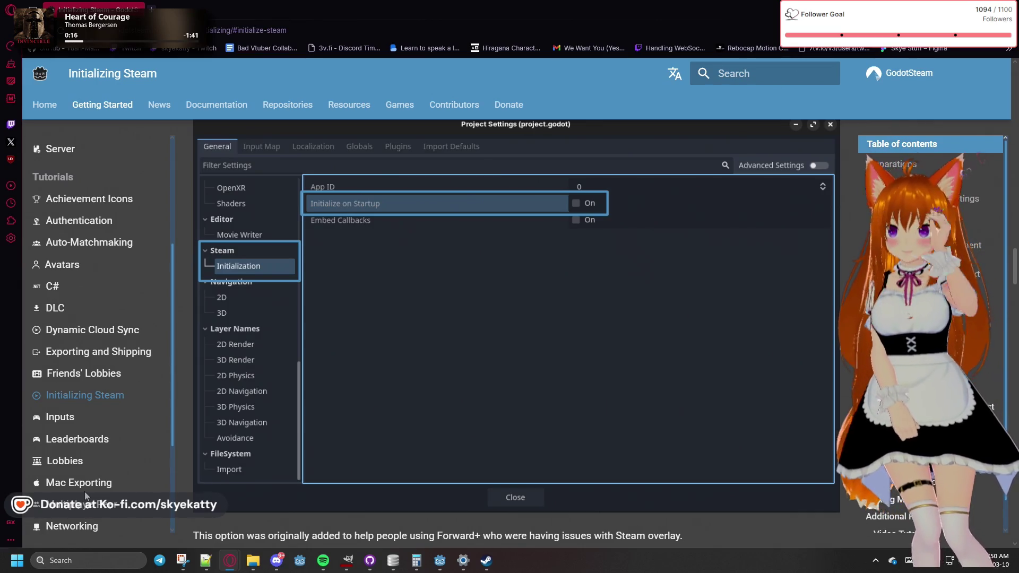
pyautogui.click(118, 198)
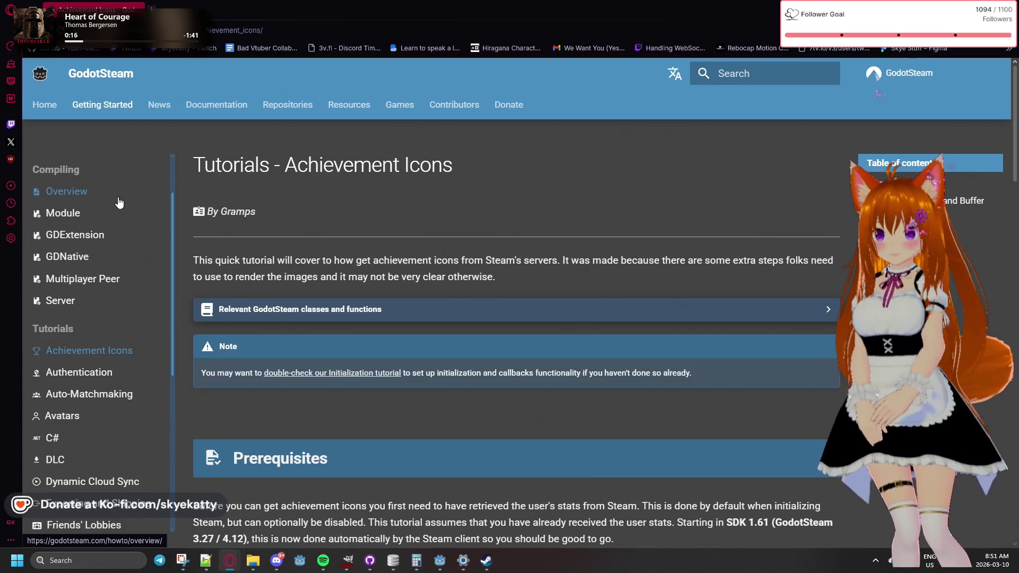
# Scroll down the Achievement Icons page and highlight text after the icon handle code
pyautogui.scroll(-2, 121, 202)
pyautogui.scroll(-6, 355, 275)
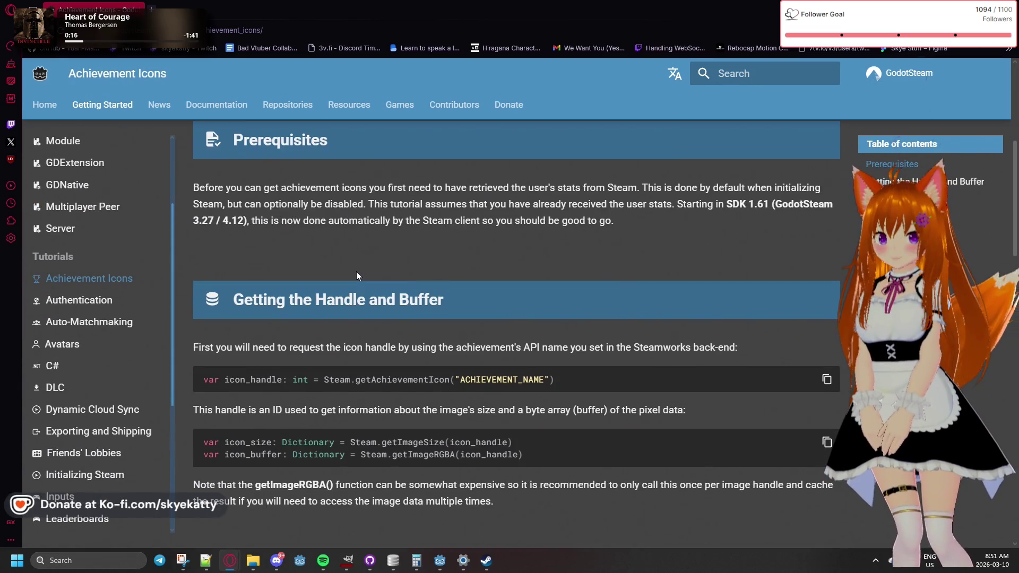
pyautogui.scroll(-2, 358, 275)
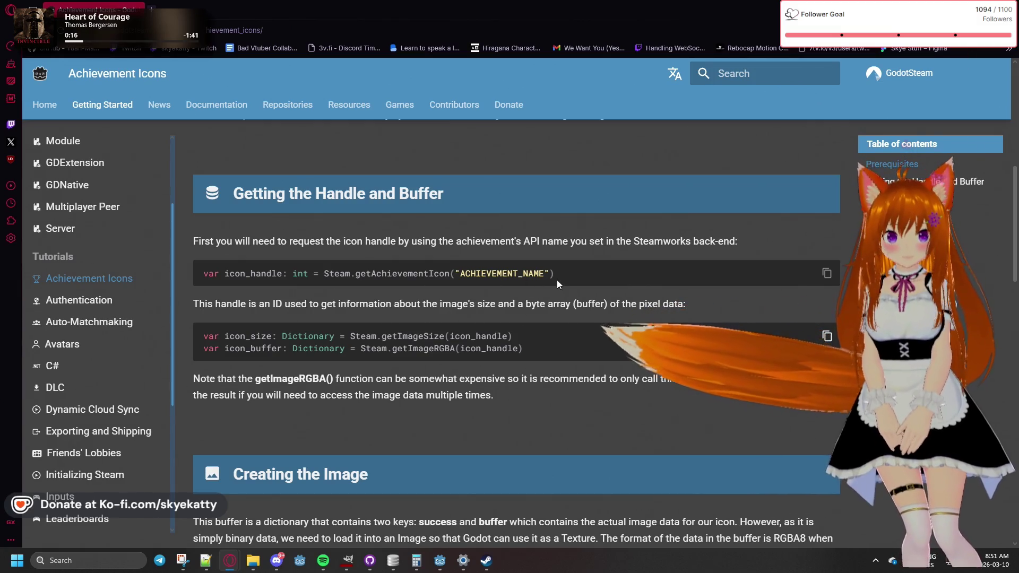
pyautogui.moveTo(556, 279)
pyautogui.mouseDown()
pyautogui.moveTo(322, 289)
pyautogui.moveTo(324, 273)
pyautogui.mouseUp()
pyautogui.click(325, 279)
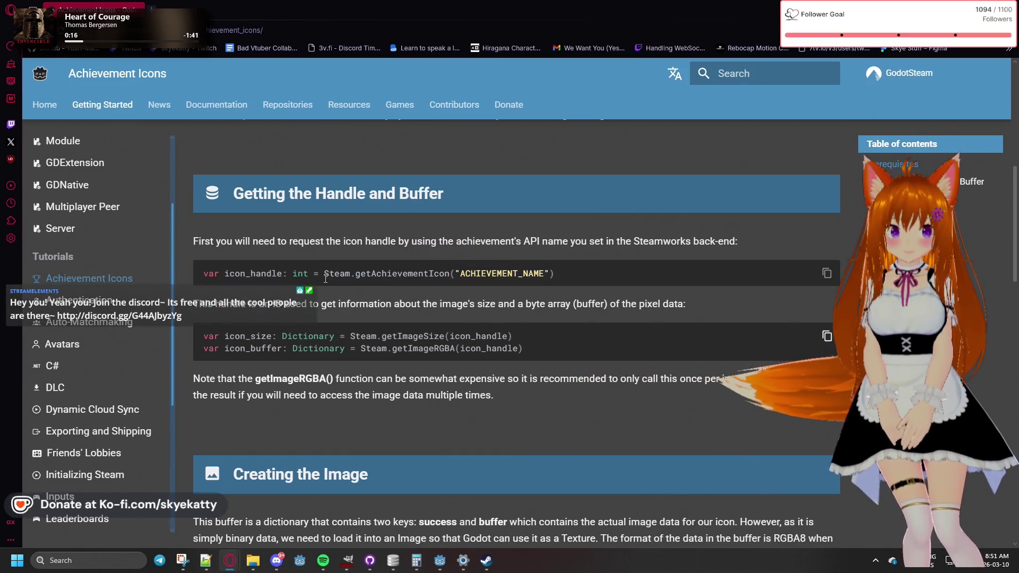
pyautogui.scroll(-1, 324, 276)
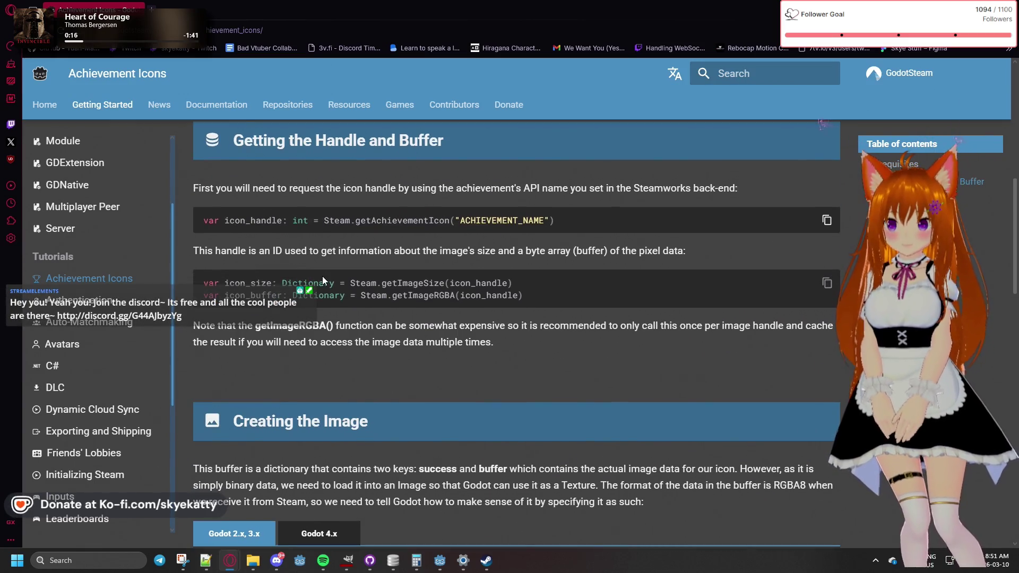
pyautogui.scroll(1, 323, 275)
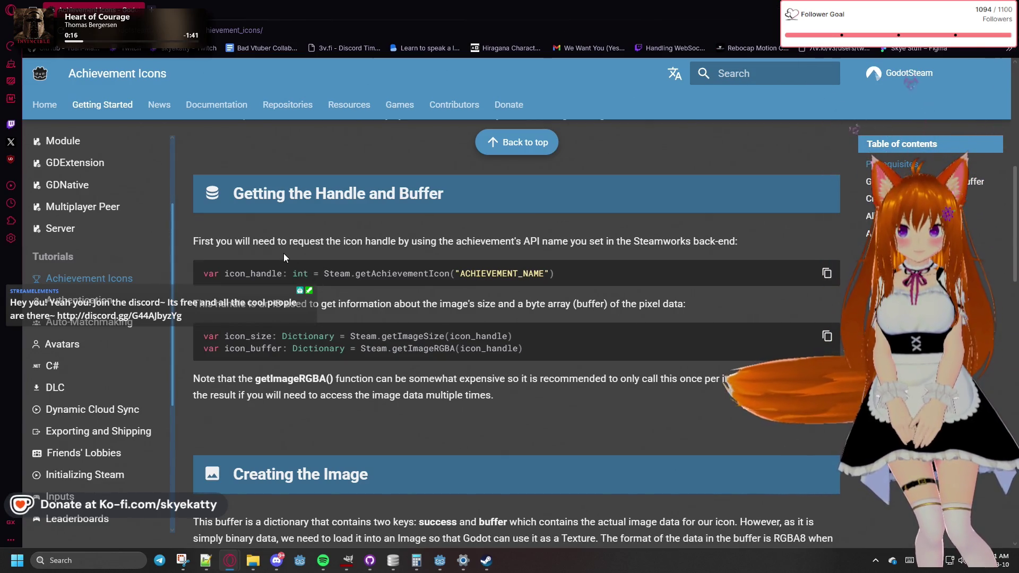
pyautogui.scroll(1, 284, 257)
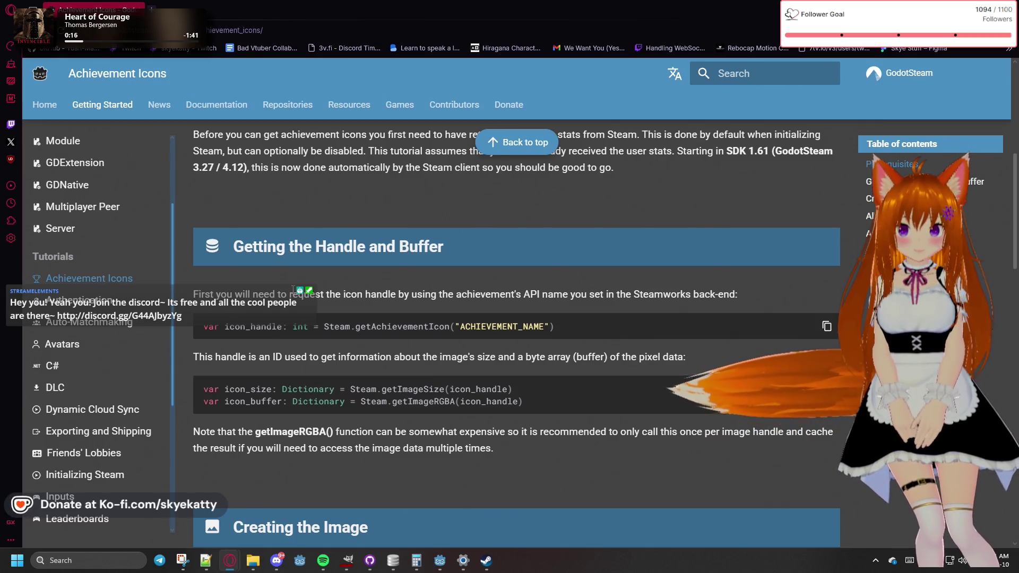
# Highlight the icon handle explanation and the Steamworks API name phrase
pyautogui.moveTo(343, 294); pyautogui.dragTo(607, 304)
pyautogui.click(492, 307)
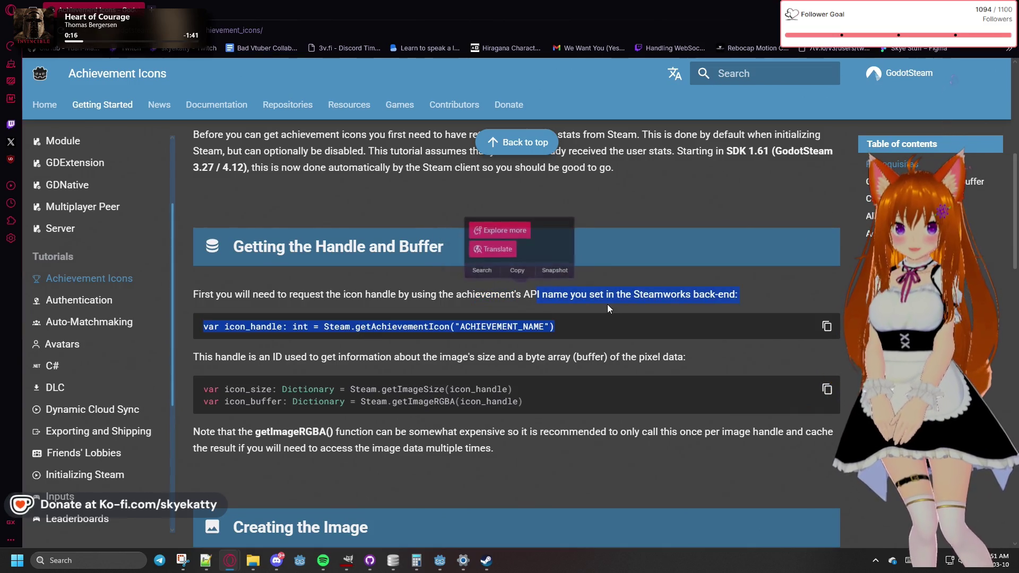
pyautogui.click(753, 292)
pyautogui.scroll(-1, 730, 291)
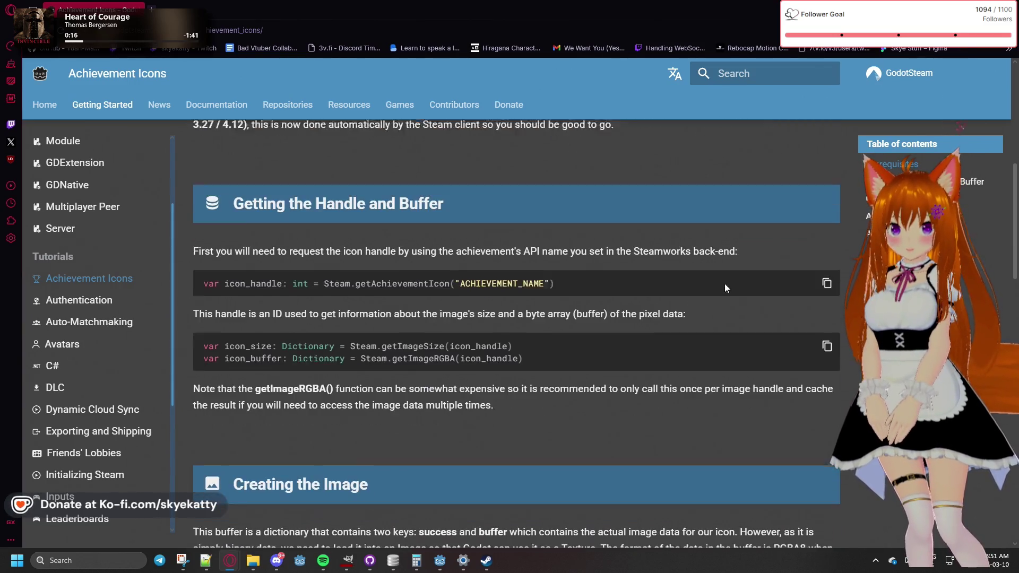
pyautogui.scroll(-1, 417, 274)
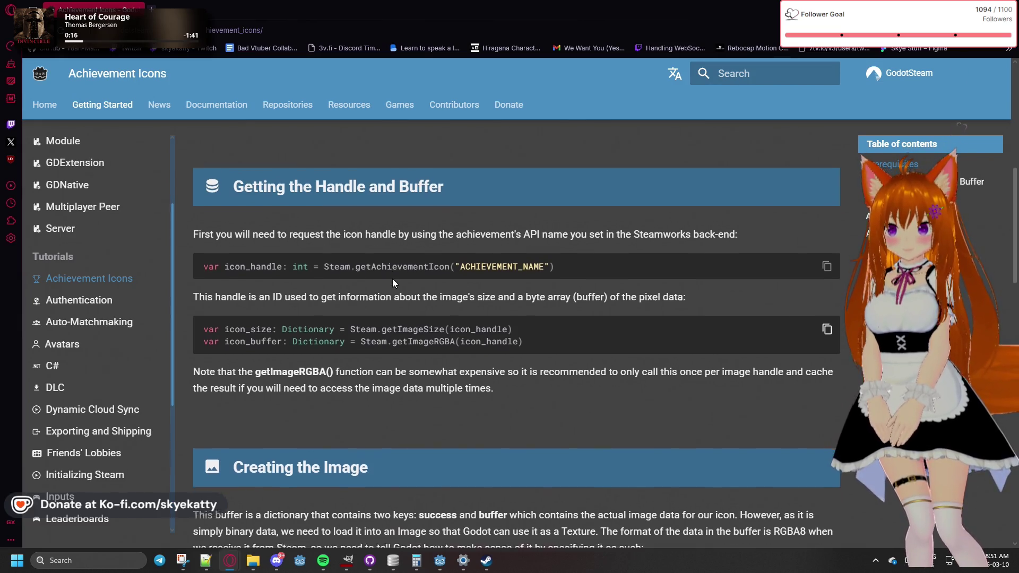
# Highlight the icon size and pixel data code, settling on Creating the Image
pyautogui.moveTo(315, 269); pyautogui.dragTo(424, 284)
pyautogui.click(336, 270)
pyautogui.moveTo(514, 283); pyautogui.dragTo(491, 251)
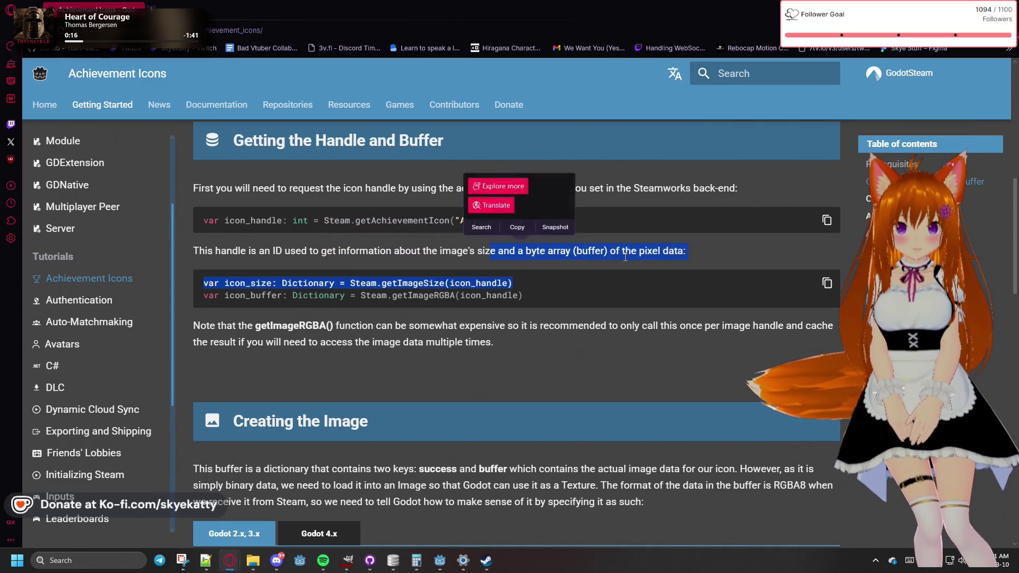
pyautogui.moveTo(735, 258); pyautogui.dragTo(609, 251)
pyautogui.click(600, 248)
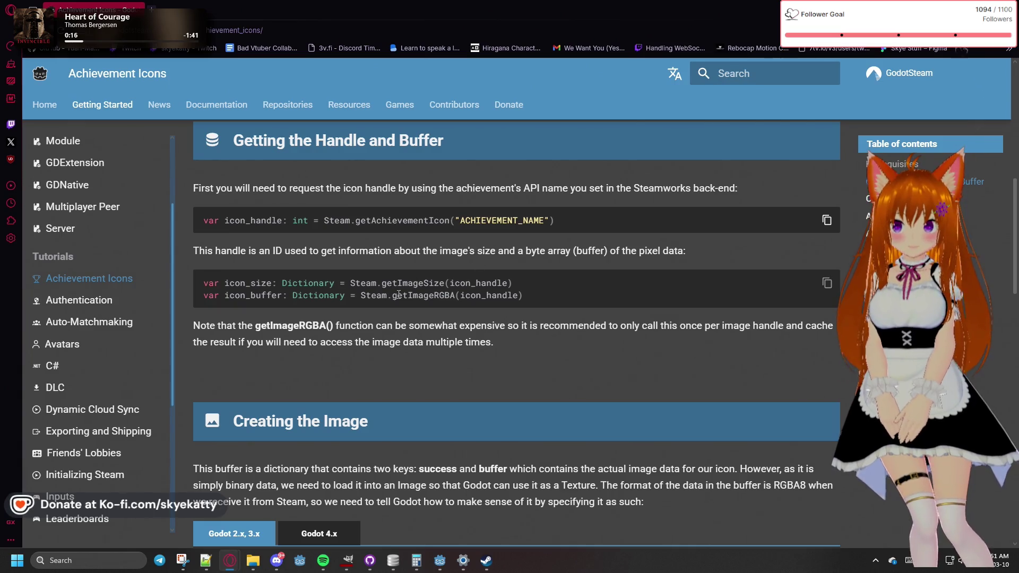
pyautogui.scroll(-1, 358, 285)
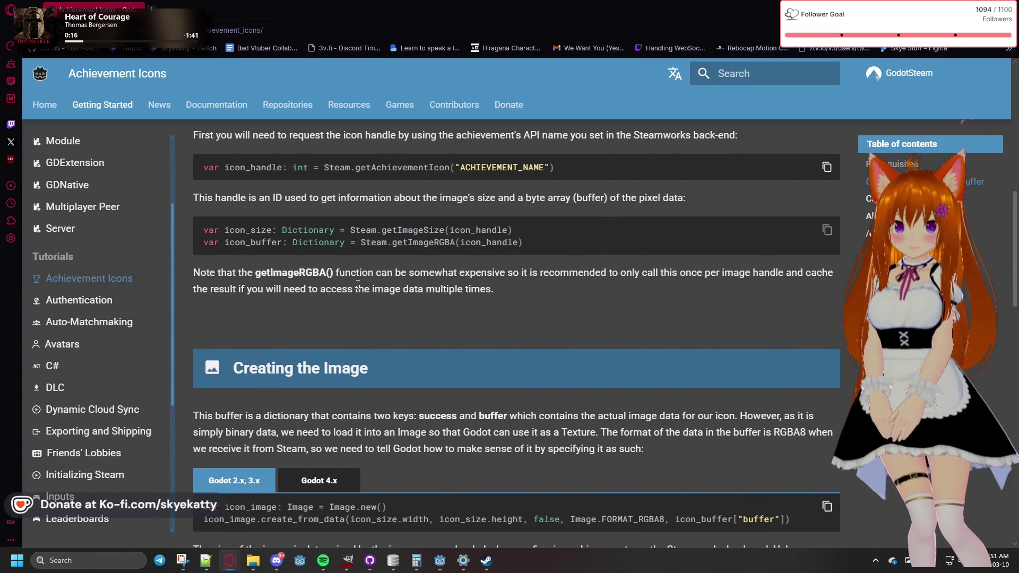
pyautogui.scroll(1, 359, 285)
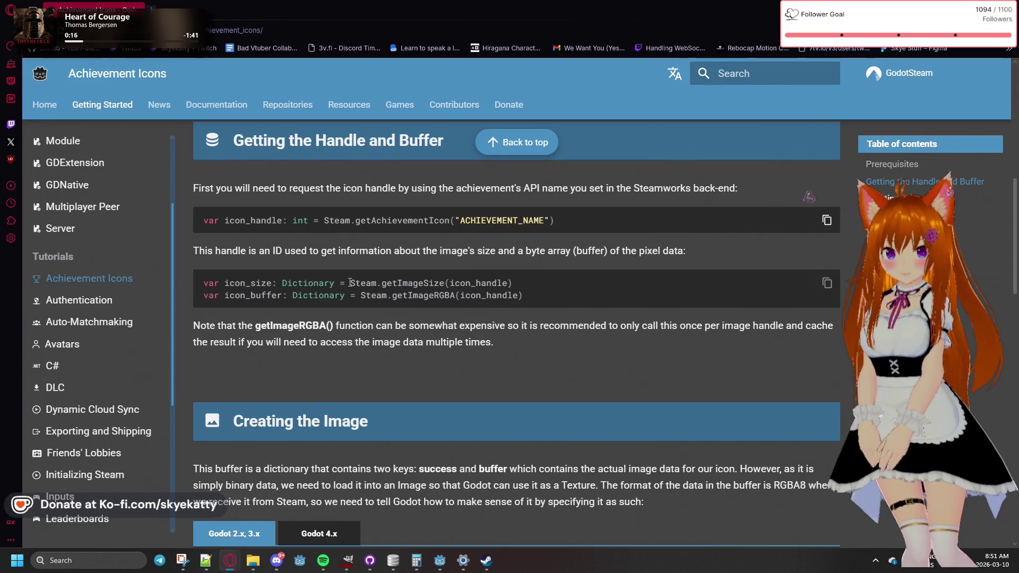
pyautogui.scroll(-5, 387, 325)
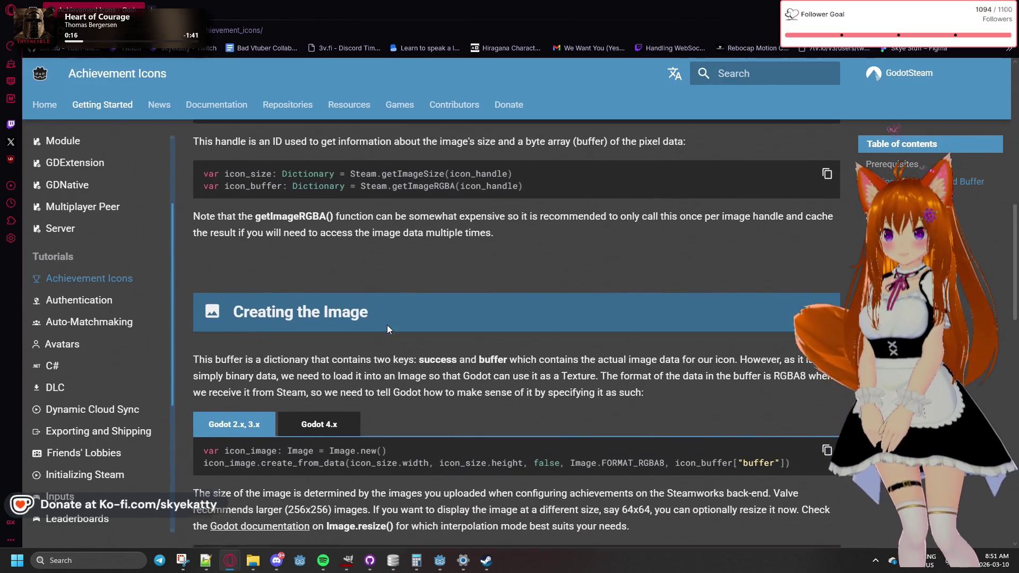
pyautogui.scroll(2, 386, 326)
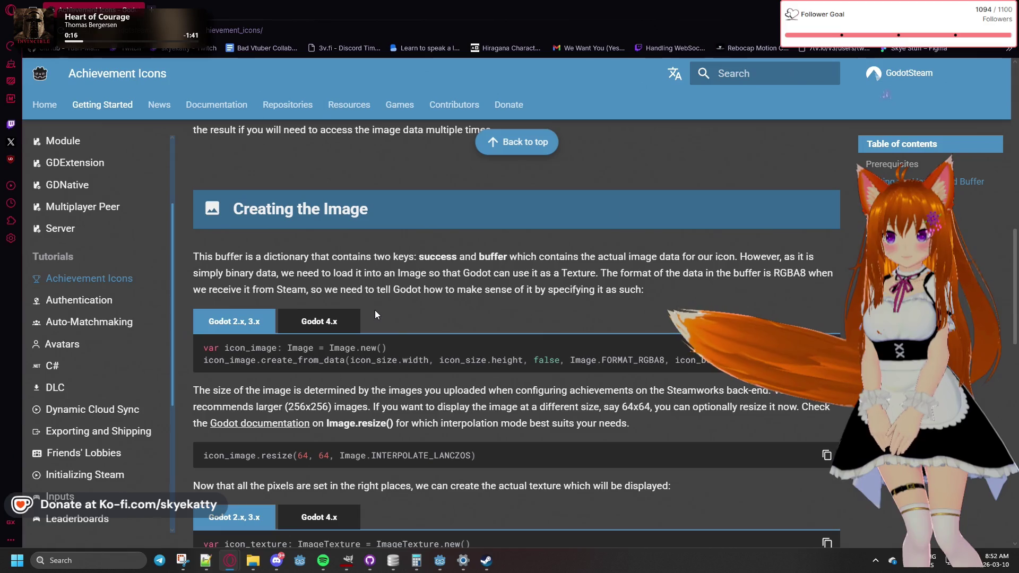
# Switch the Image code example to its Godot 4.x version
pyautogui.click(351, 318)
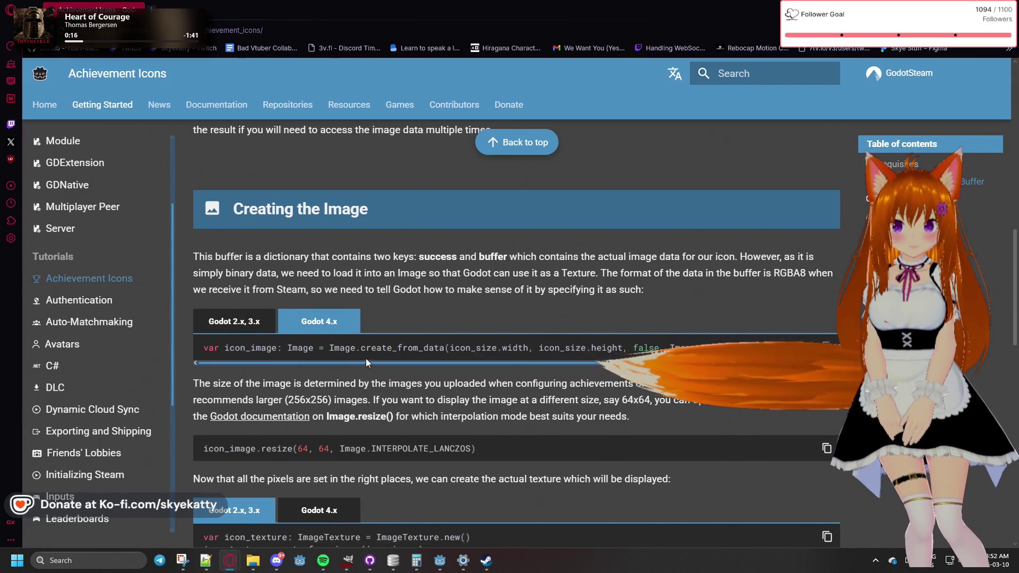
pyautogui.hscroll(3, 371, 363)
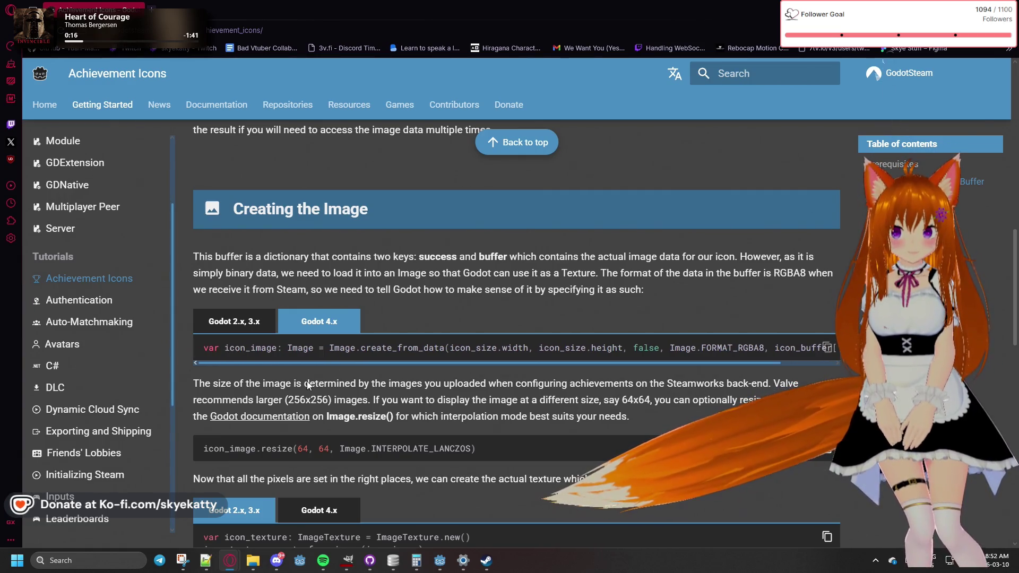
pyautogui.scroll(-2, 318, 431)
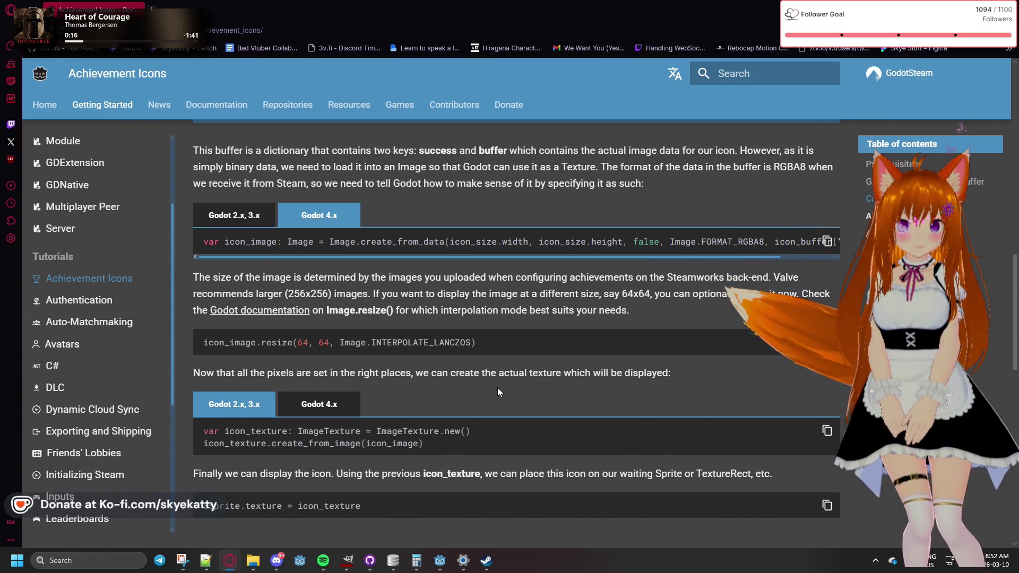
# Switch the ImageTexture code example to Godot 4.x and read through it
pyautogui.click(350, 415)
pyautogui.scroll(-2, 350, 419)
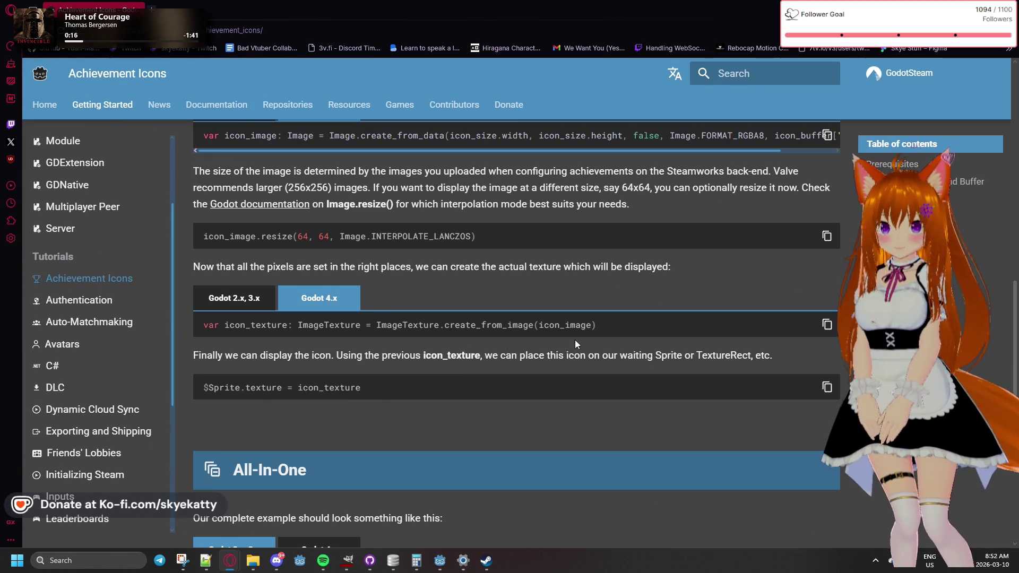
pyautogui.scroll(5, 476, 332)
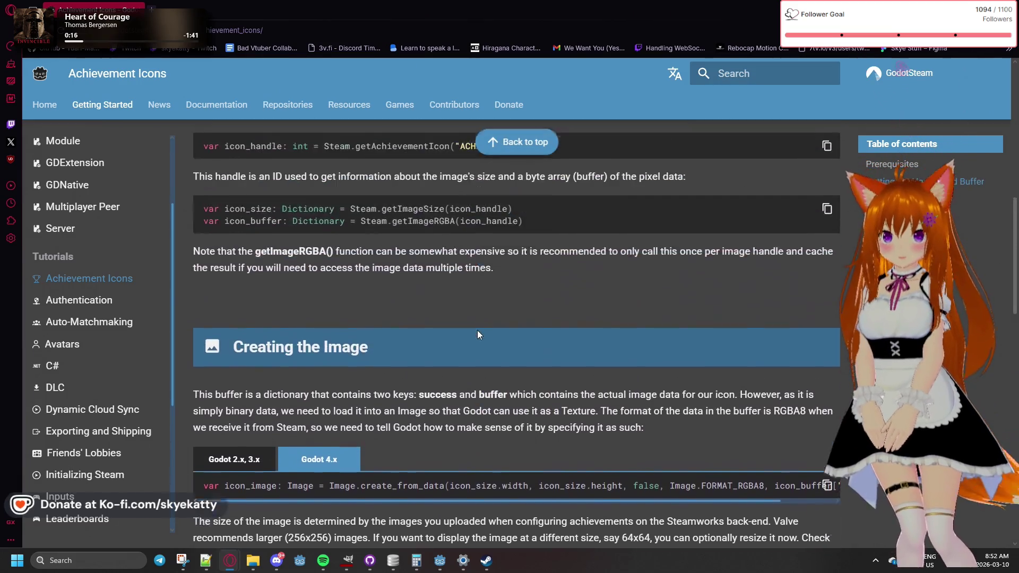
pyautogui.scroll(-3, 476, 330)
pyautogui.scroll(5, 479, 334)
pyautogui.scroll(-5, 481, 333)
pyautogui.scroll(5, 481, 332)
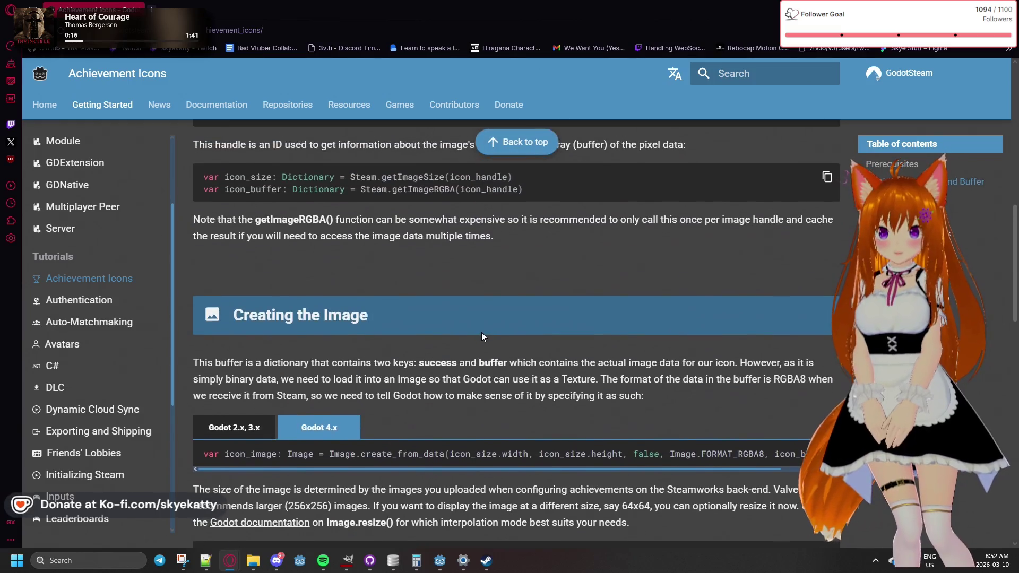
pyautogui.scroll(-5, 482, 333)
pyautogui.scroll(-2, 482, 329)
pyautogui.scroll(1, 482, 328)
pyautogui.scroll(-3, 482, 322)
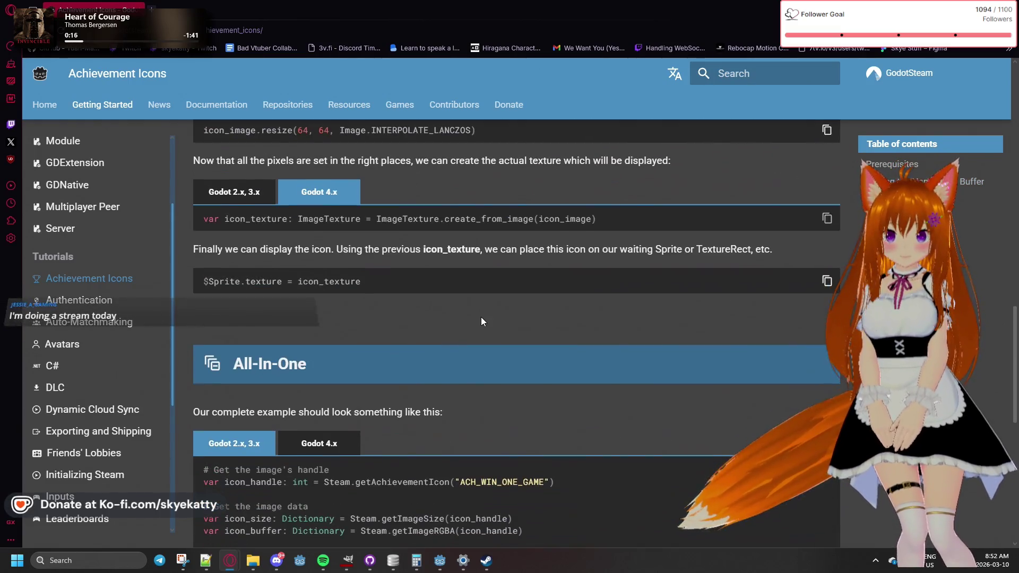
pyautogui.scroll(-3, 481, 316)
pyautogui.scroll(6, 481, 317)
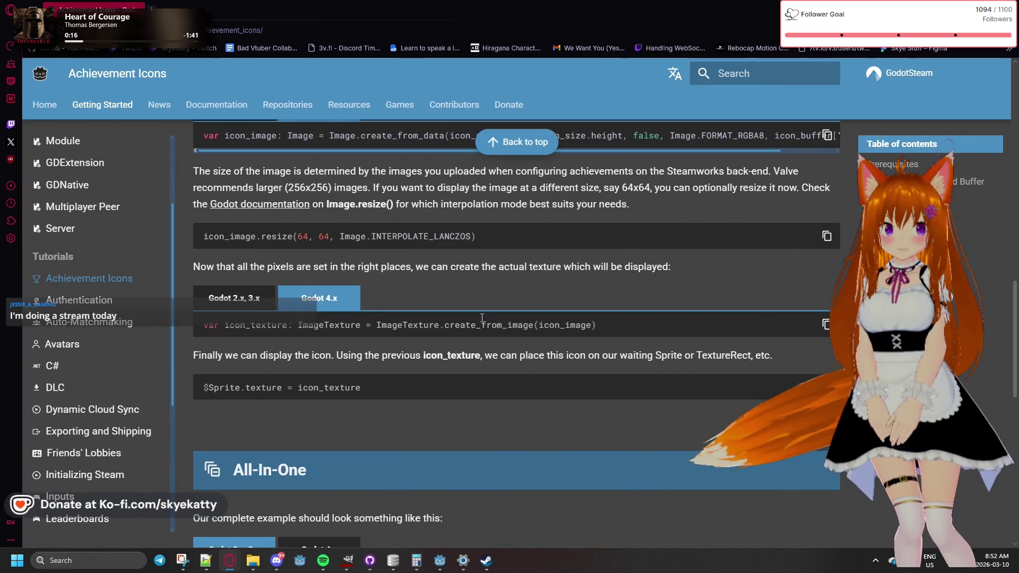
pyautogui.scroll(7, 480, 322)
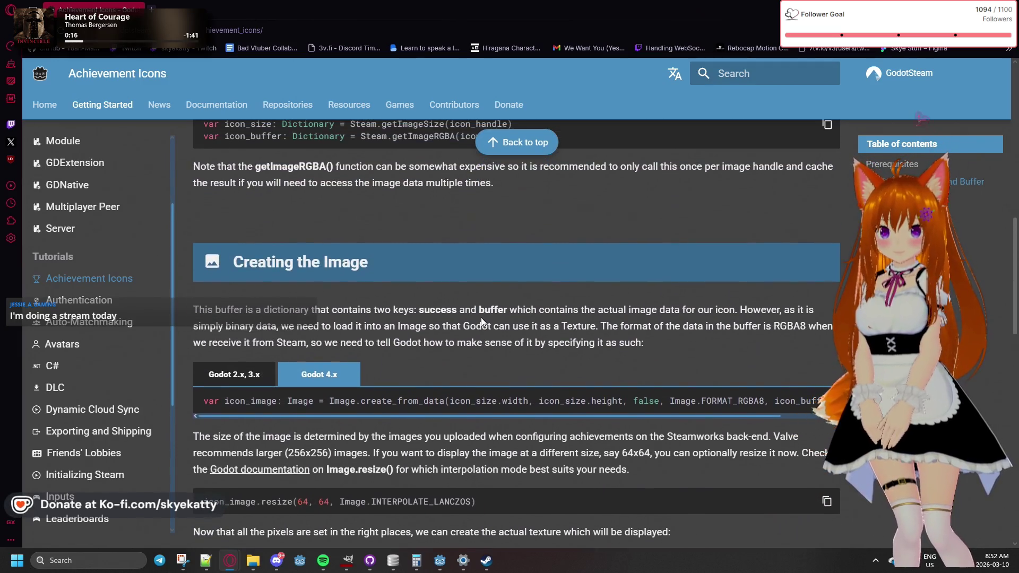
pyautogui.scroll(-3, 480, 323)
pyautogui.scroll(2, 481, 322)
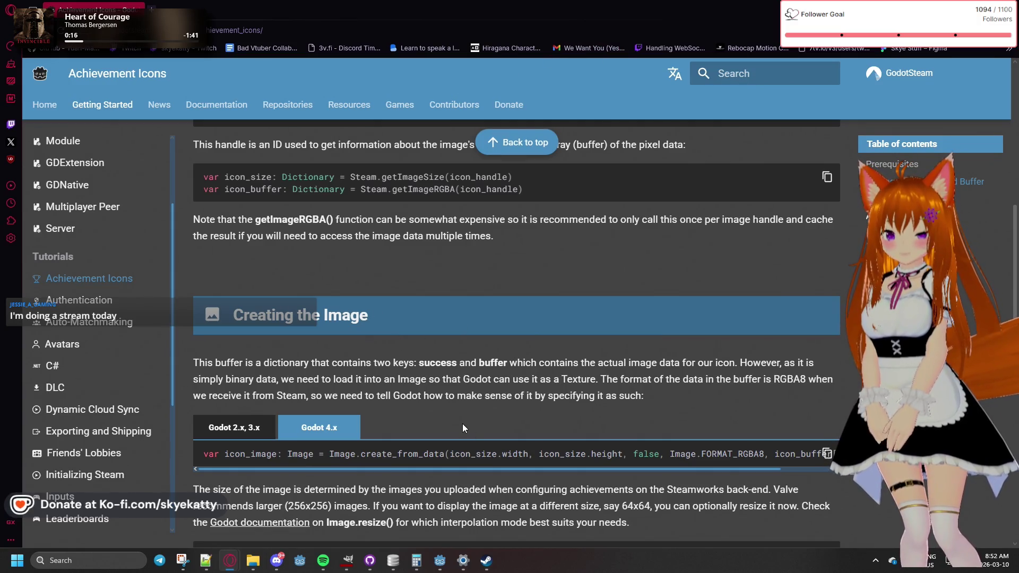
# Return to the Godot editor with achievement_manager.gd at reset_achievements
pyautogui.moveTo(275, 567)
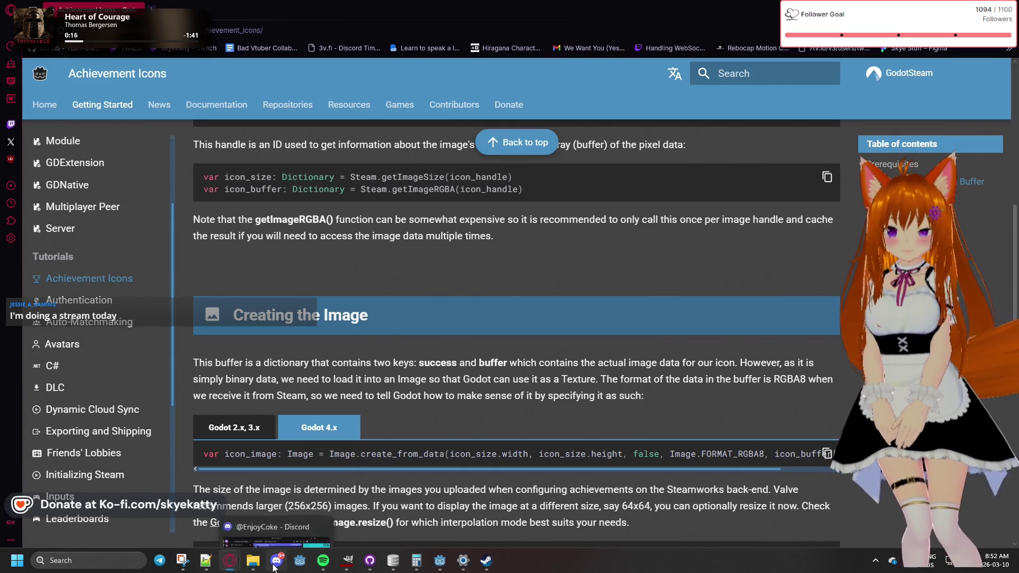
pyautogui.moveTo(439, 561)
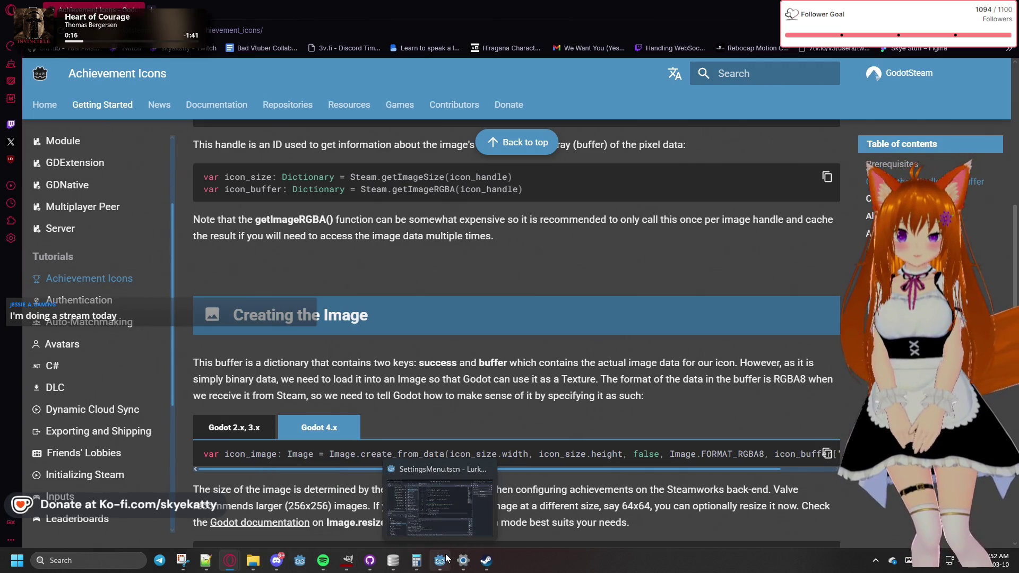
pyautogui.click(439, 512)
pyautogui.click(438, 510)
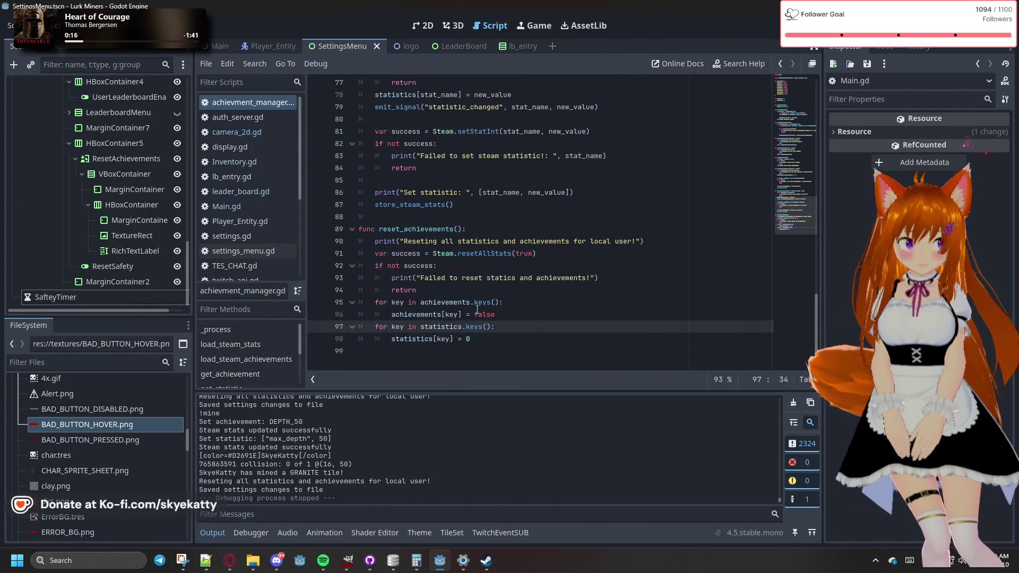
# Scroll achievement_manager.gd to the top and place the cursor on the blank line below the signal
pyautogui.scroll(3, 406, 297)
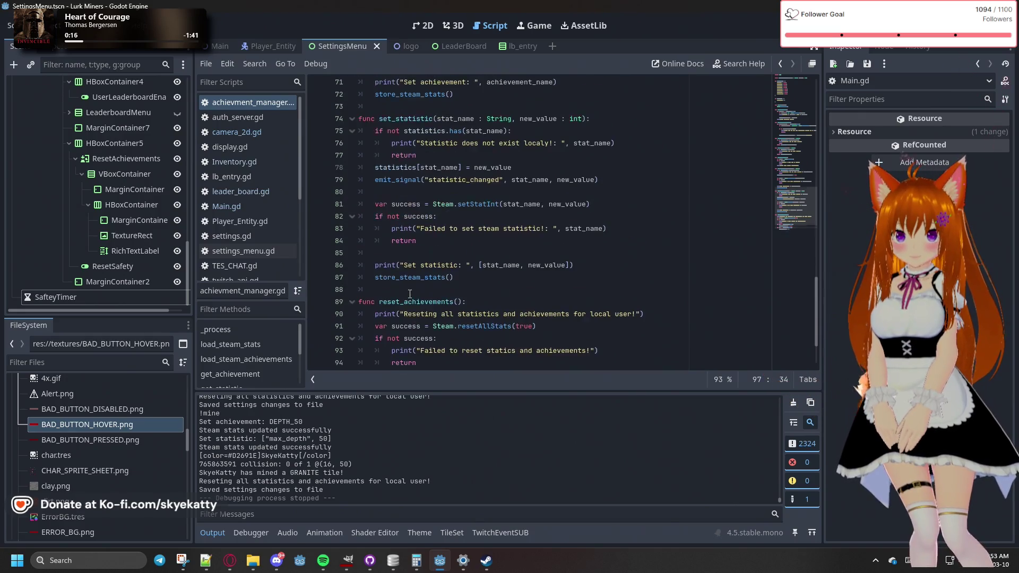
pyautogui.scroll(-3, 409, 294)
pyautogui.scroll(20, 409, 294)
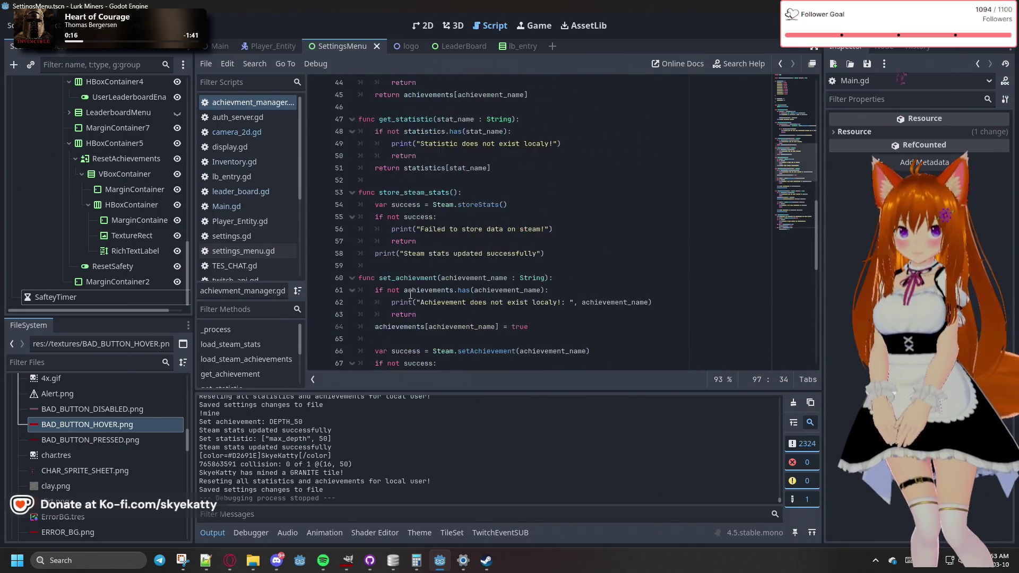
pyautogui.scroll(6, 411, 296)
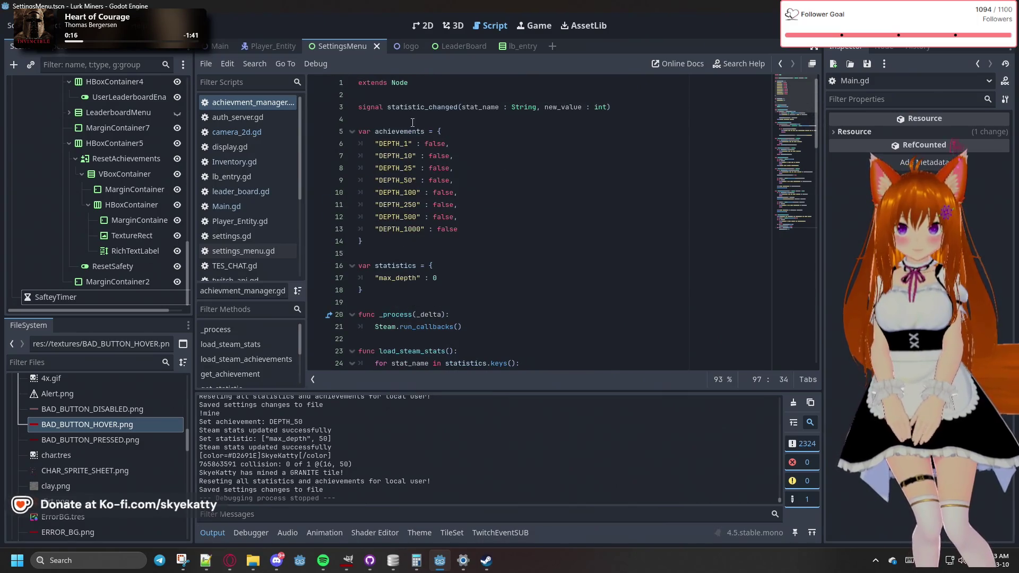
pyautogui.click(546, 116)
pyautogui.click(656, 105)
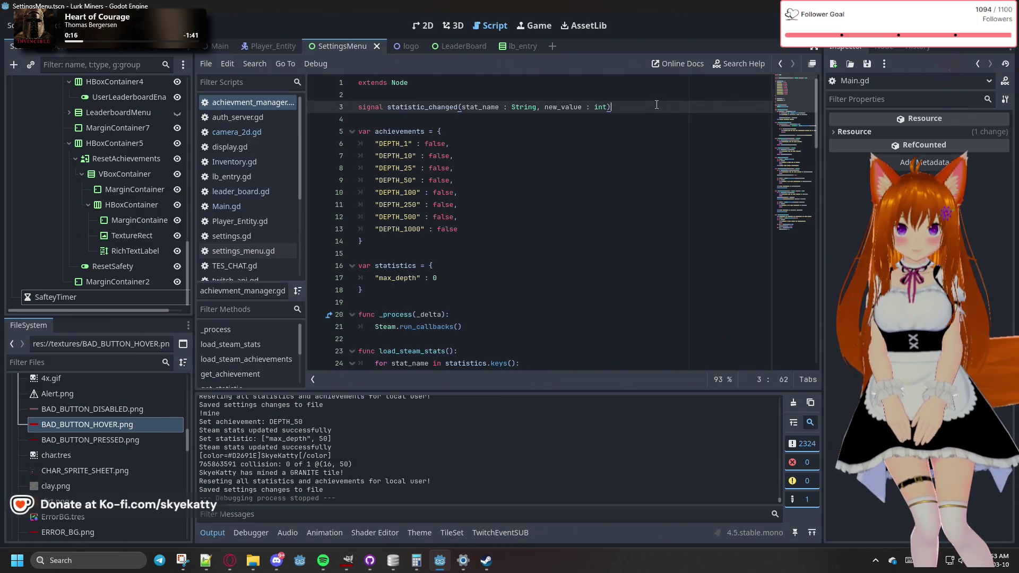
pyautogui.click(441, 121)
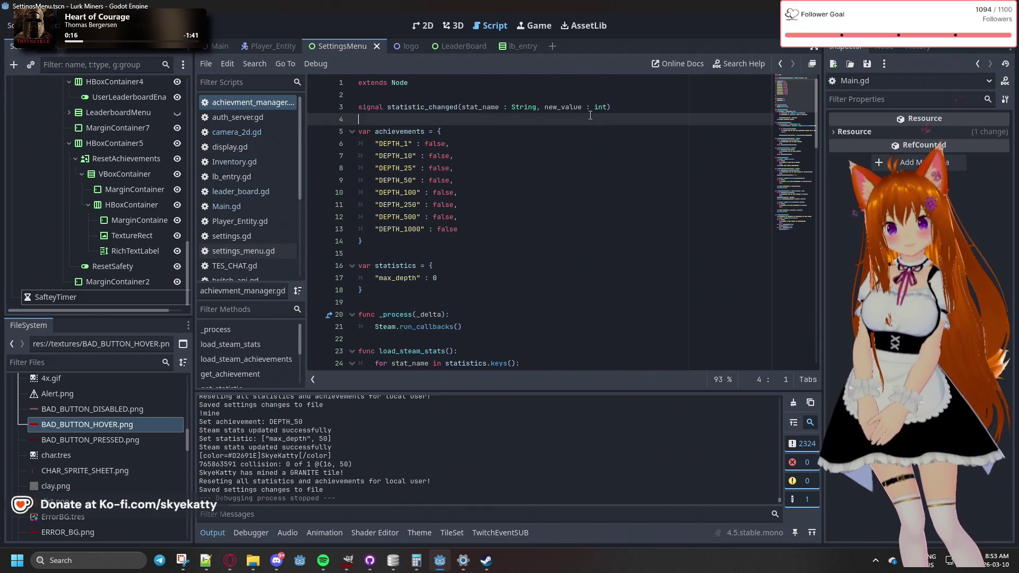
pyautogui.scroll(-3, 492, 200)
pyautogui.scroll(3, 459, 229)
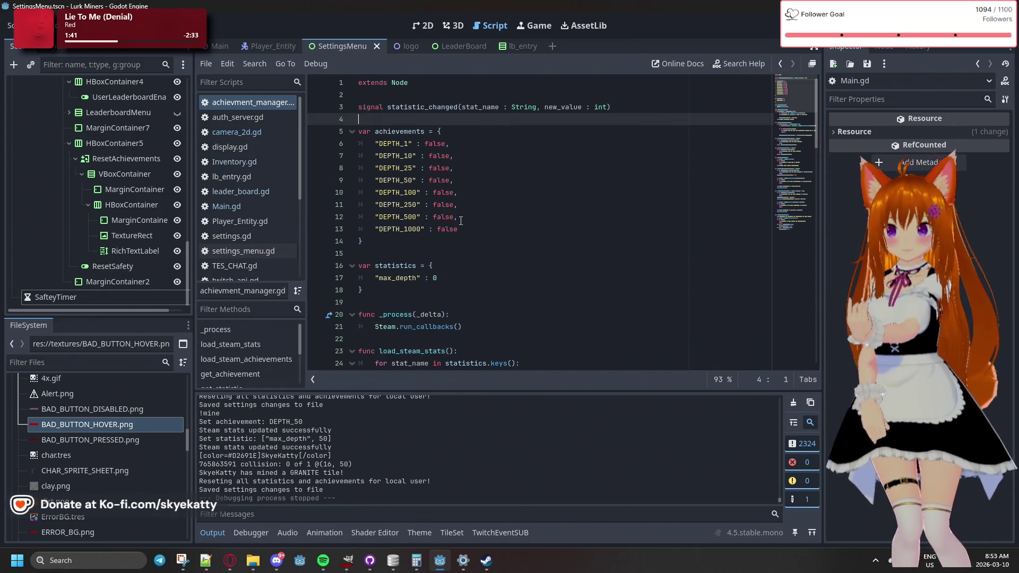
pyautogui.click(396, 244)
pyautogui.press('Return')
pyautogui.press('Return')
pyautogui.write('var icons')
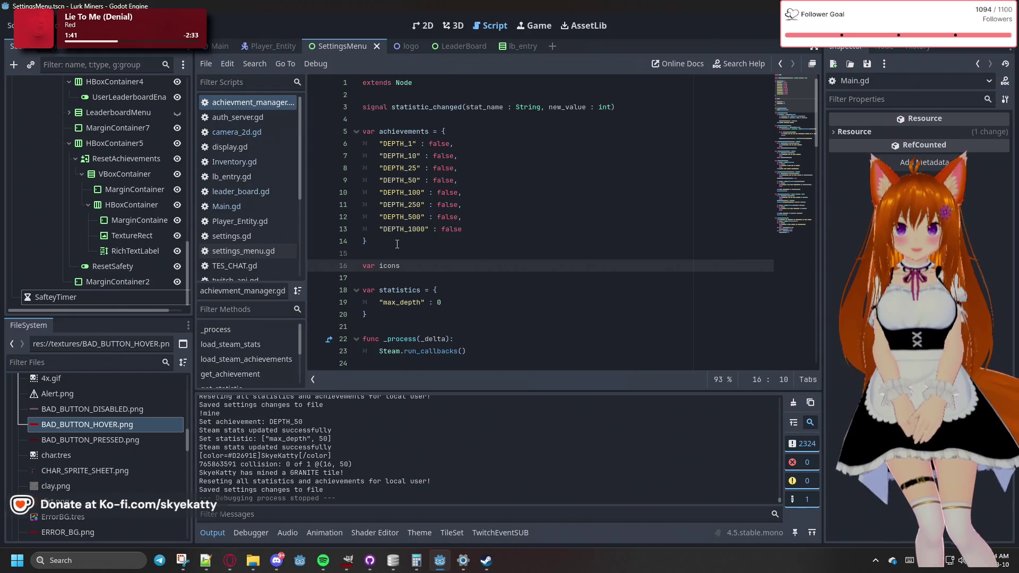
pyautogui.write(' : Di')
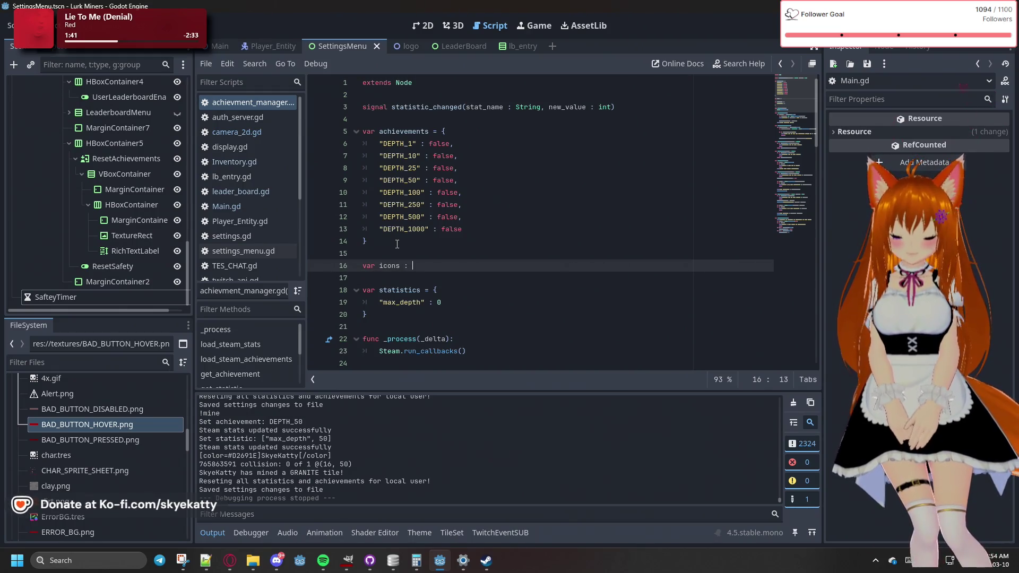
pyautogui.press('Return')
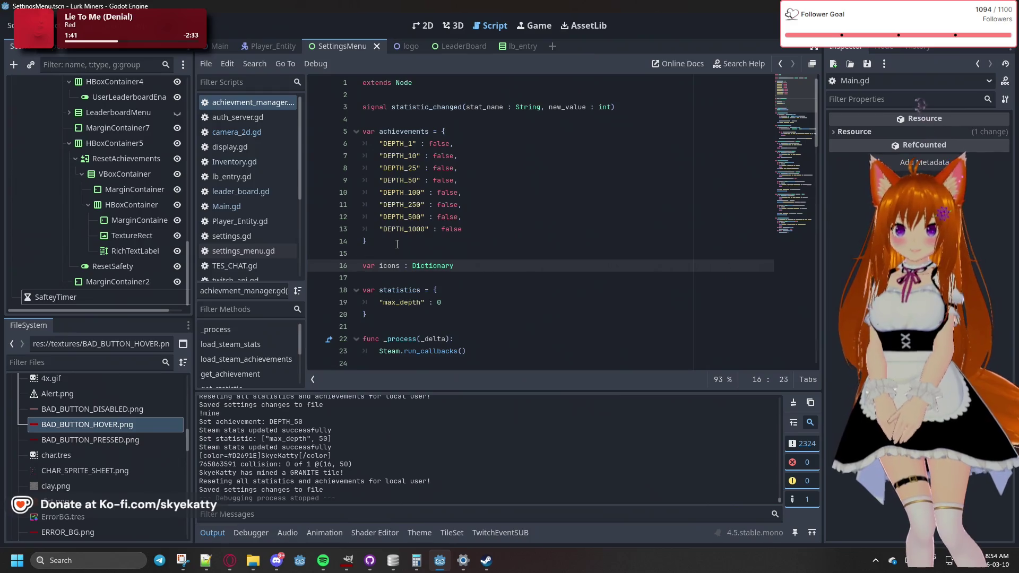
pyautogui.click(397, 244)
pyautogui.scroll(-1, 425, 252)
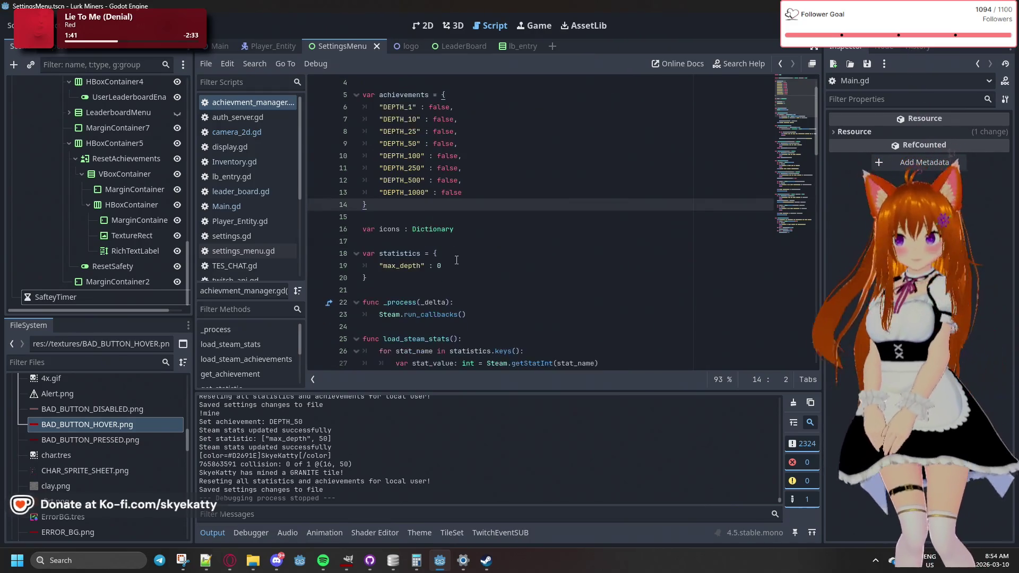
pyautogui.scroll(1, 456, 260)
pyautogui.scroll(-1, 456, 260)
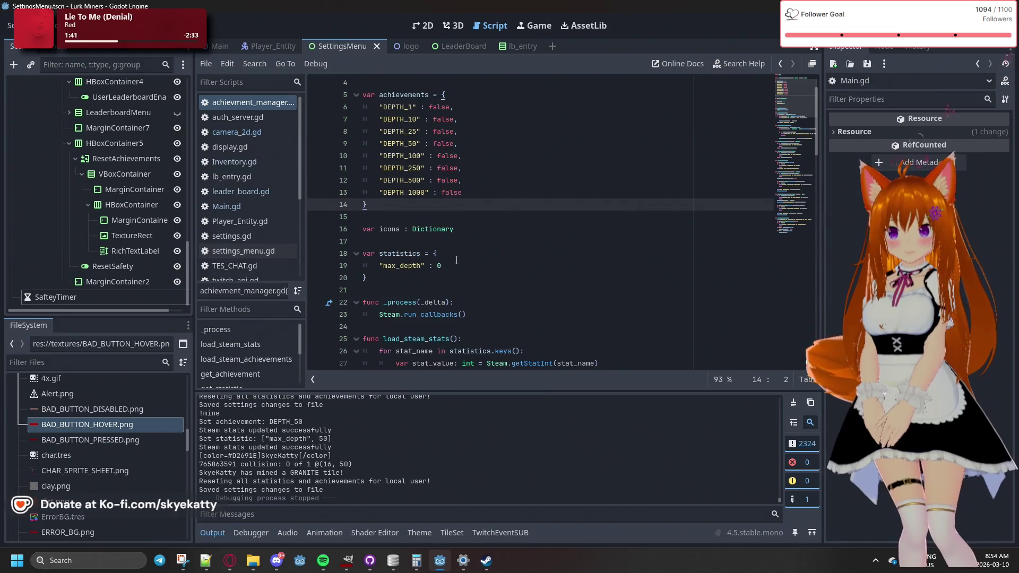
pyautogui.scroll(-3, 456, 260)
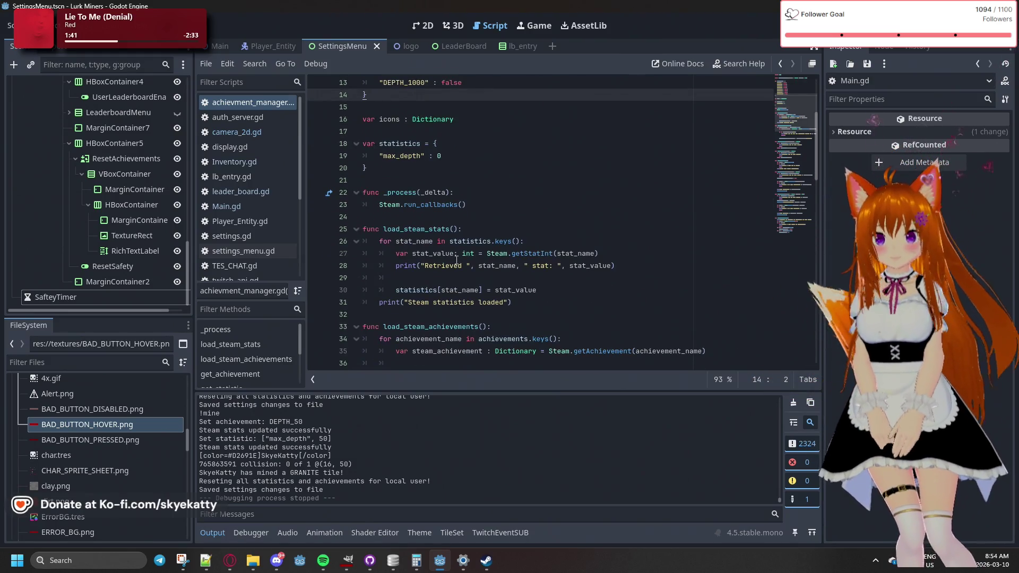
pyautogui.scroll(-1, 457, 261)
pyautogui.scroll(-3, 451, 242)
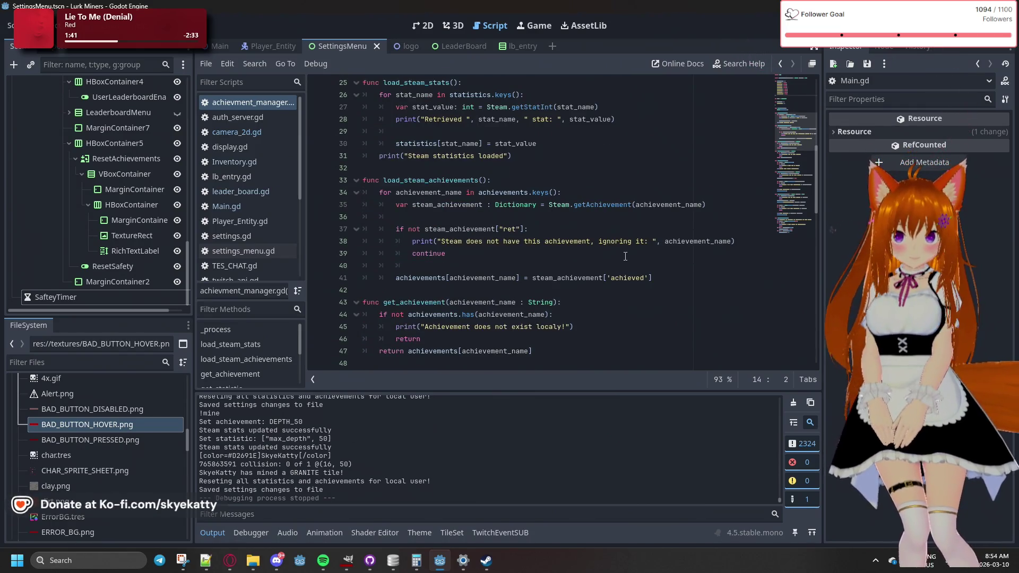
pyautogui.scroll(4, 625, 255)
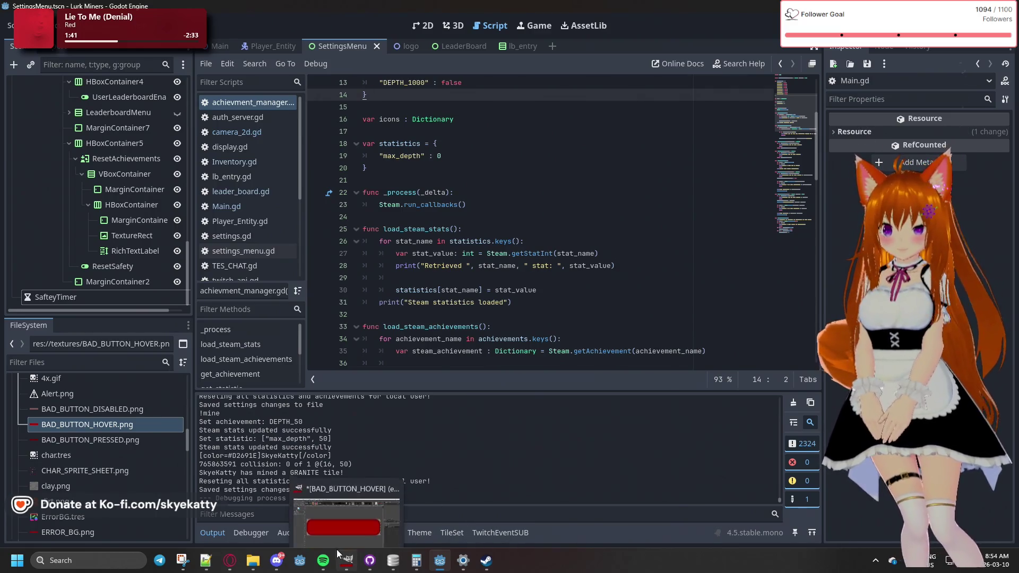
pyautogui.moveTo(468, 567)
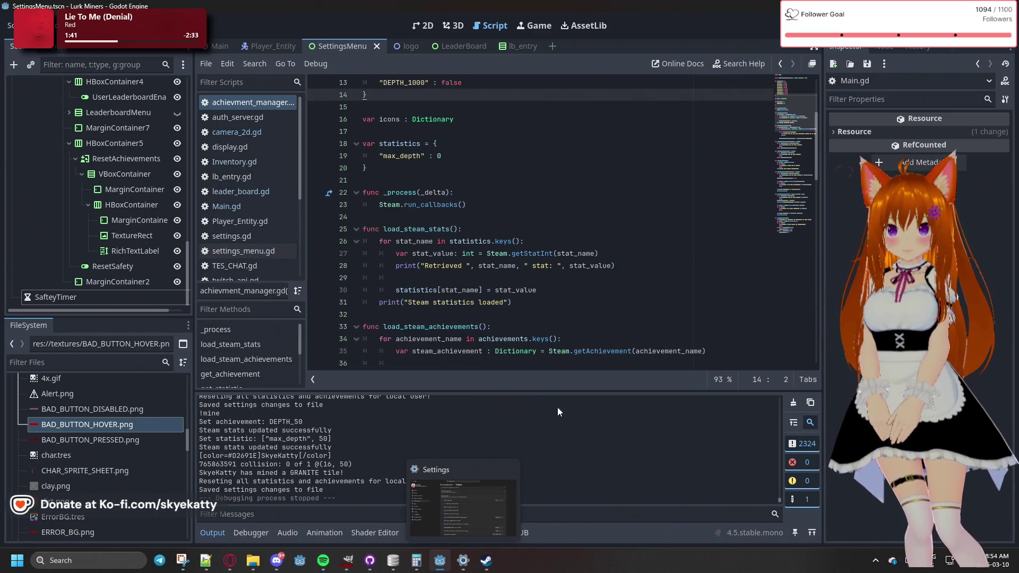
pyautogui.scroll(-4, 453, 315)
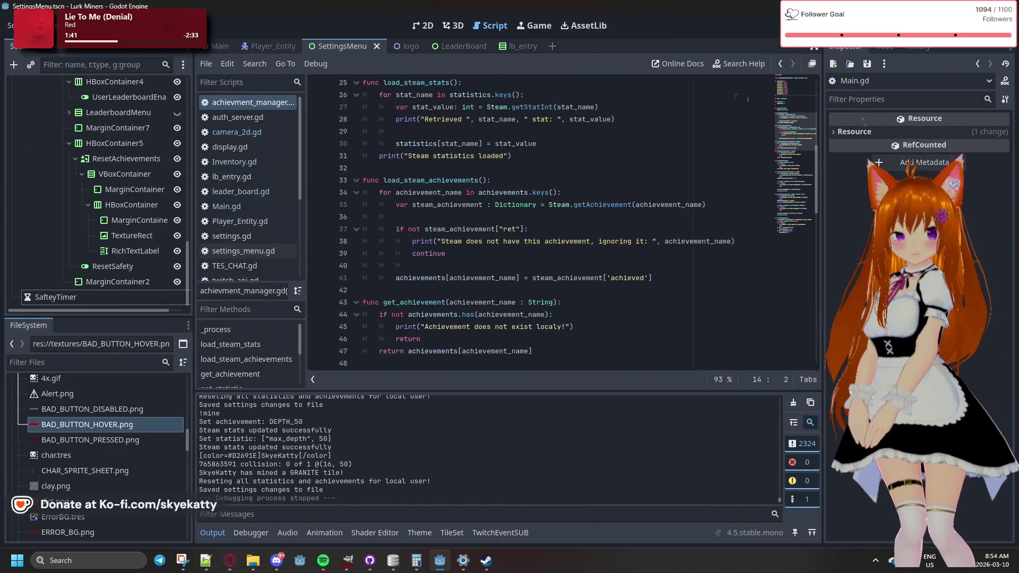
# Back in the Achievement Icons docs, mark icon_handle and the getImageRGBA call in the example
pyautogui.hotkey('alt', 'Tab')
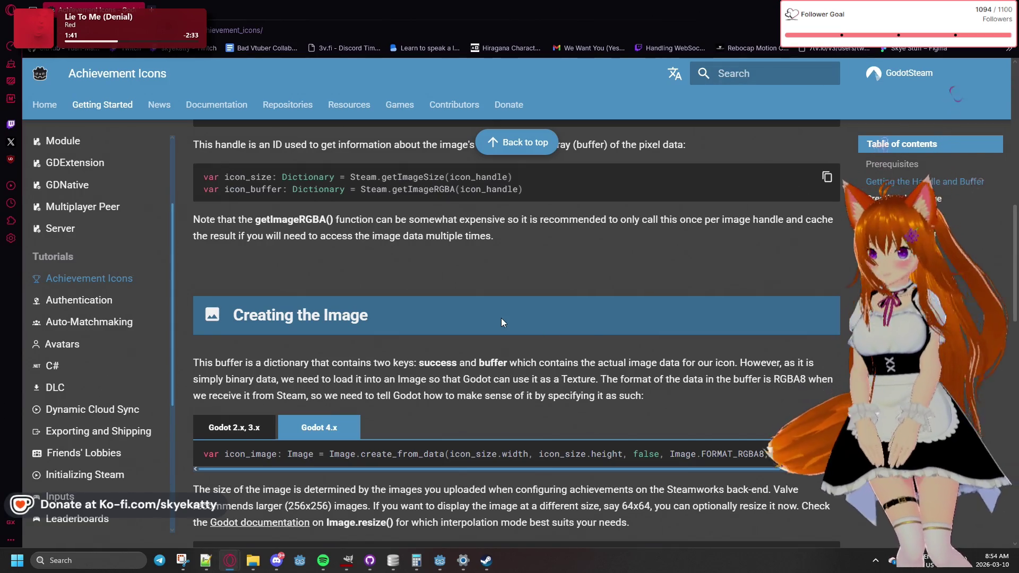
pyautogui.scroll(5, 501, 317)
pyautogui.scroll(-3, 501, 318)
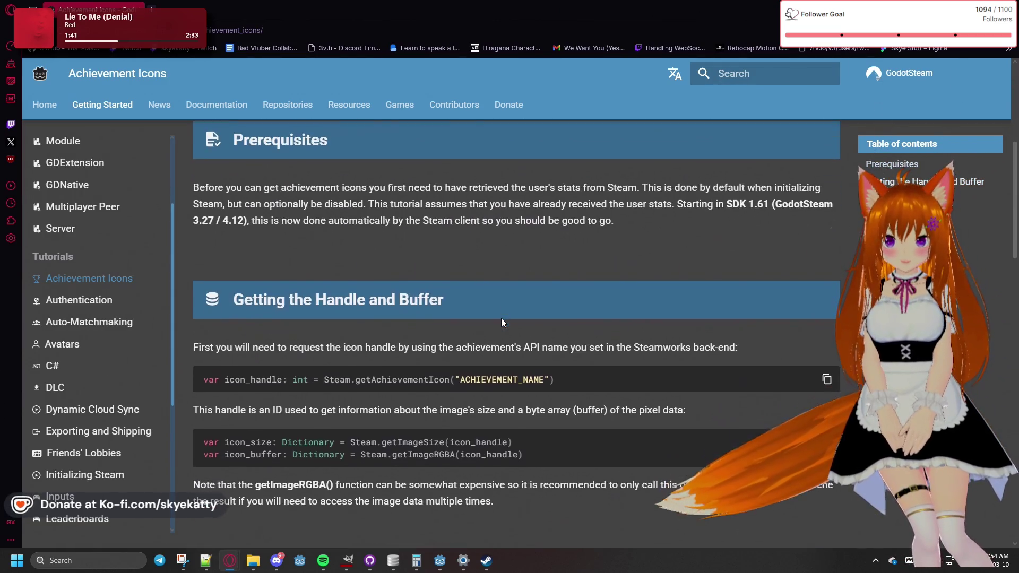
pyautogui.moveTo(282, 273); pyautogui.dragTo(240, 274)
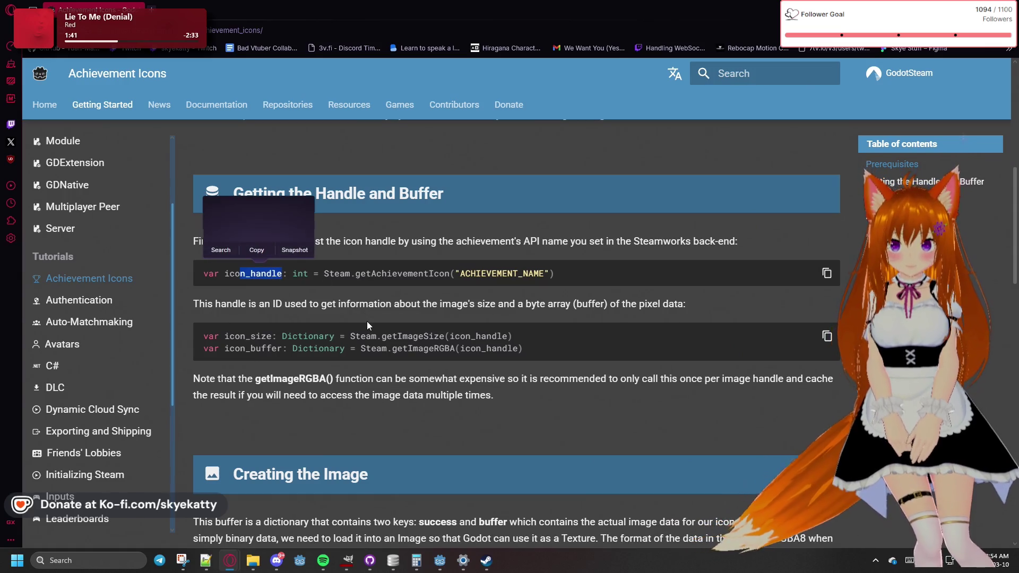
pyautogui.moveTo(424, 348); pyautogui.dragTo(523, 348)
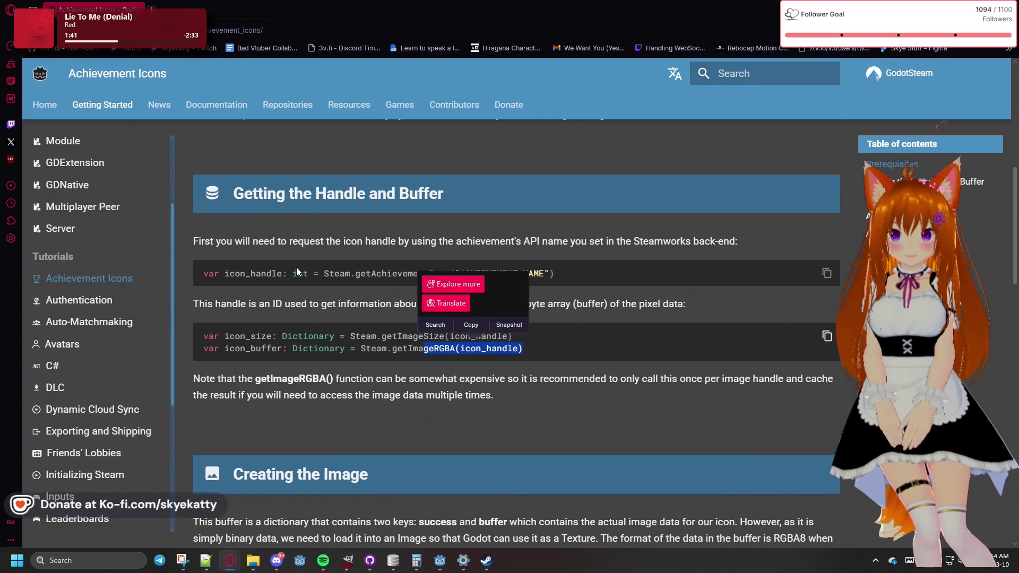
pyautogui.click(485, 302)
# Mark the getAchievementIcon call and the icon_handle variable name in the example
pyautogui.moveTo(366, 273); pyautogui.dragTo(496, 273)
pyautogui.click(555, 267)
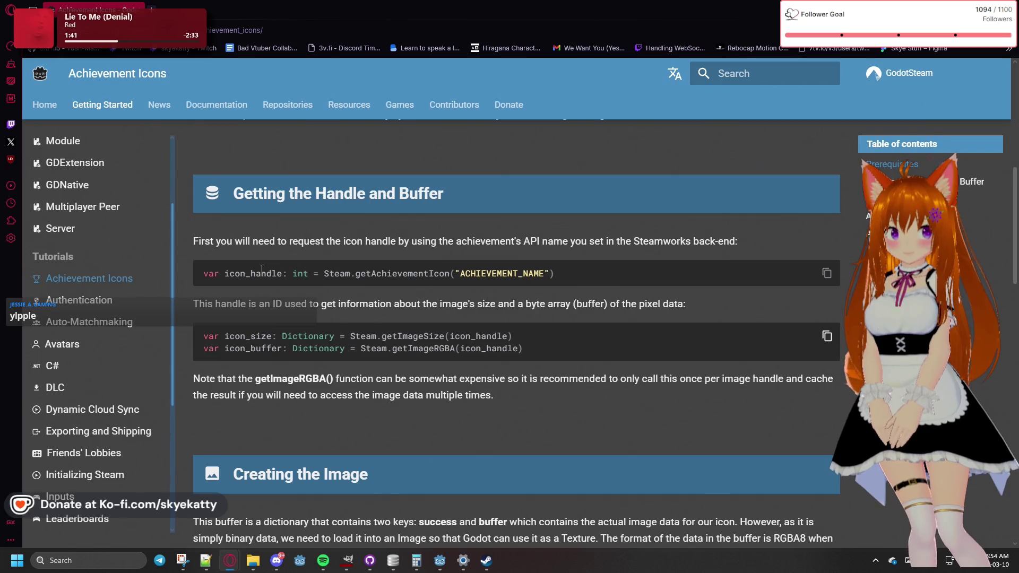
pyautogui.moveTo(229, 278); pyautogui.dragTo(271, 276)
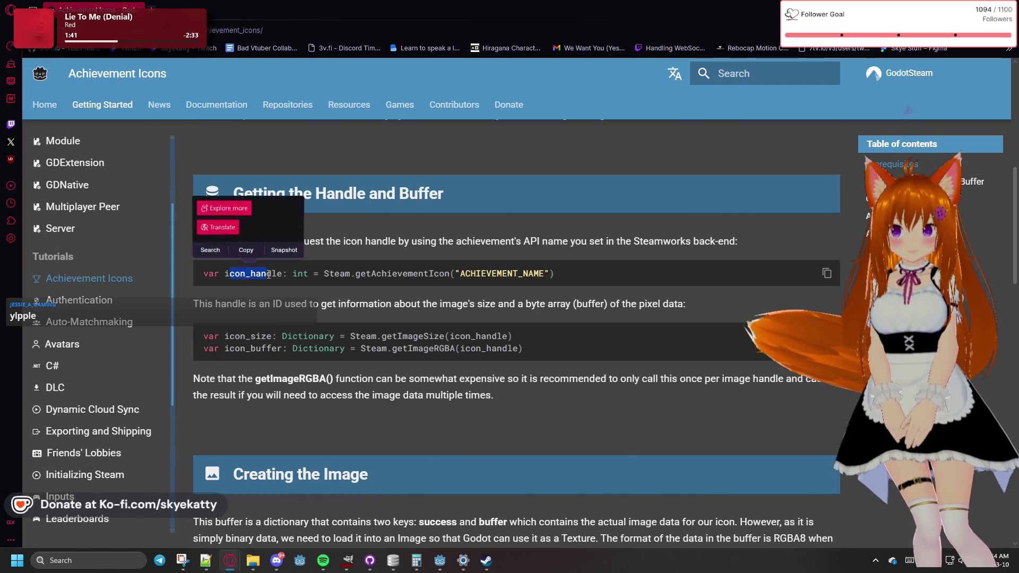
pyautogui.click(271, 276)
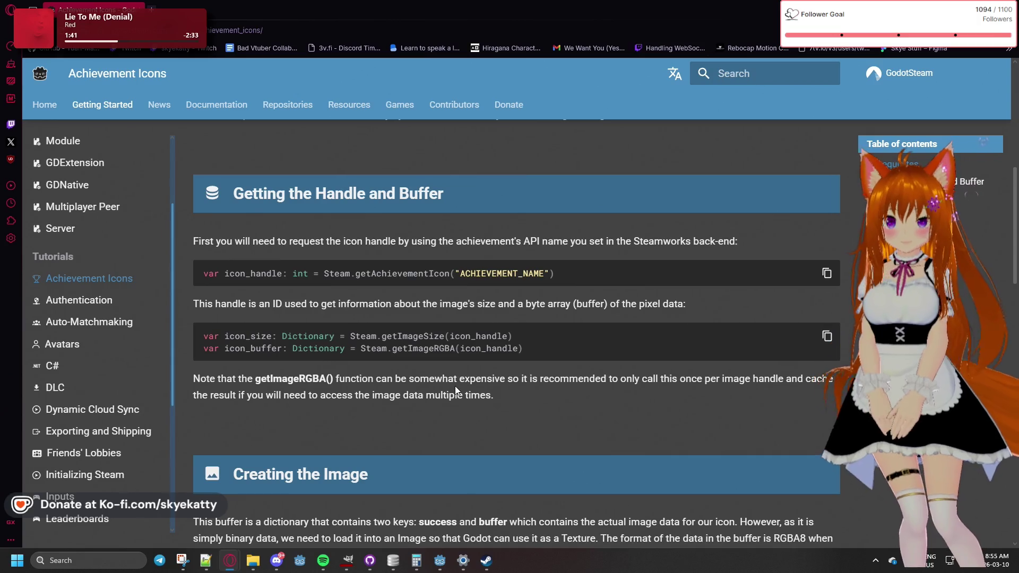
# Review the Getting the Handle and Buffer section by scrolling over it
pyautogui.scroll(1, 455, 387)
pyautogui.scroll(-1, 454, 386)
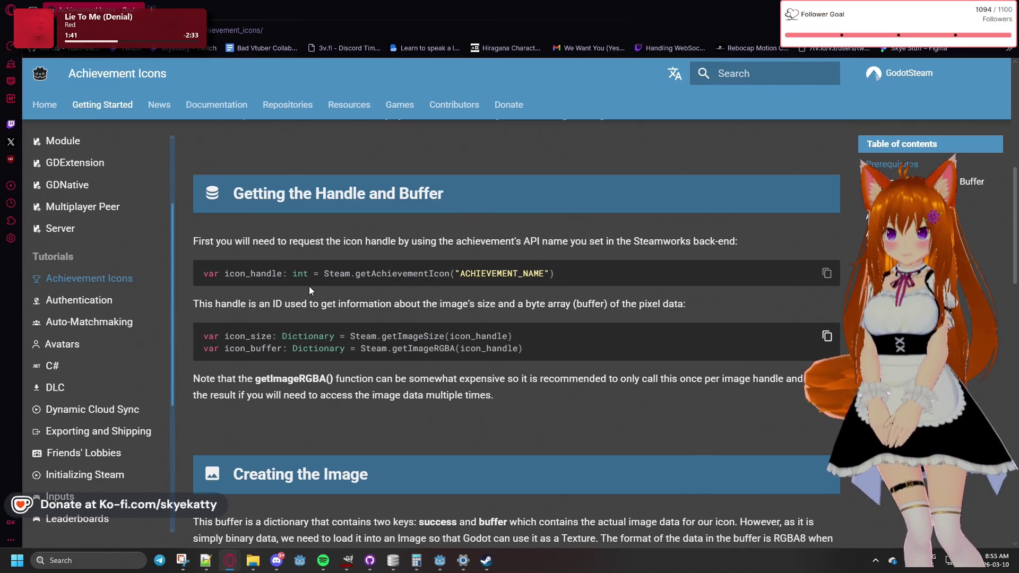
pyautogui.scroll(-1, 298, 352)
pyautogui.scroll(1, 298, 352)
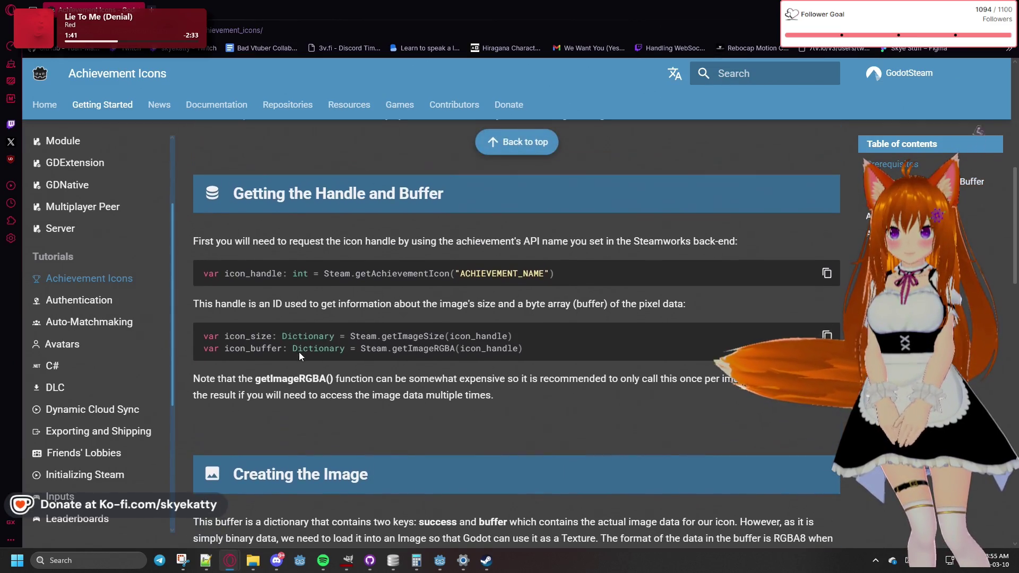
pyautogui.scroll(-1, 299, 355)
pyautogui.scroll(2, 300, 354)
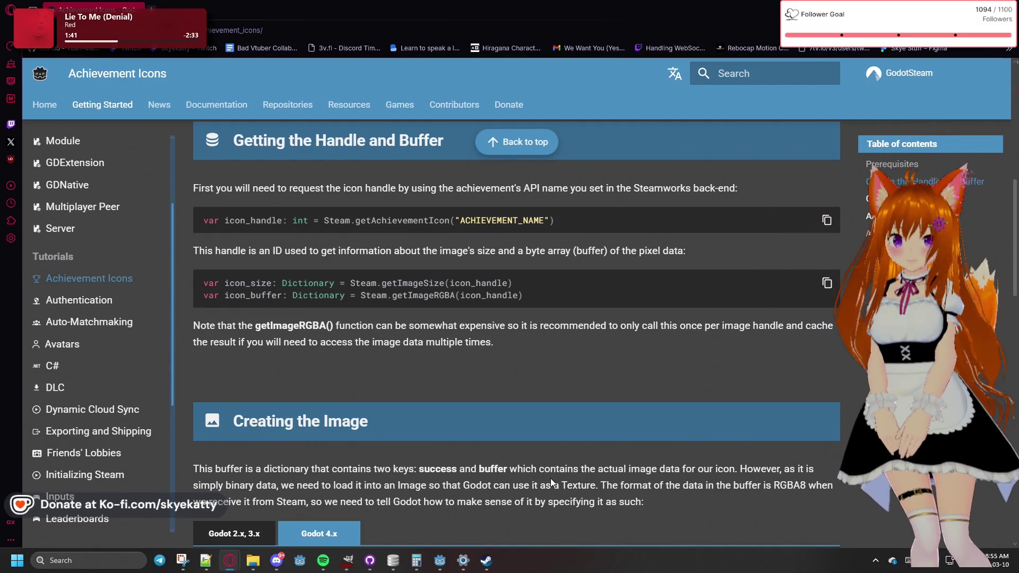
pyautogui.moveTo(481, 568)
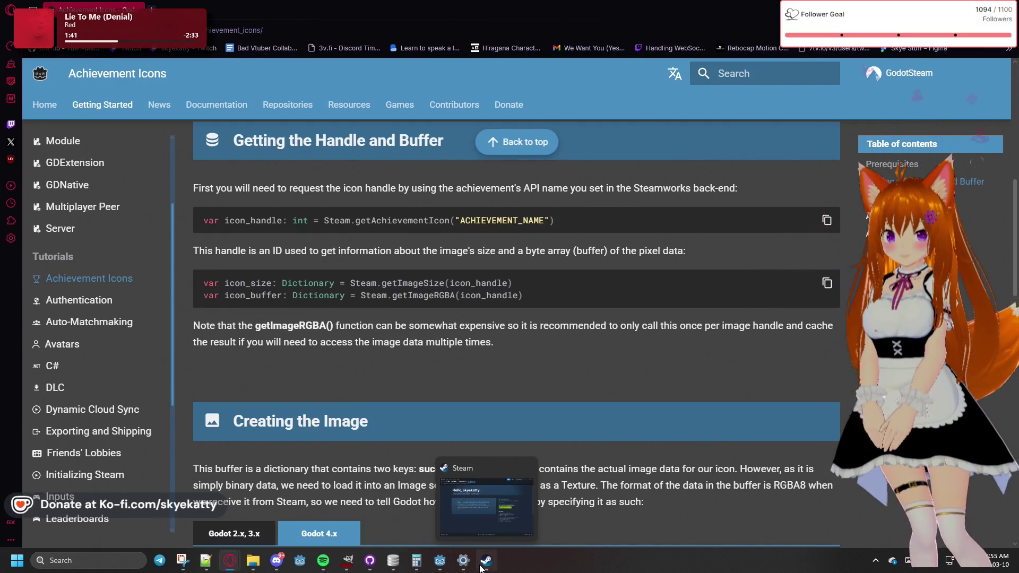
pyautogui.moveTo(326, 568)
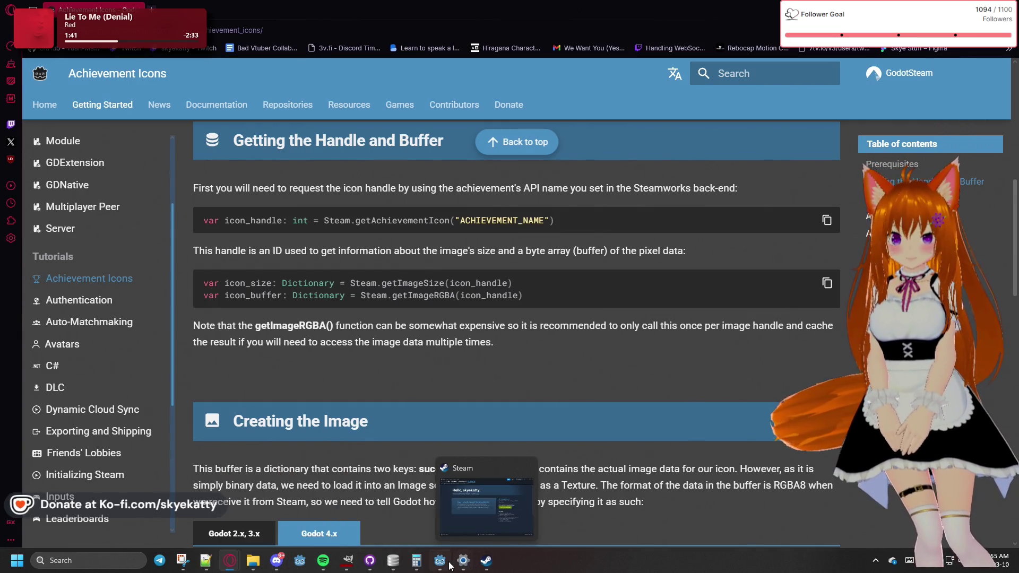
pyautogui.moveTo(450, 566)
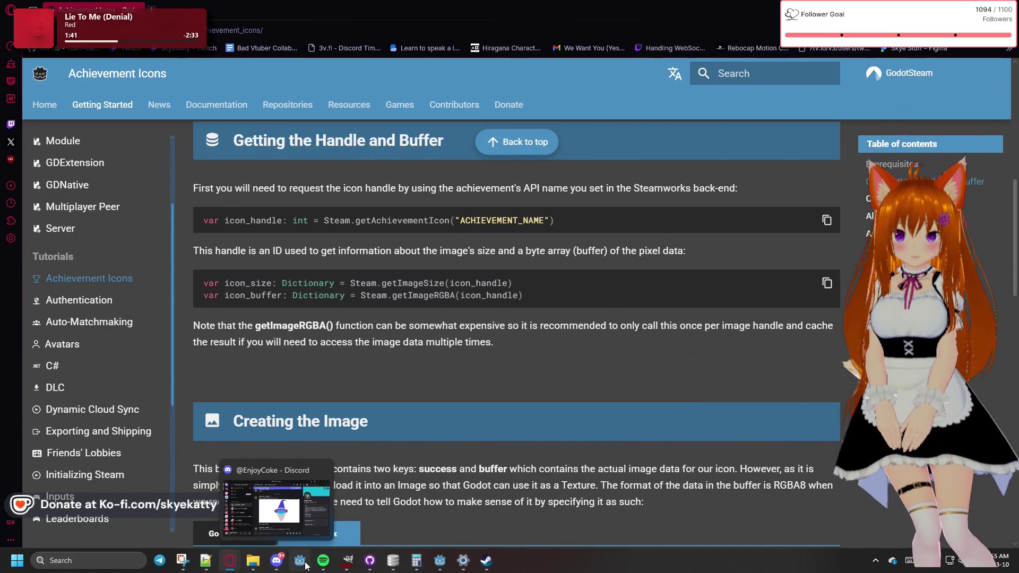
# Return to Godot and place the cursor on empty line 42 after the achievements loader
pyautogui.click(445, 567)
pyautogui.scroll(4, 459, 225)
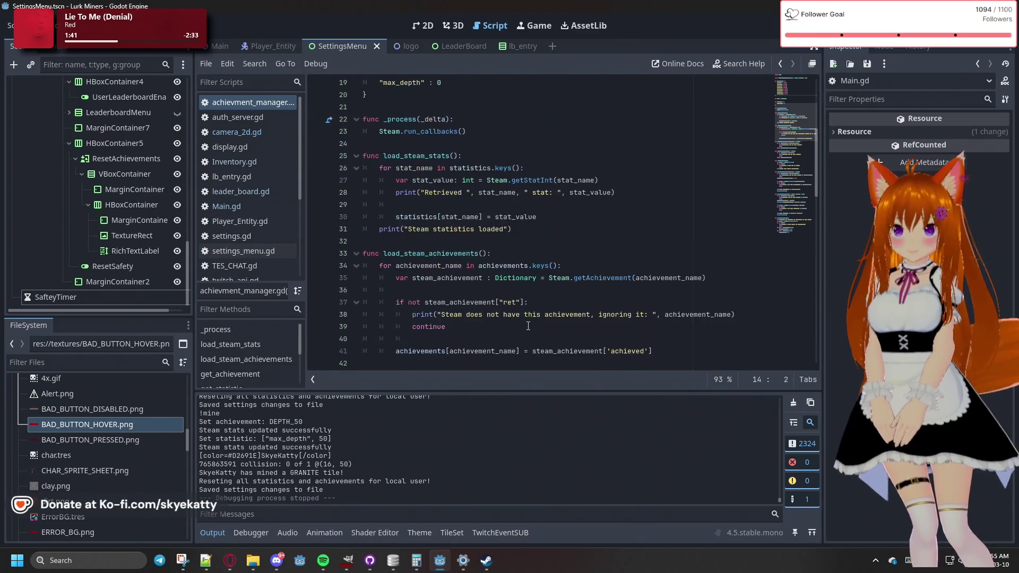
pyautogui.click(457, 222)
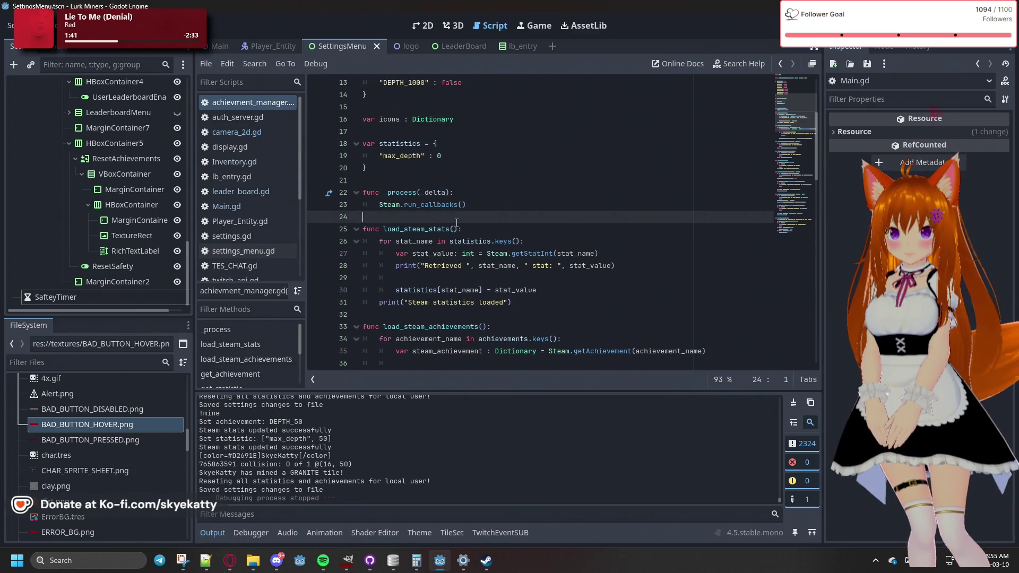
pyautogui.scroll(-4, 461, 225)
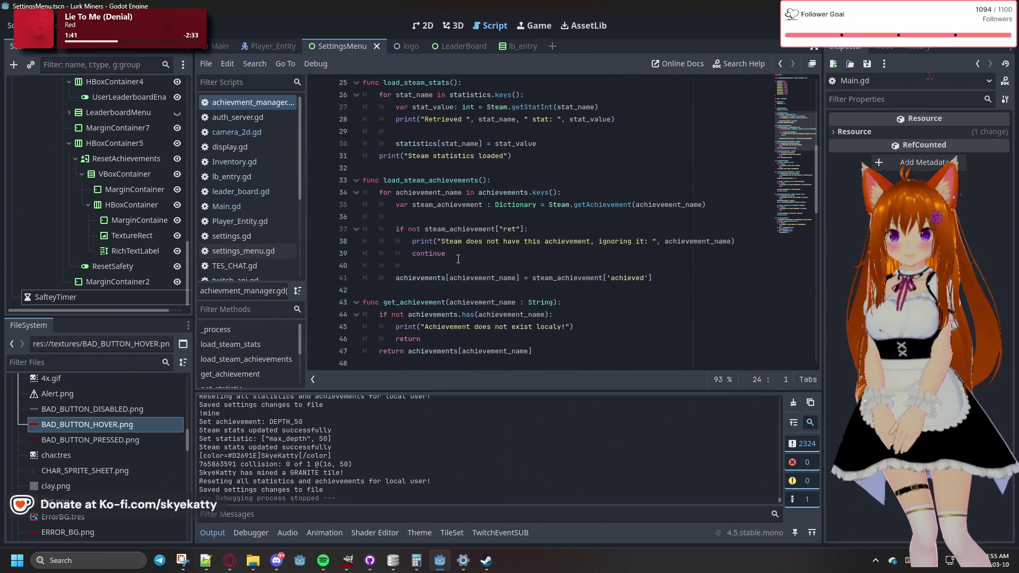
pyautogui.click(432, 290)
# Add load_achievement_icon on a new line 43 and start its indented body
pyautogui.press('Return')
pyautogui.write('load')
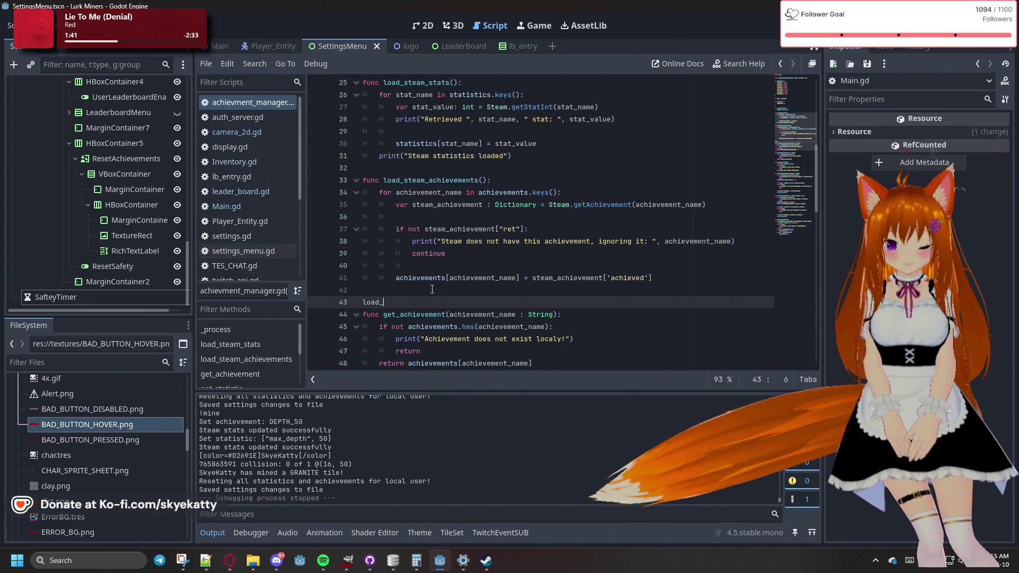
pyautogui.write('_achu')
pyautogui.press('BackSpace')
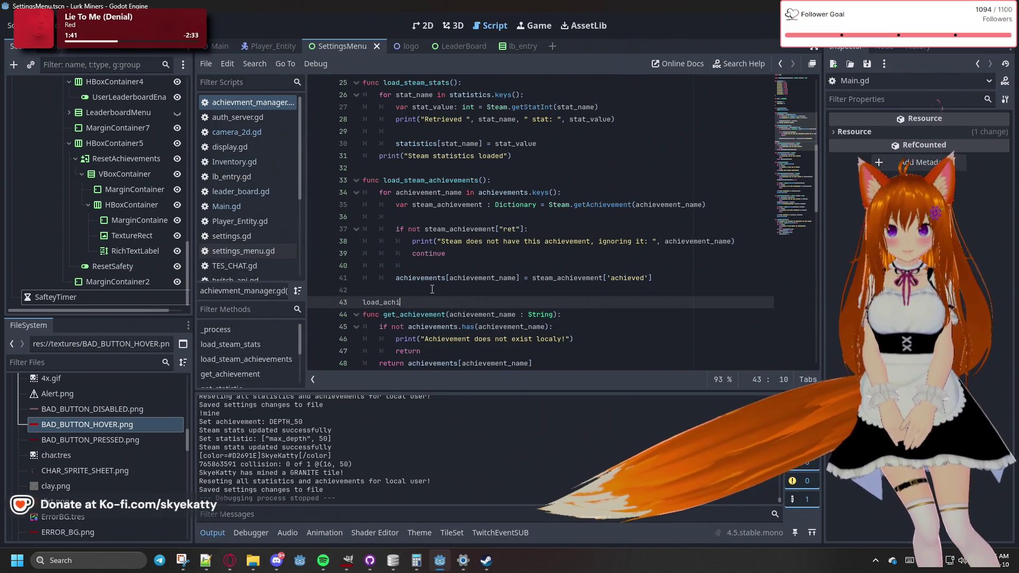
pyautogui.write('ievemne')
pyautogui.press('BackSpace')
pyautogui.press('BackSpace')
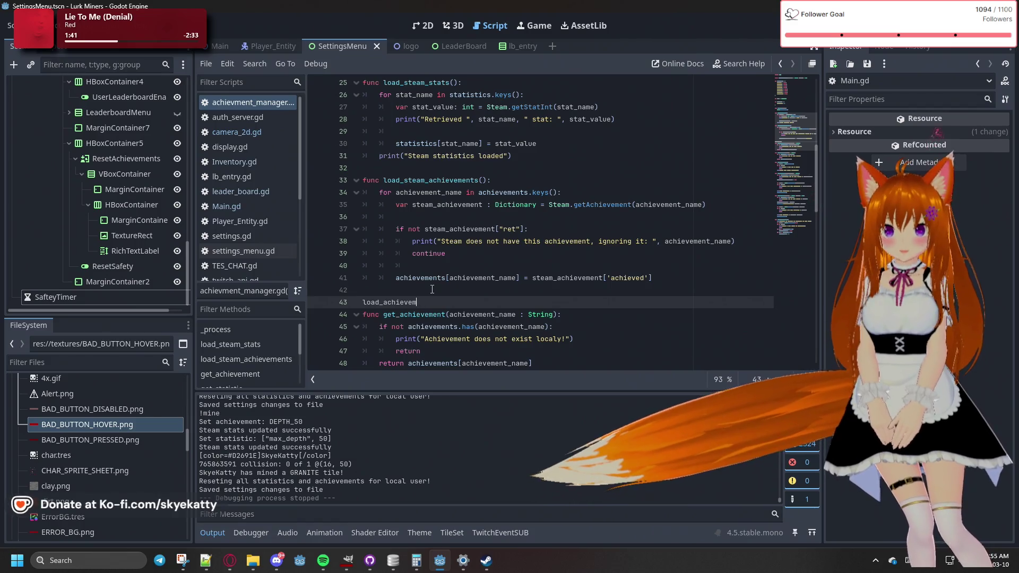
pyautogui.write('ent')
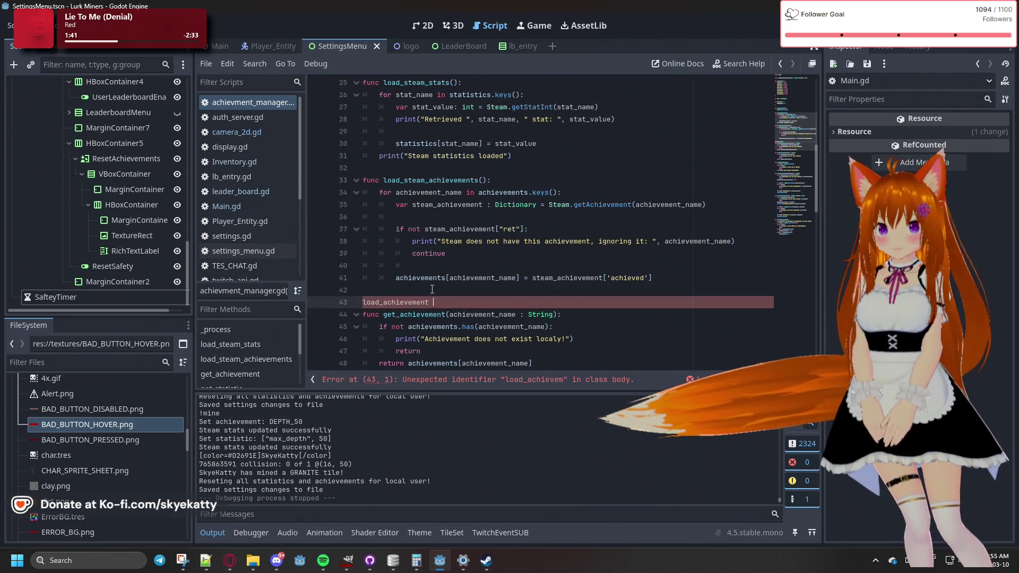
pyautogui.write('_icon(achievement_name : String):')
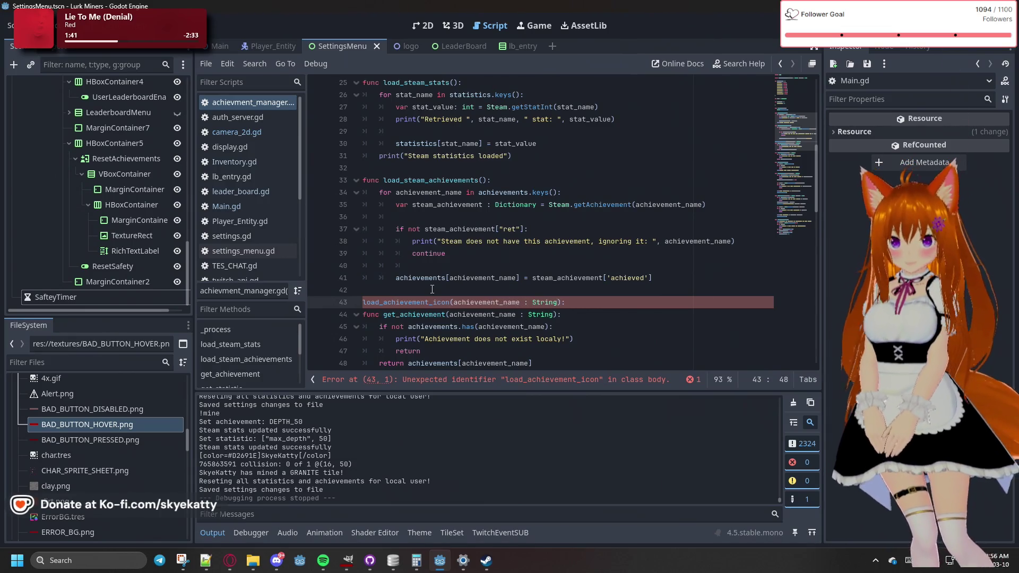
pyautogui.press('Return')
pyautogui.write('var')
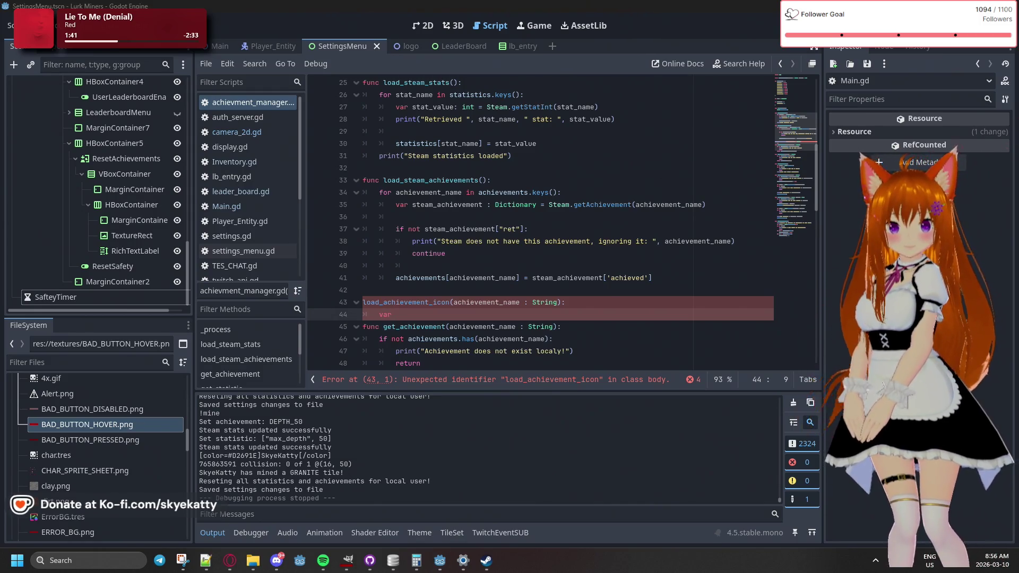
# Declare icon_handle : int = Steam.getAchievementIcon(achievement_name) using autocomplete
pyautogui.hotkey('alt', 'Tab')
pyautogui.press('super+shift+Right')
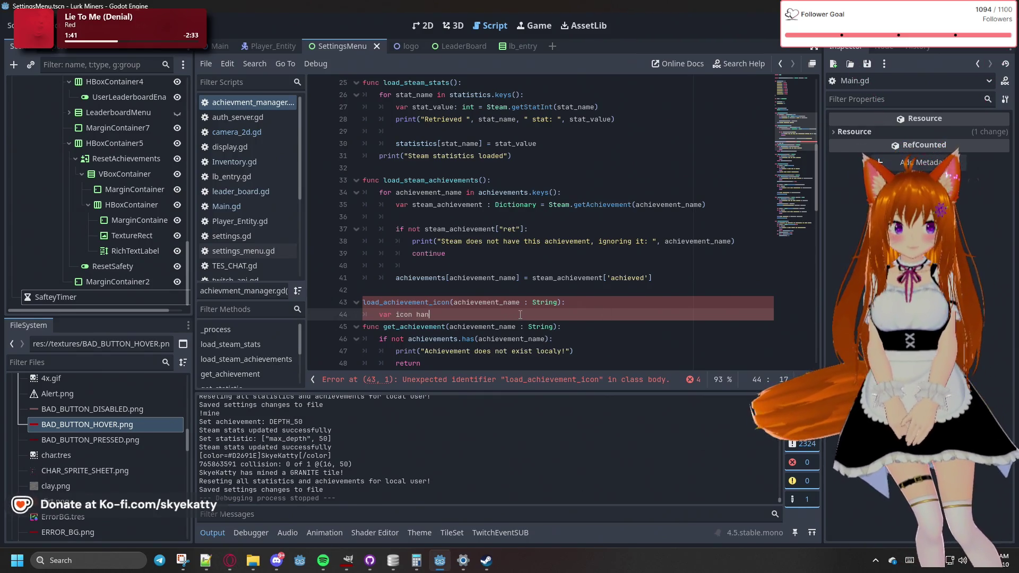
pyautogui.press('BackSpace')
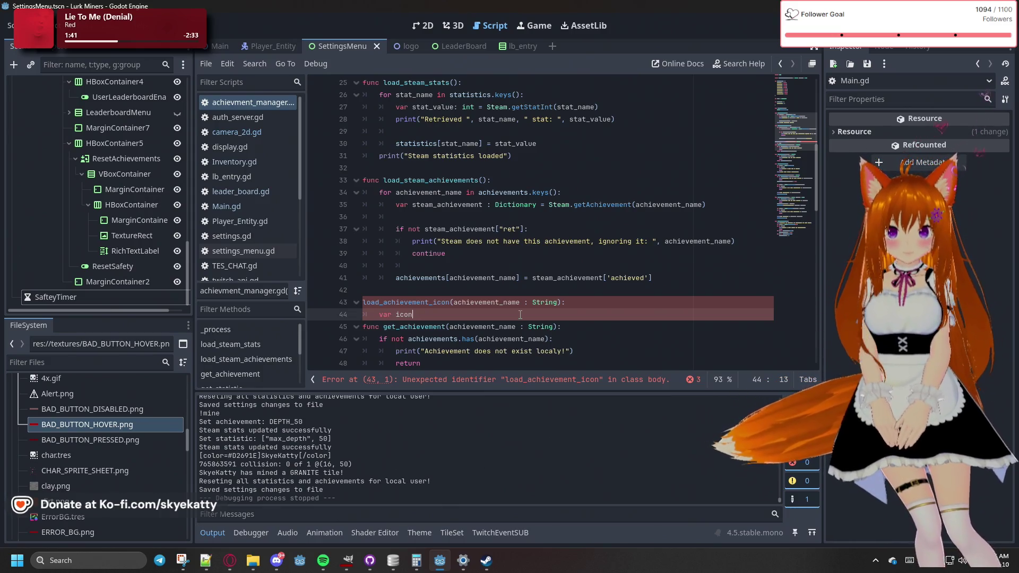
pyautogui.write('_handle : int = ')
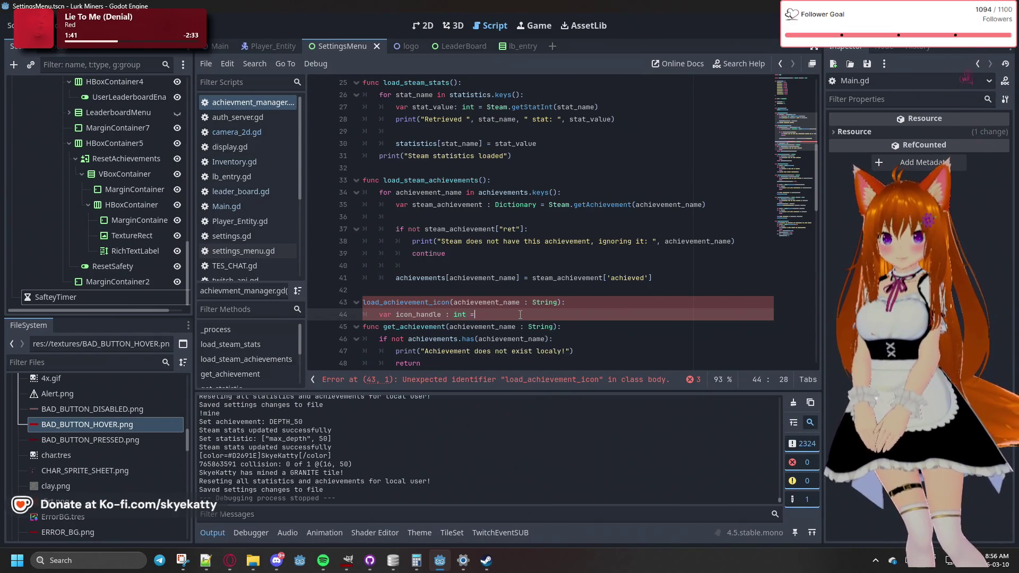
pyautogui.write('Ste')
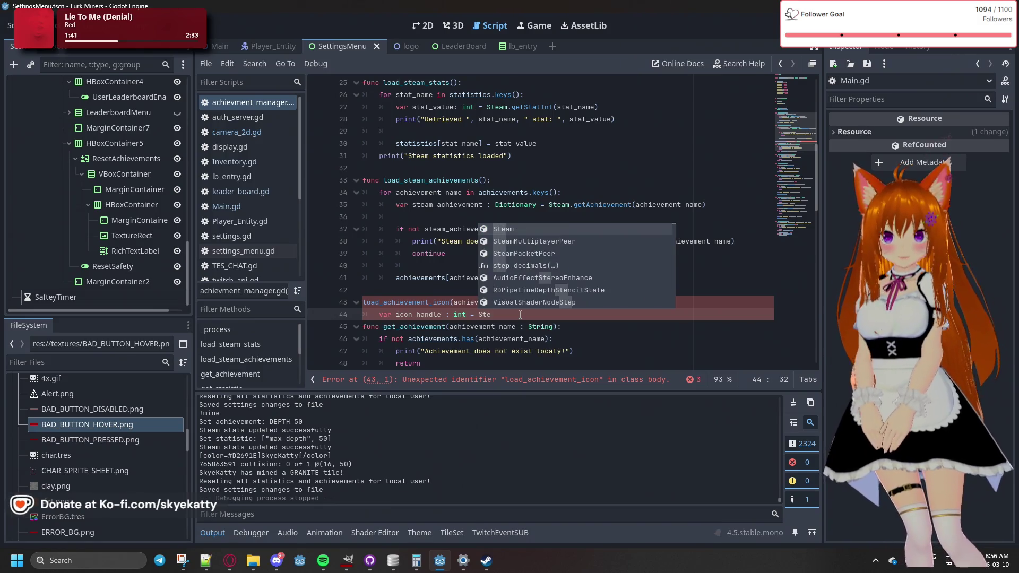
pyautogui.write('am')
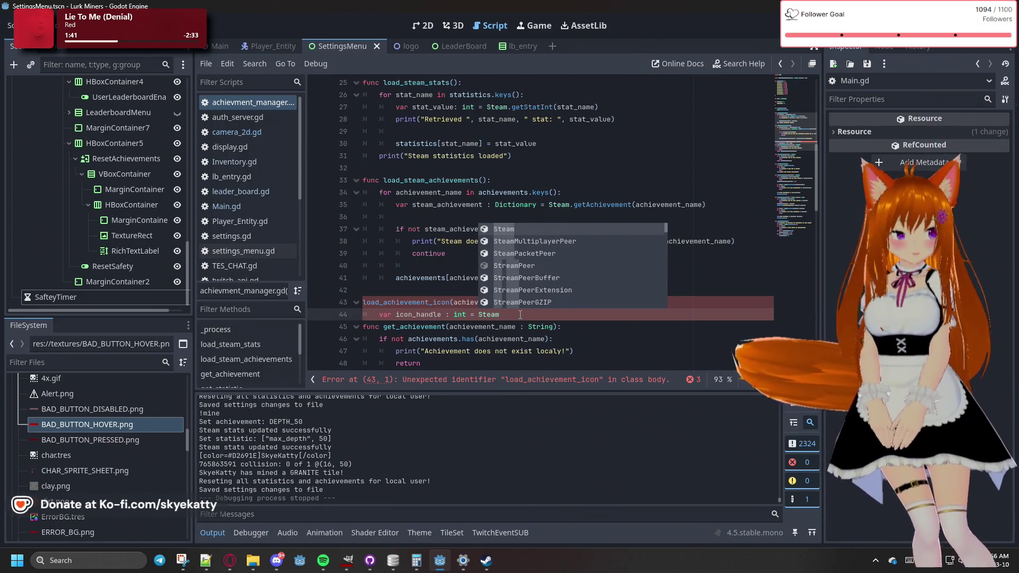
pyautogui.write('.get')
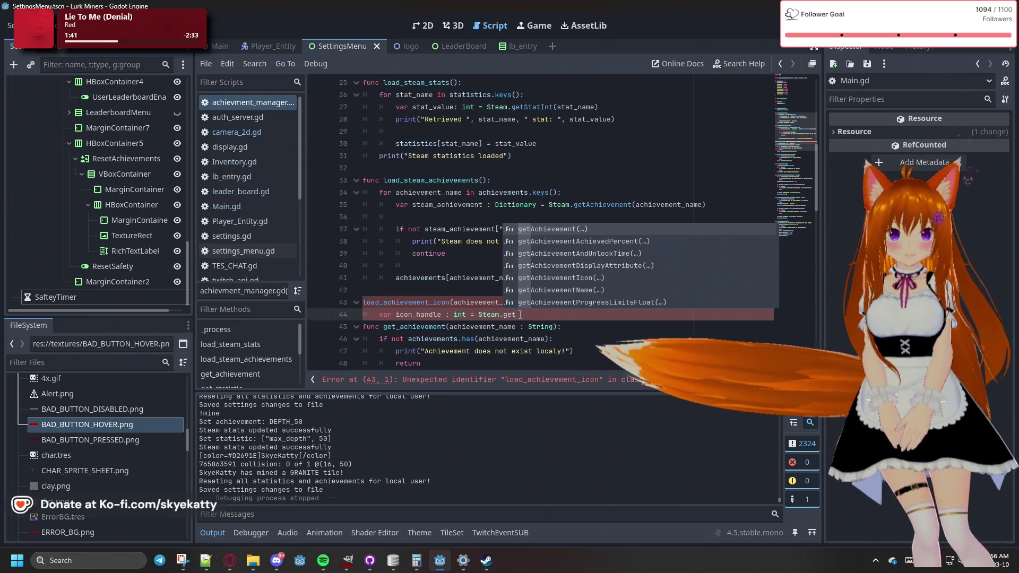
pyautogui.press('Down')
pyautogui.press('Down')
pyautogui.press('Down')
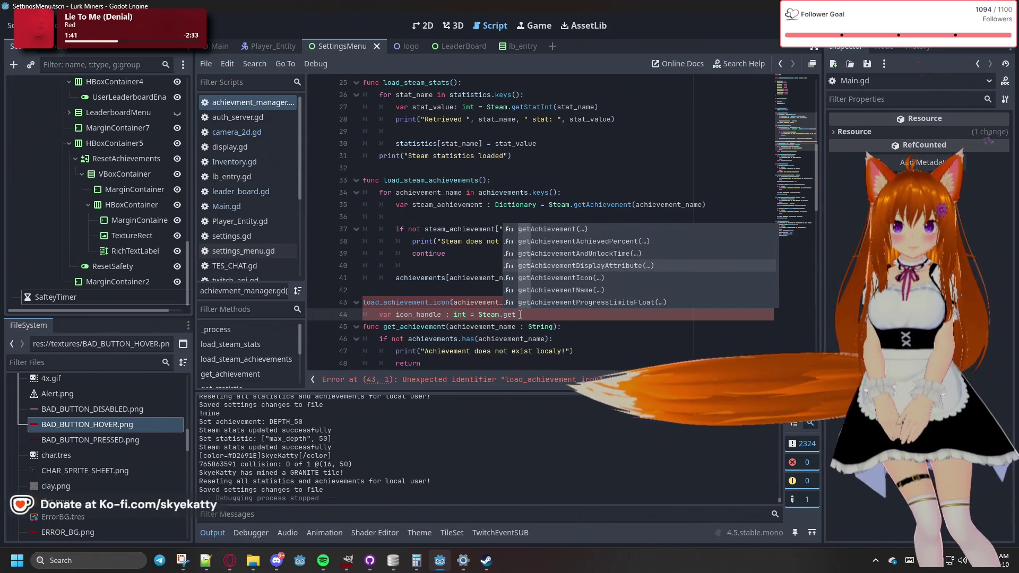
pyautogui.press('Down')
pyautogui.press('Return')
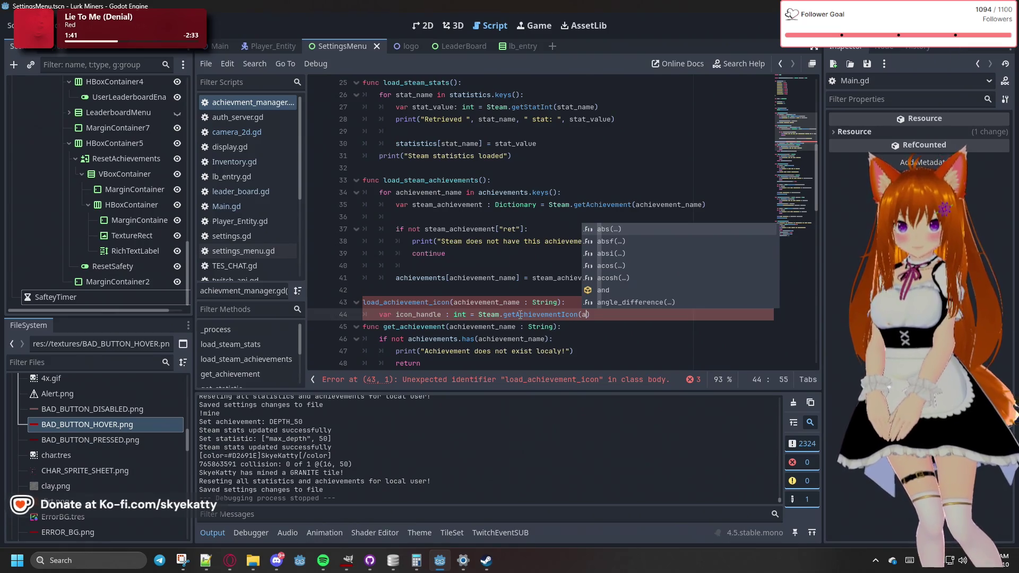
pyautogui.press('BackSpace')
pyautogui.write('ch')
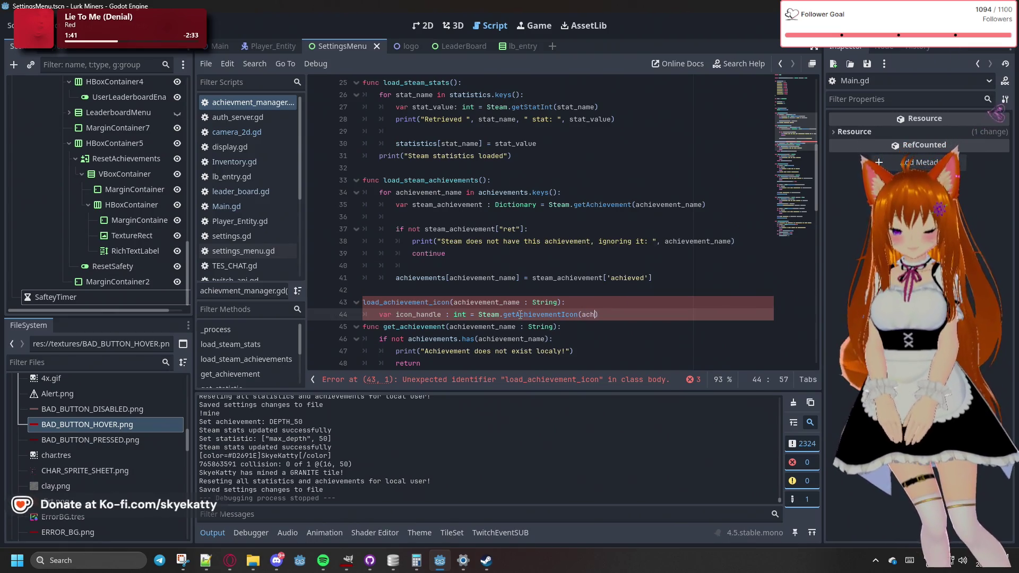
pyautogui.write('i')
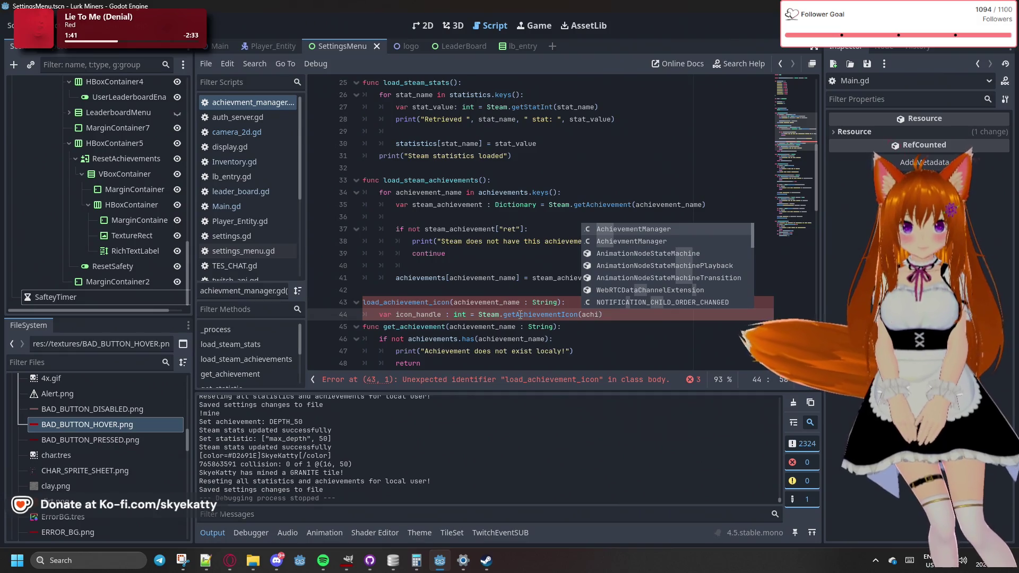
pyautogui.write('eve')
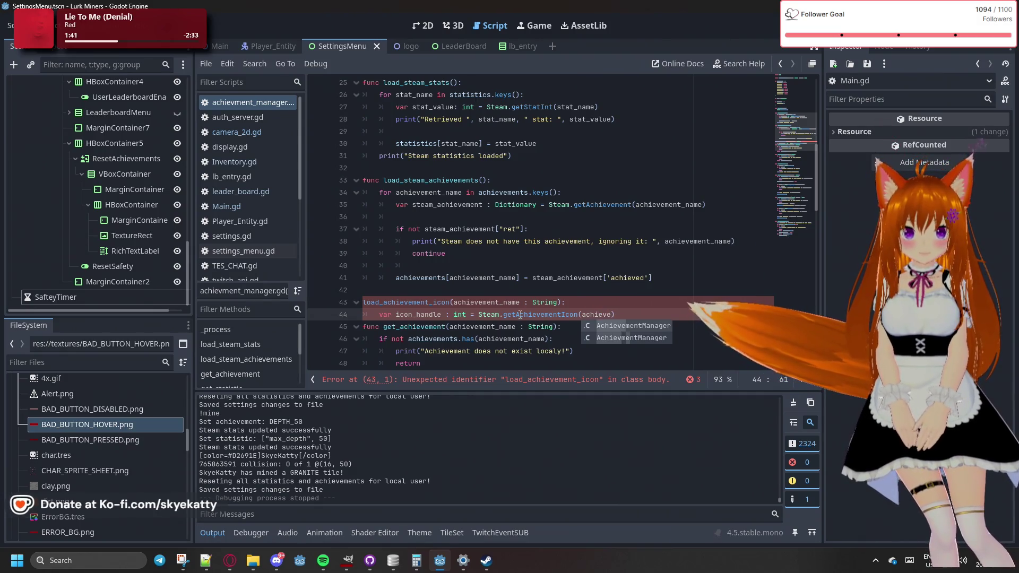
pyautogui.write('ment')
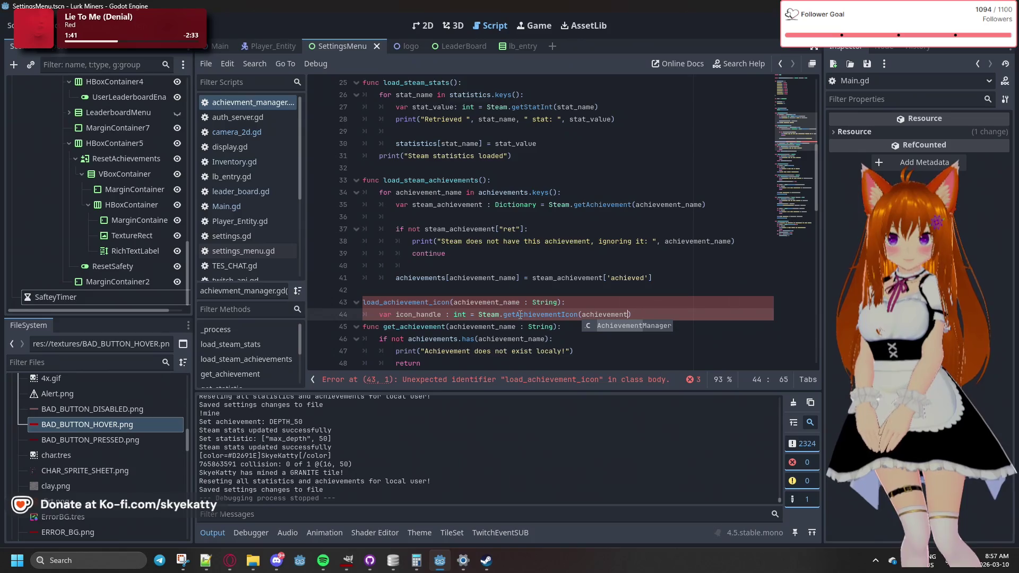
pyautogui.write('_name')
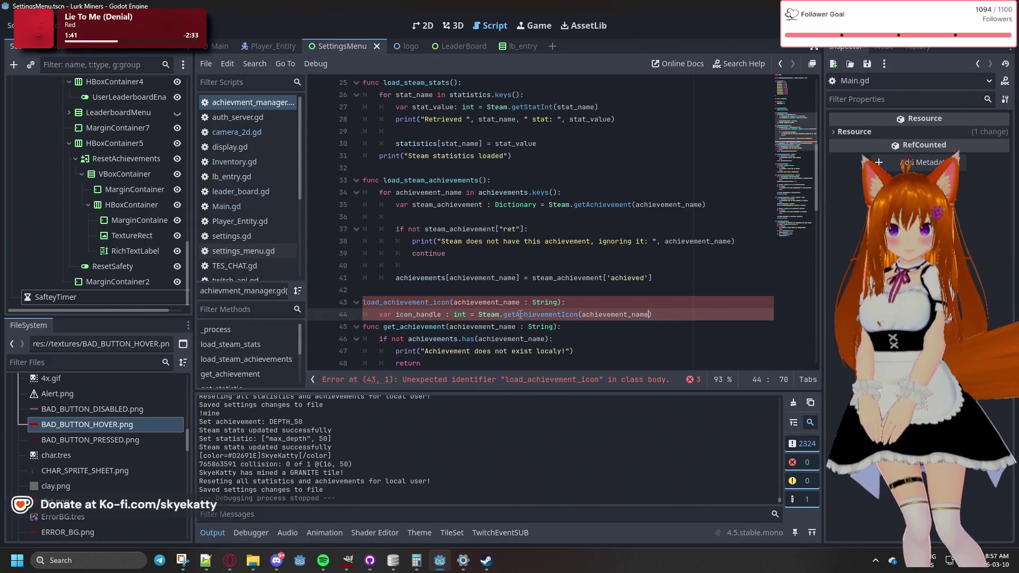
# Prefix the load_achievement_icon header with 'func' and add a line after icon_handle
pyautogui.press('Up')
pyautogui.press('Home')
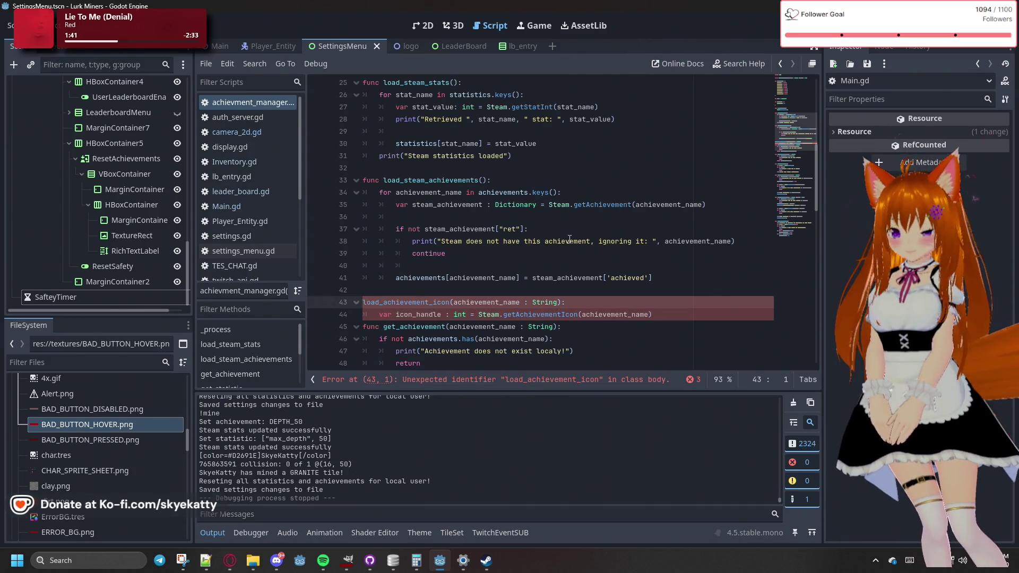
pyautogui.write('func')
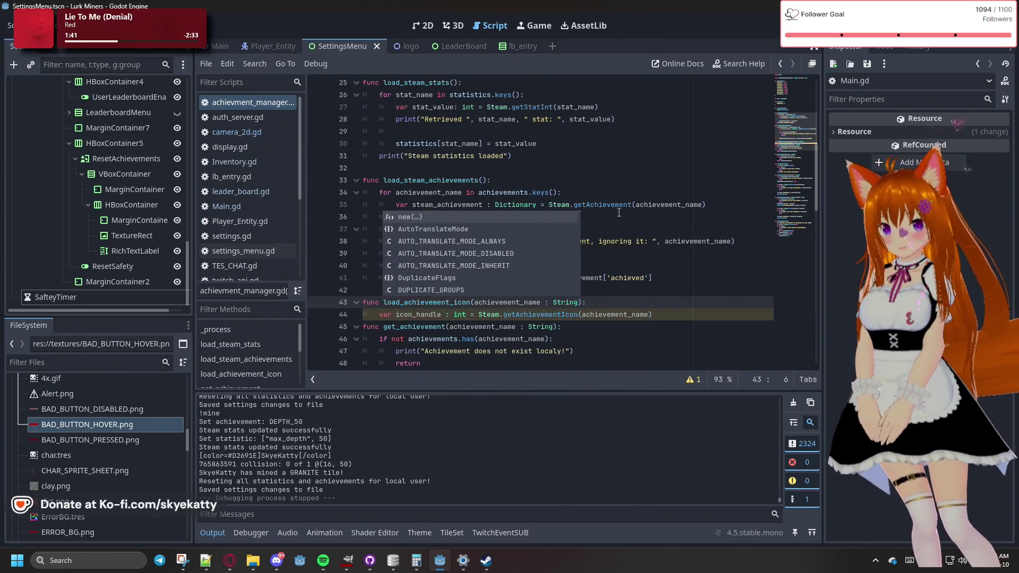
pyautogui.click(696, 241)
pyautogui.click(663, 314)
pyautogui.press('Return')
# Open a new indented line below icon_handle to declare 'var icon_size : Dictio'
pyautogui.press('Up')
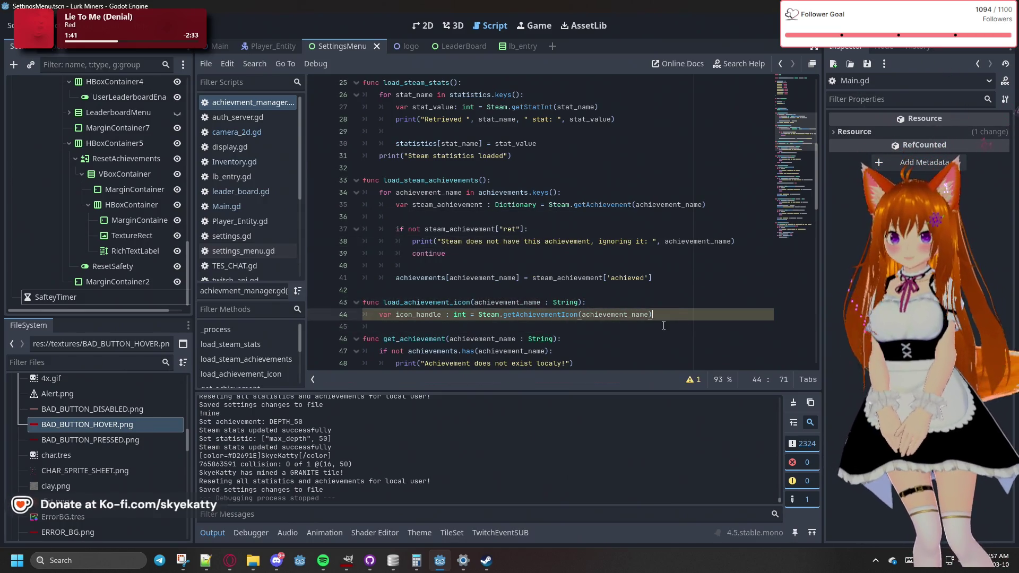
pyautogui.scroll(-2, 678, 313)
pyautogui.scroll(1, 680, 292)
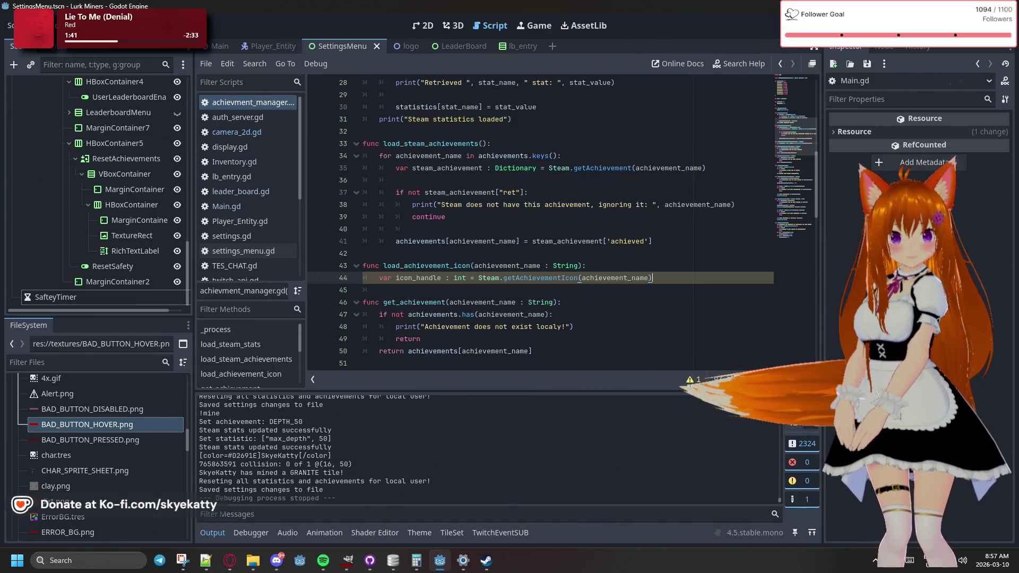
pyautogui.click(533, 315)
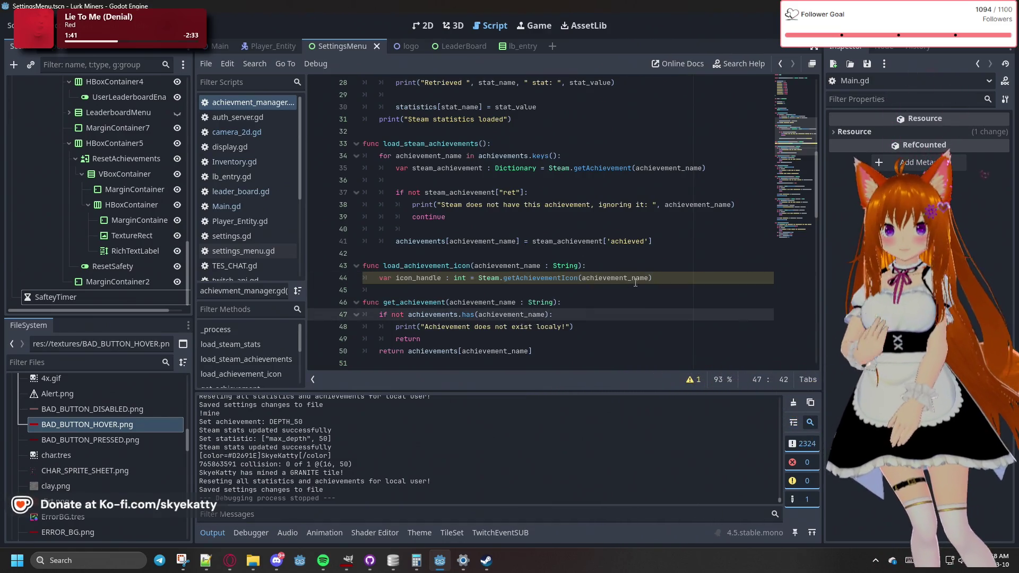
pyautogui.click(656, 278)
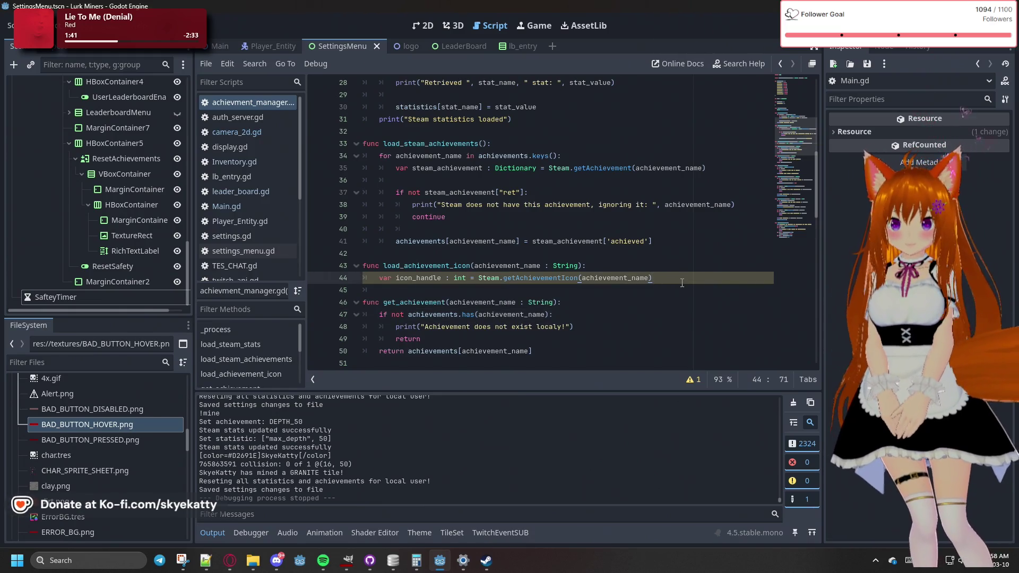
pyautogui.press('Return')
pyautogui.press('Return')
pyautogui.write('var icon_size : Dictio')
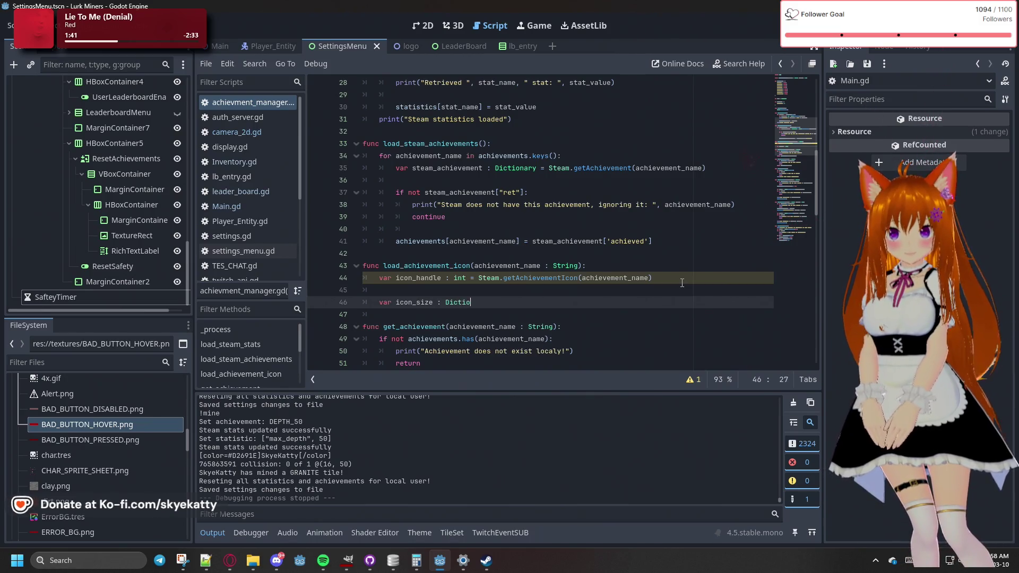
# Complete 'var icon_size : Dictionary = Steam.getImageSize(icon_handle)' and start a new line
pyautogui.write('n')
pyautogui.press('Return')
pyautogui.write('Steam.')
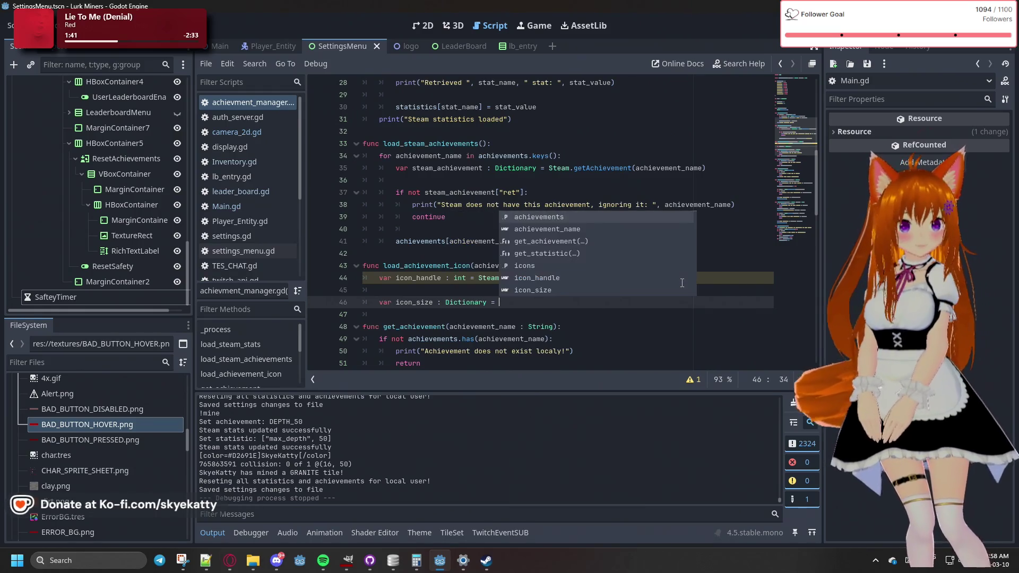
pyautogui.press('BackSpace')
pyautogui.write('get')
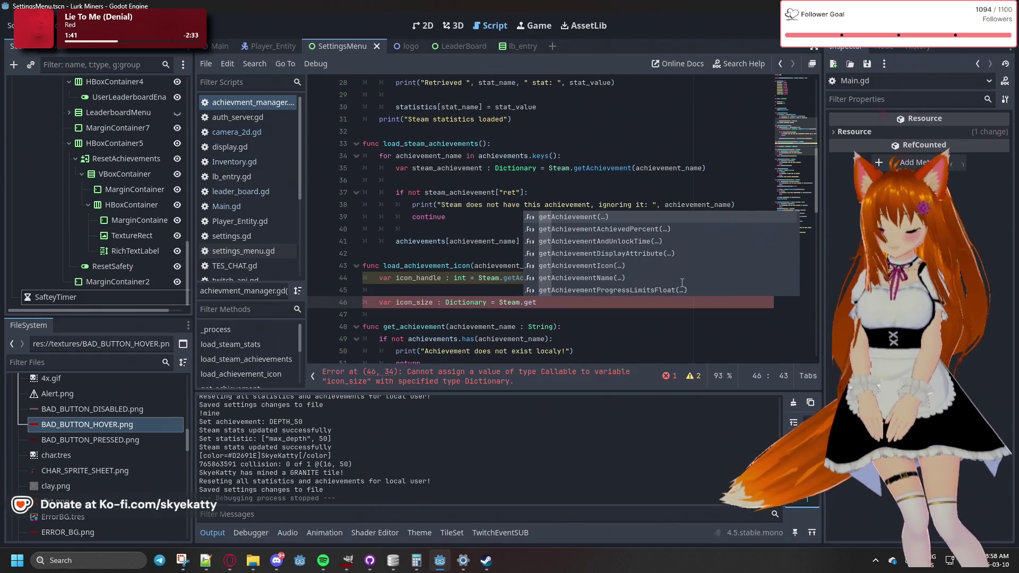
pyautogui.write('Ima')
pyautogui.press('Return')
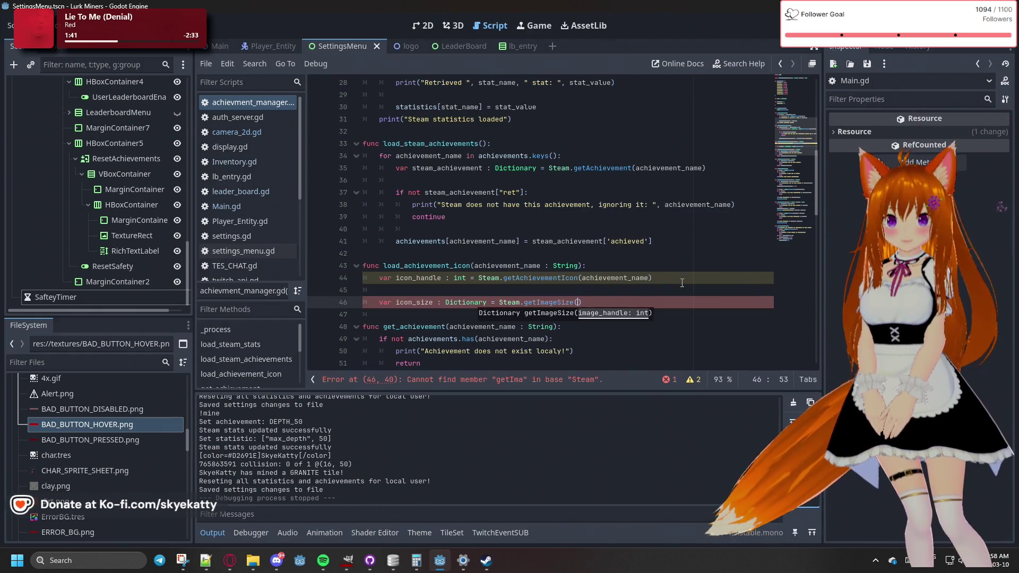
pyautogui.write('uci')
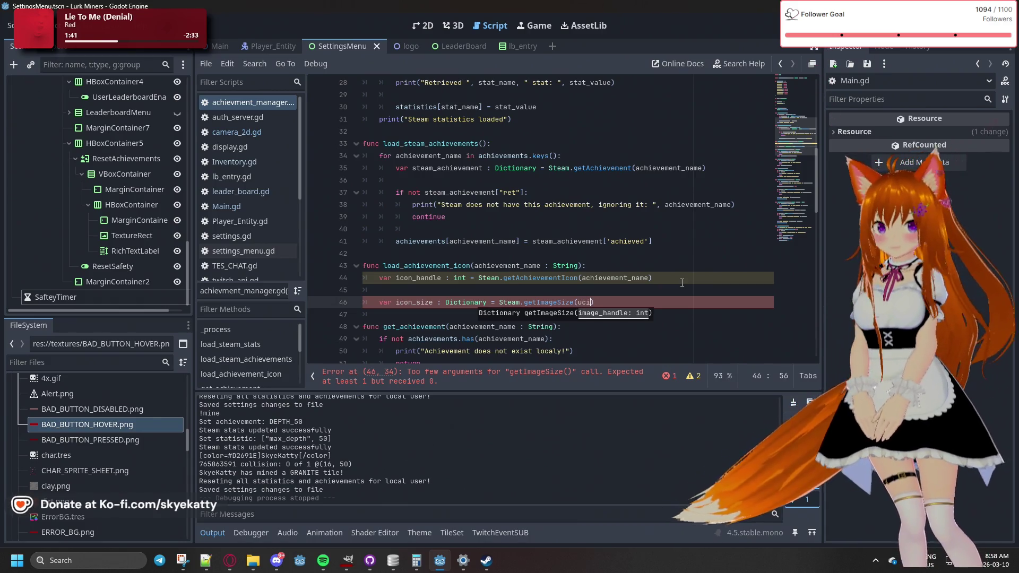
pyautogui.press('BackSpace')
pyautogui.press('BackSpace')
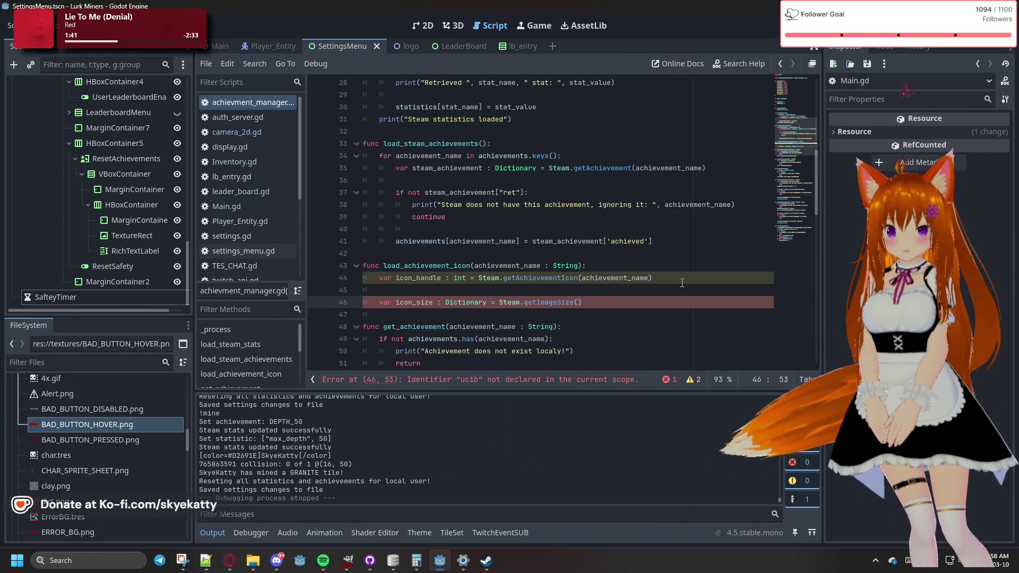
pyautogui.write('icon_')
pyautogui.press('Return')
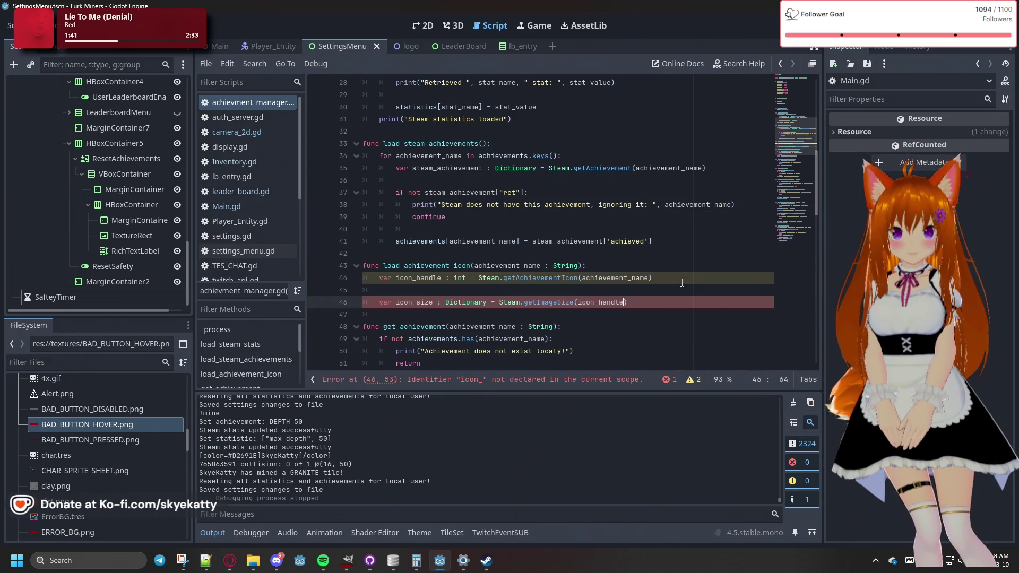
pyautogui.press('End')
pyautogui.press('Return')
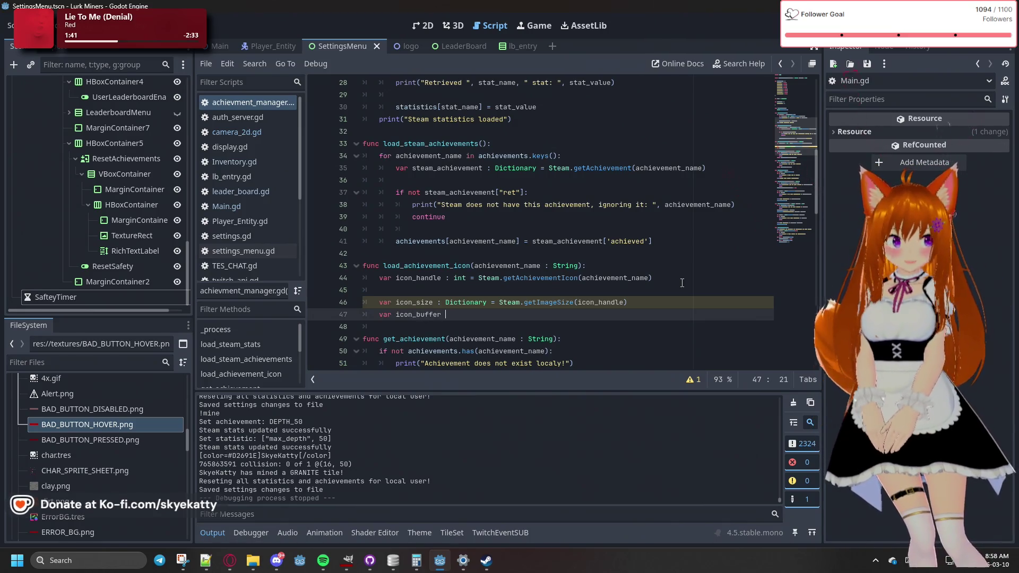
# Complete line 47 as 'var icon_buffer : Dictionary = Steam.getImageRGBA(icon_handle)'
pyautogui.write(': D')
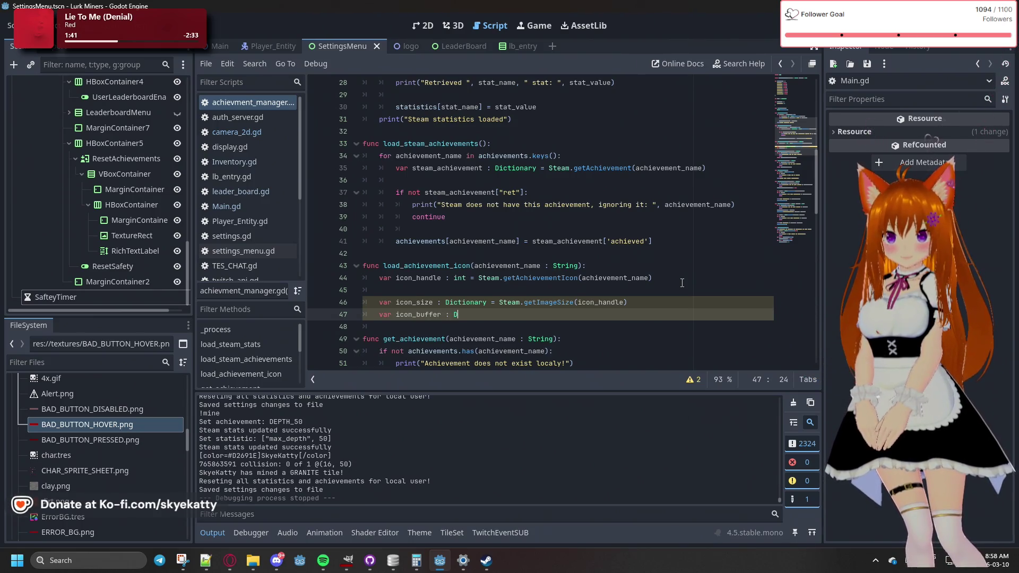
pyautogui.write('ic')
pyautogui.press('Return')
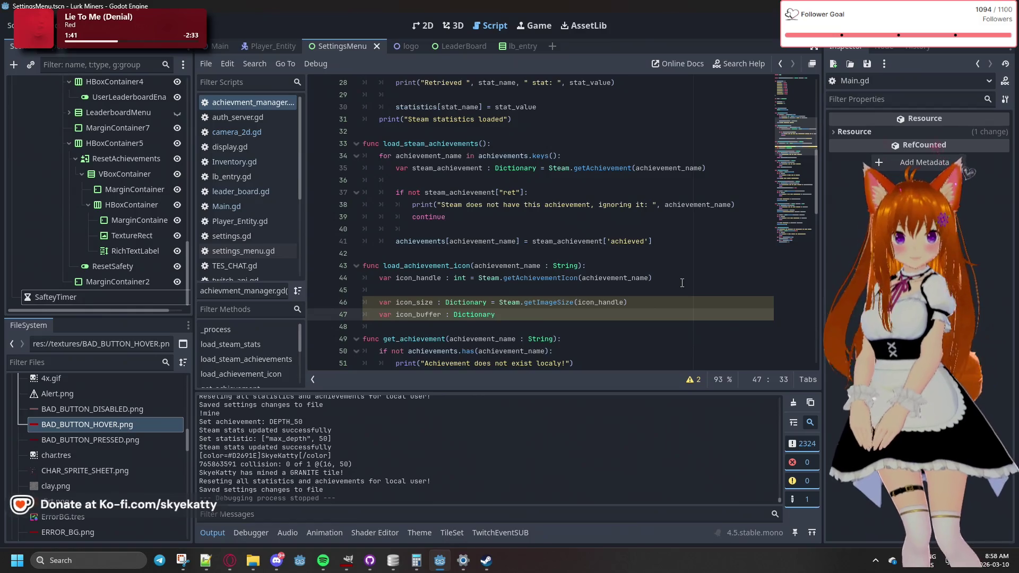
pyautogui.write(' = Steam.')
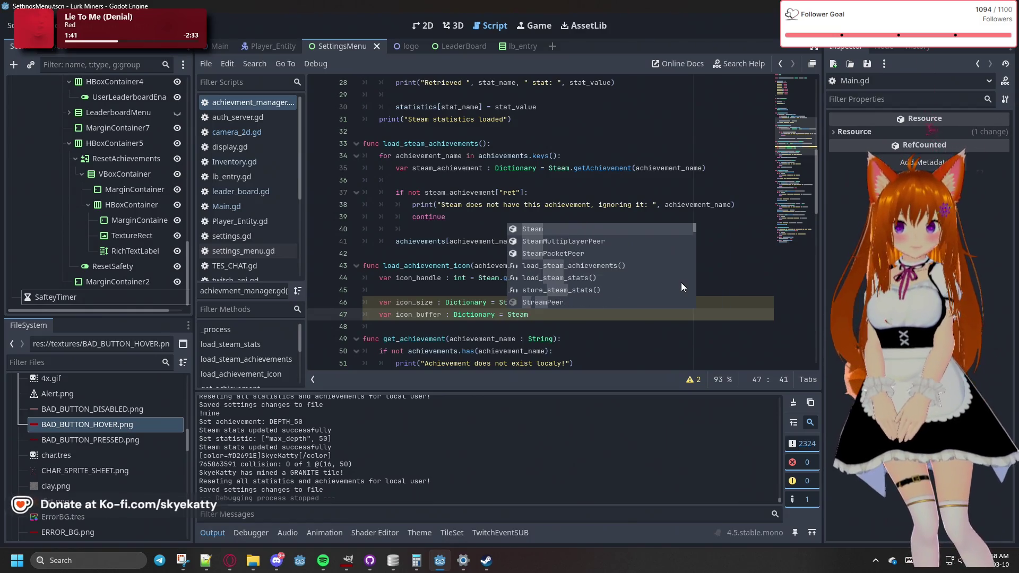
pyautogui.press('BackSpace')
pyautogui.write('getImage')
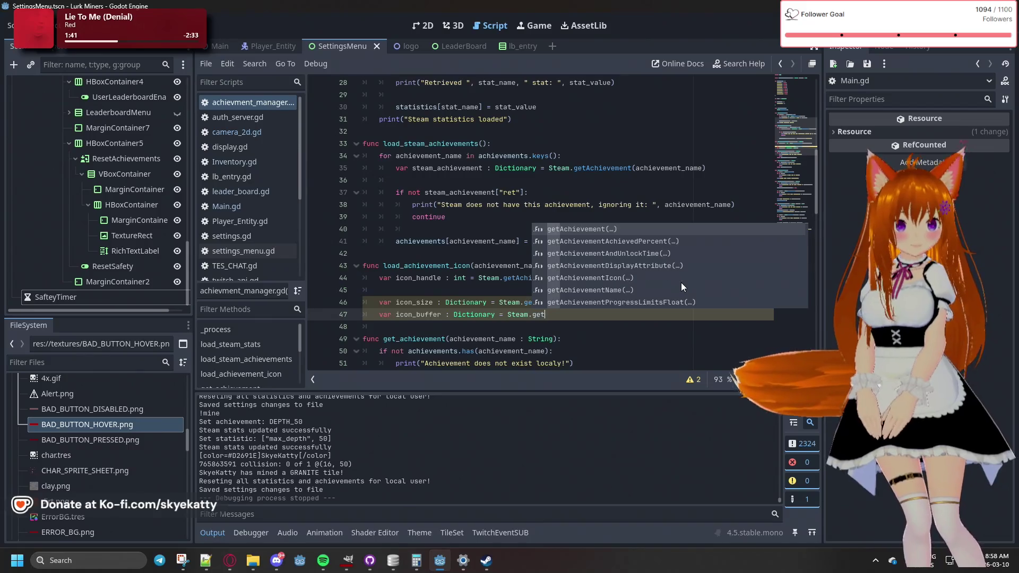
pyautogui.press('Return')
pyautogui.write('ico')
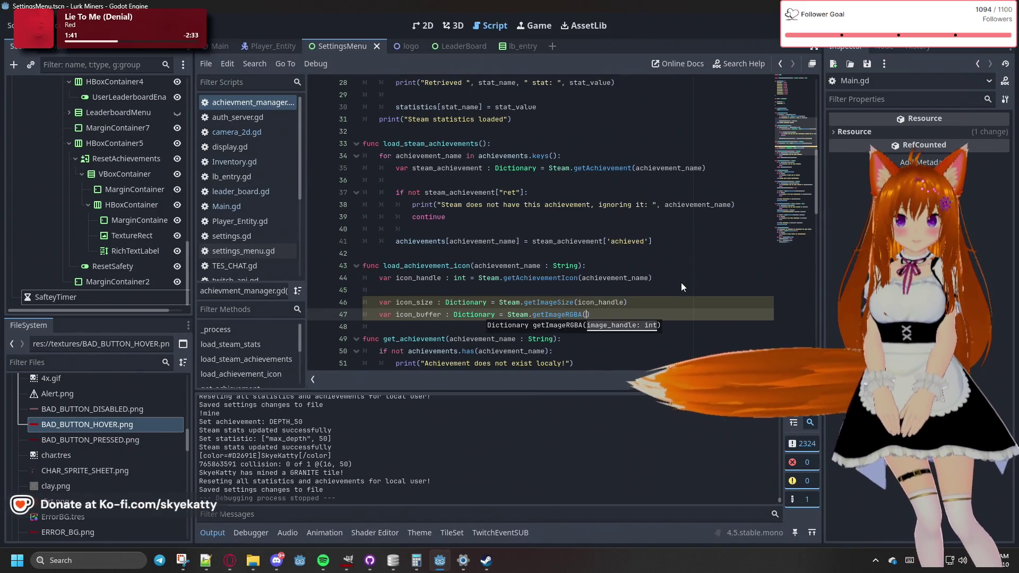
pyautogui.write('n_')
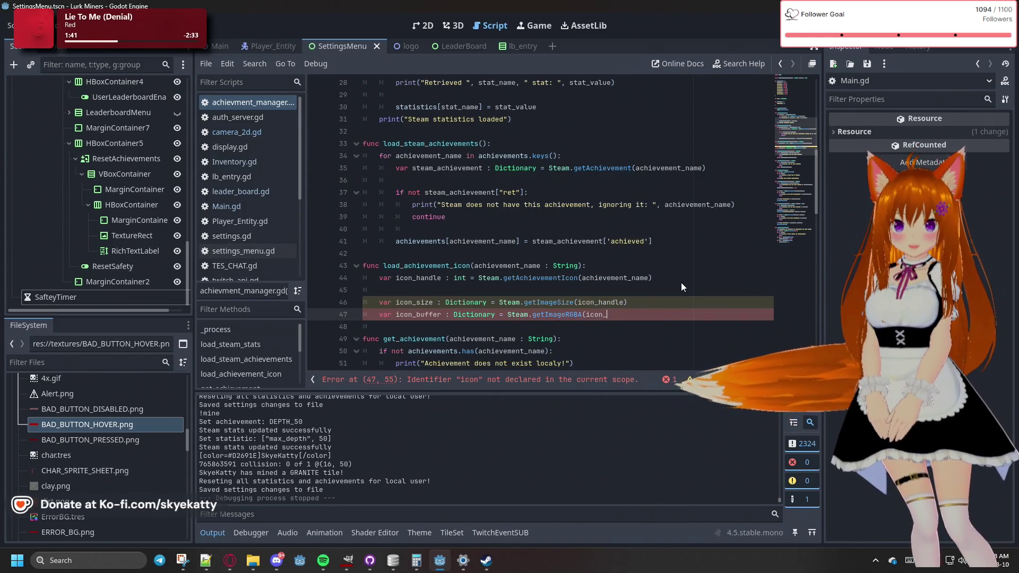
pyautogui.press('Delete')
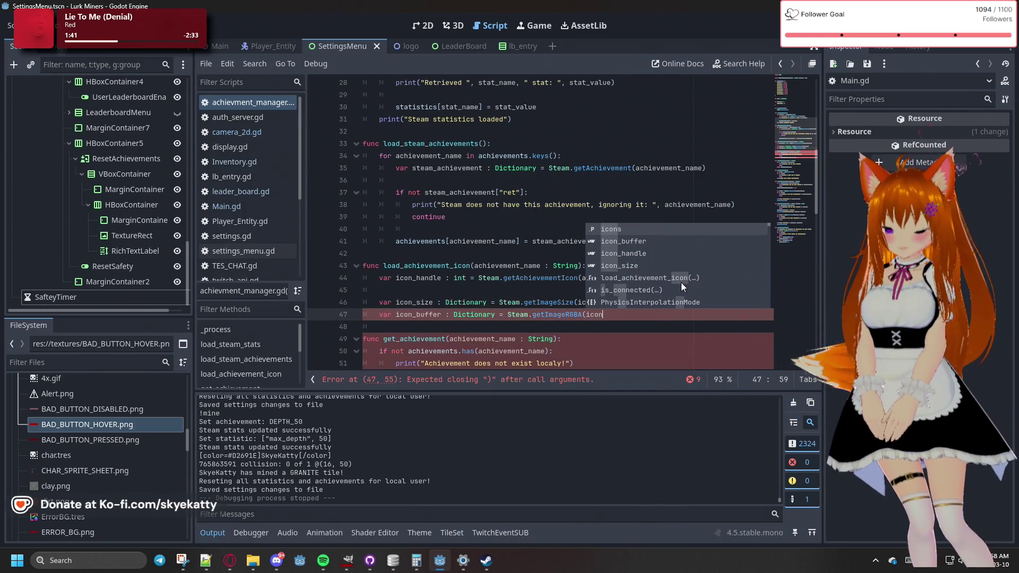
pyautogui.write('_h')
pyautogui.press('Return')
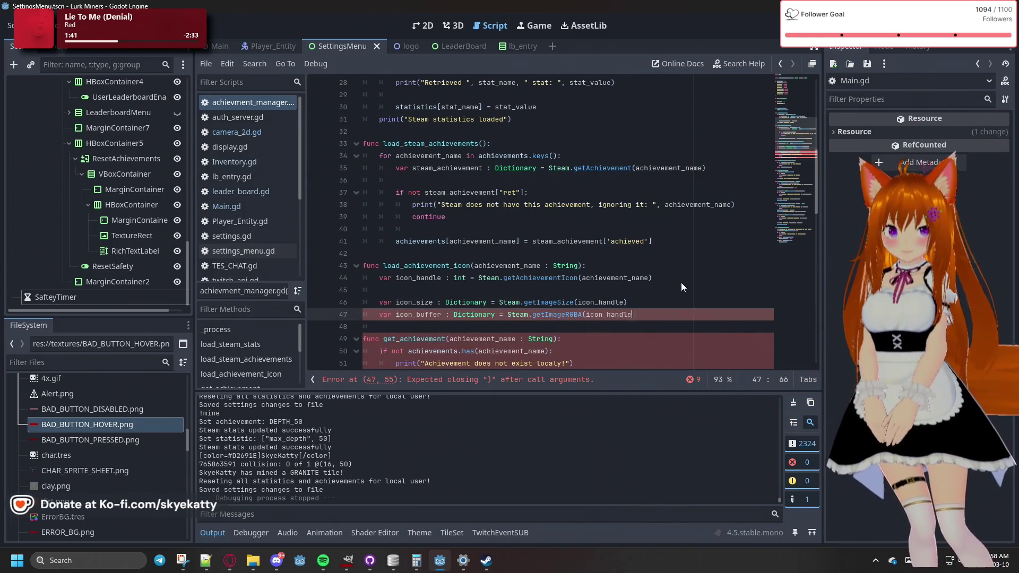
pyautogui.write(')')
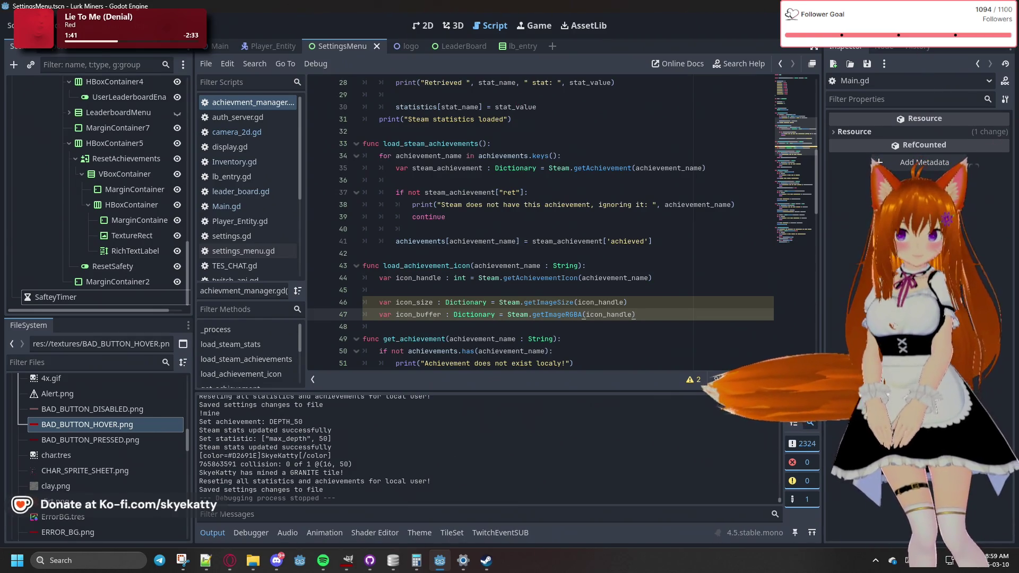
pyautogui.click(661, 292)
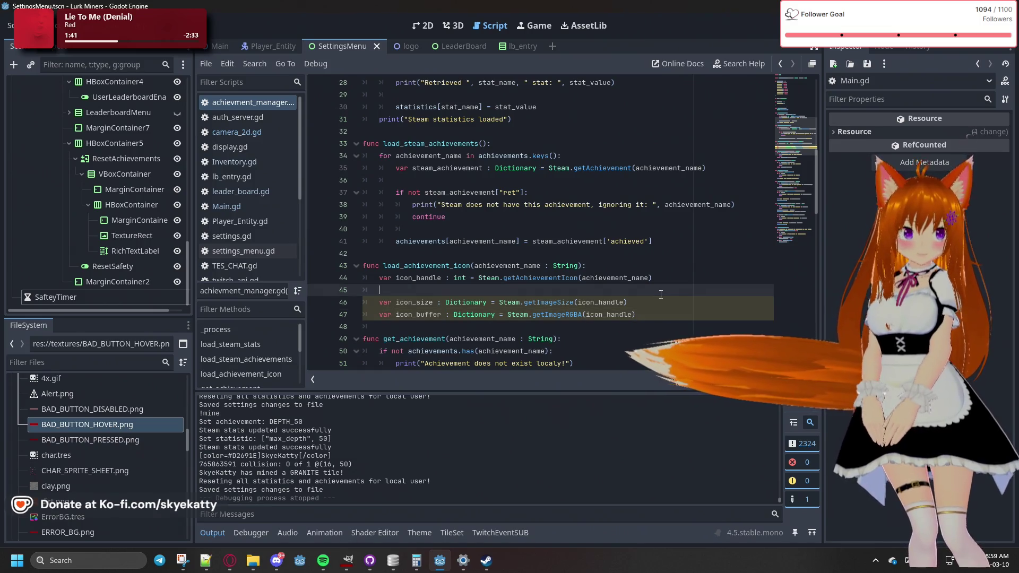
pyautogui.press('Down')
pyautogui.press('Down')
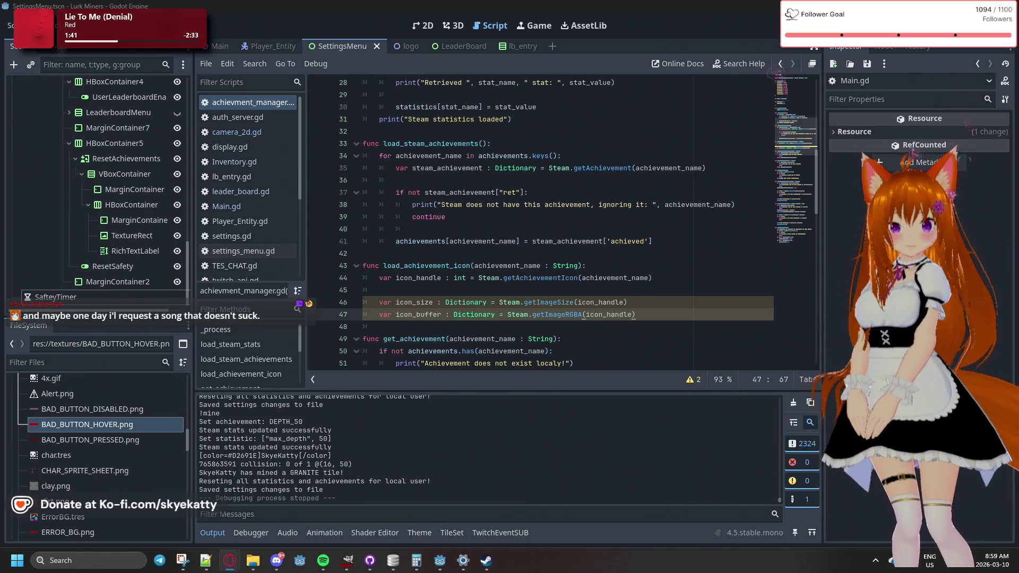
pyautogui.press('super+d')
pyautogui.press('super+d')
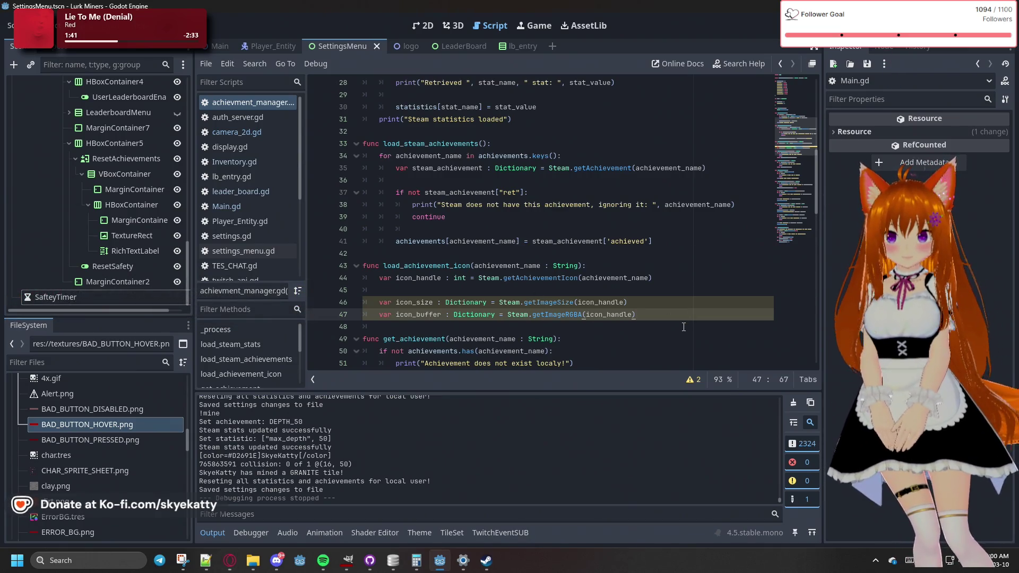
# Add a new line declaring 'var icon_image : Image = Image.create_from_data('
pyautogui.press('Return')
pyautogui.press('Return')
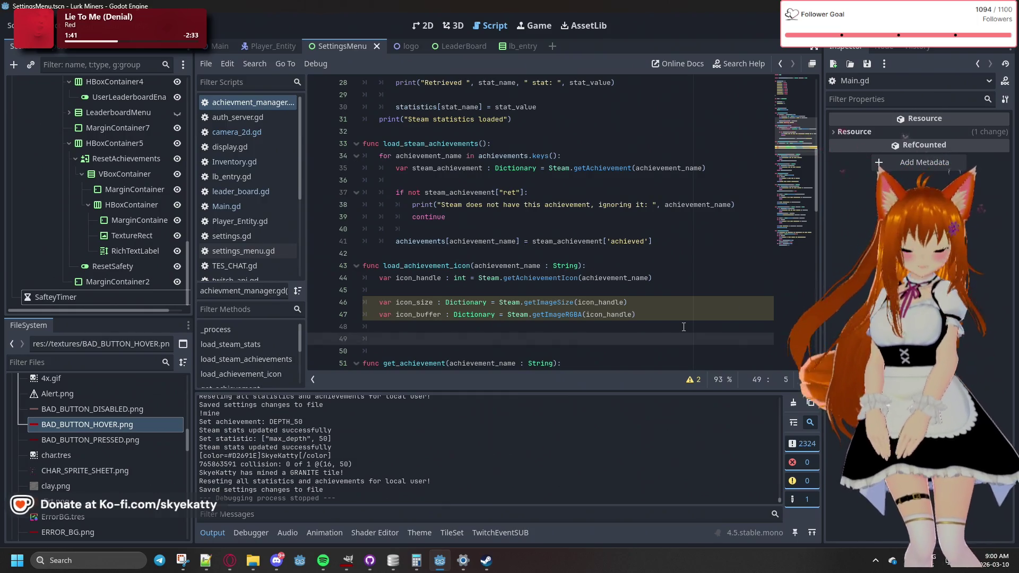
pyautogui.write('var incon')
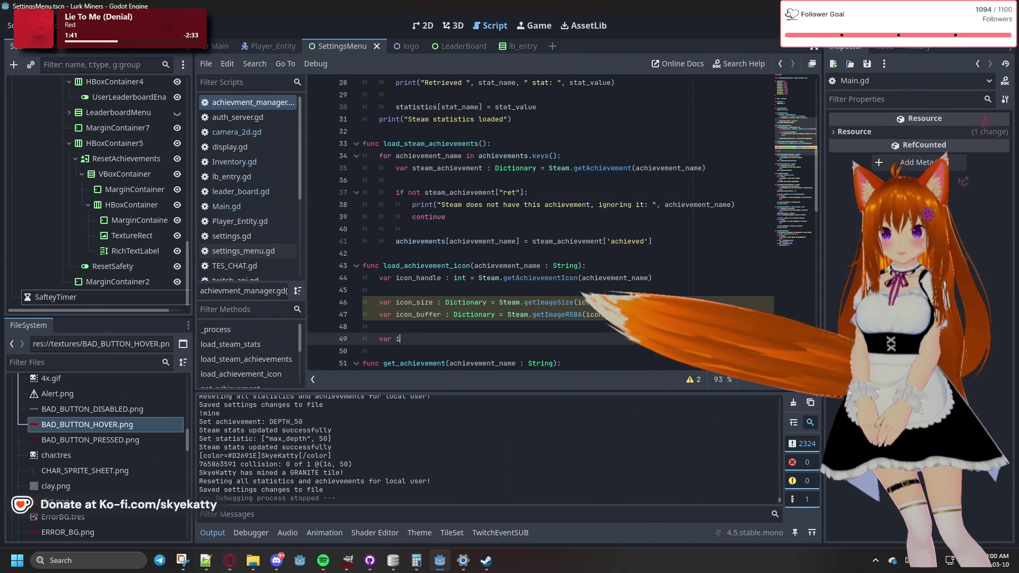
pyautogui.press('BackSpace')
pyautogui.press('BackSpace')
pyautogui.press('BackSpace')
pyautogui.write('con_image =')
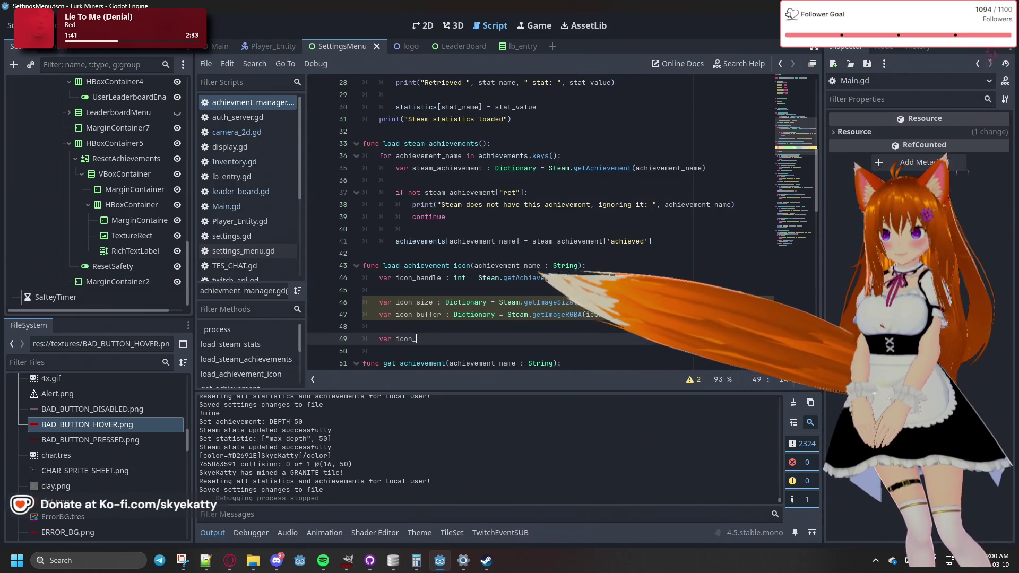
pyautogui.press('BackSpace')
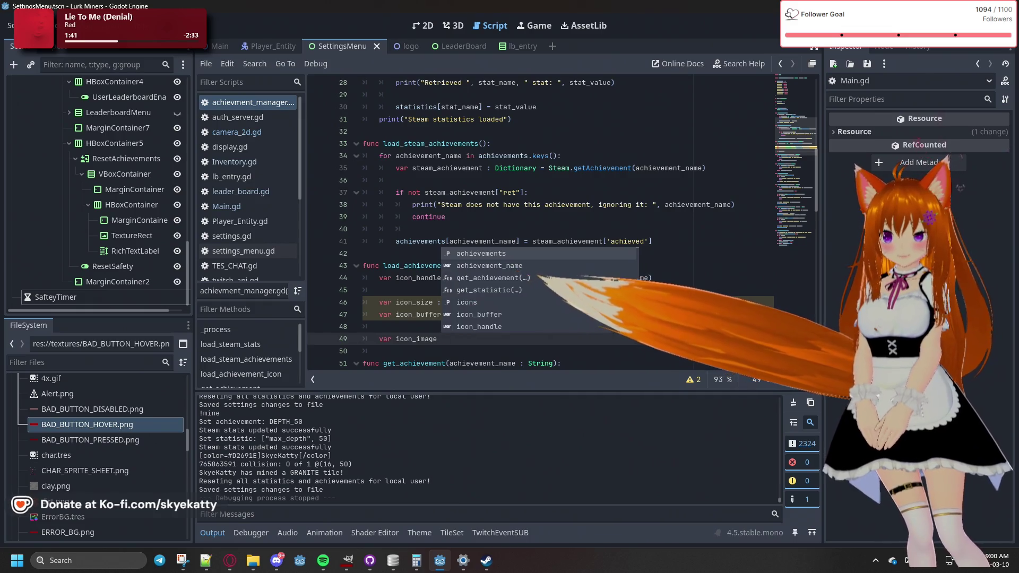
pyautogui.write(': Image =')
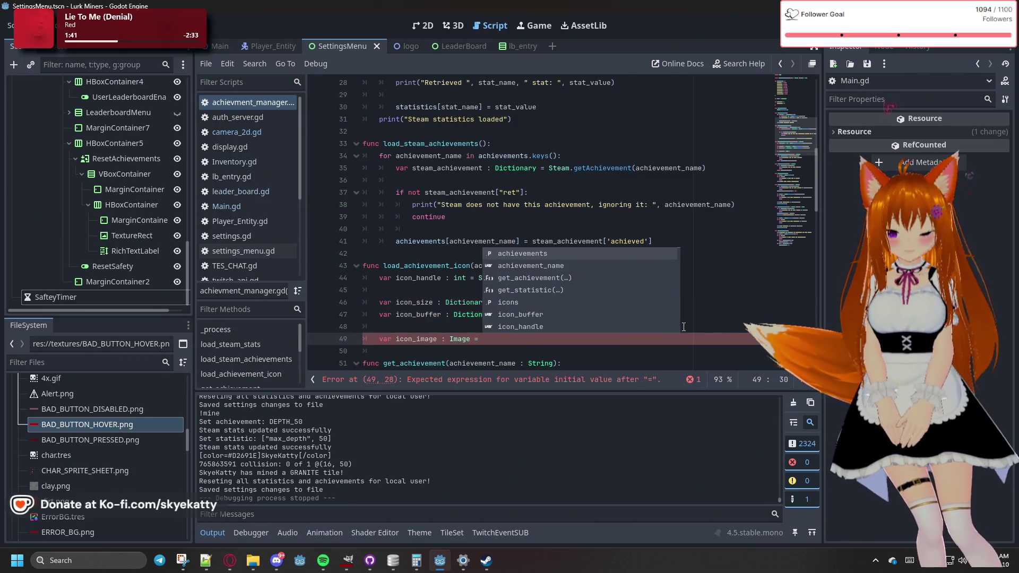
pyautogui.write(' Image.creat')
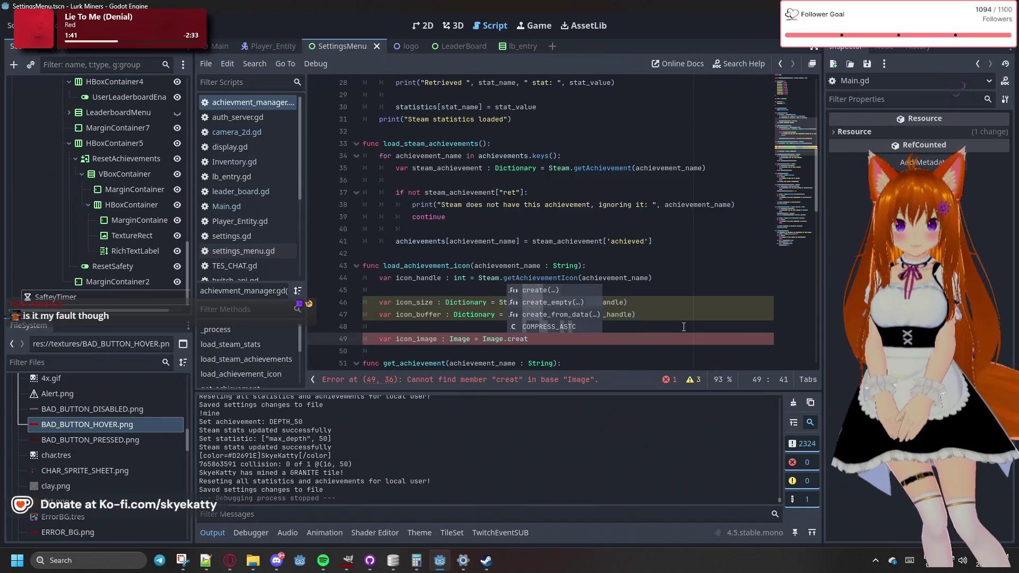
pyautogui.press('Down')
pyautogui.press('Return')
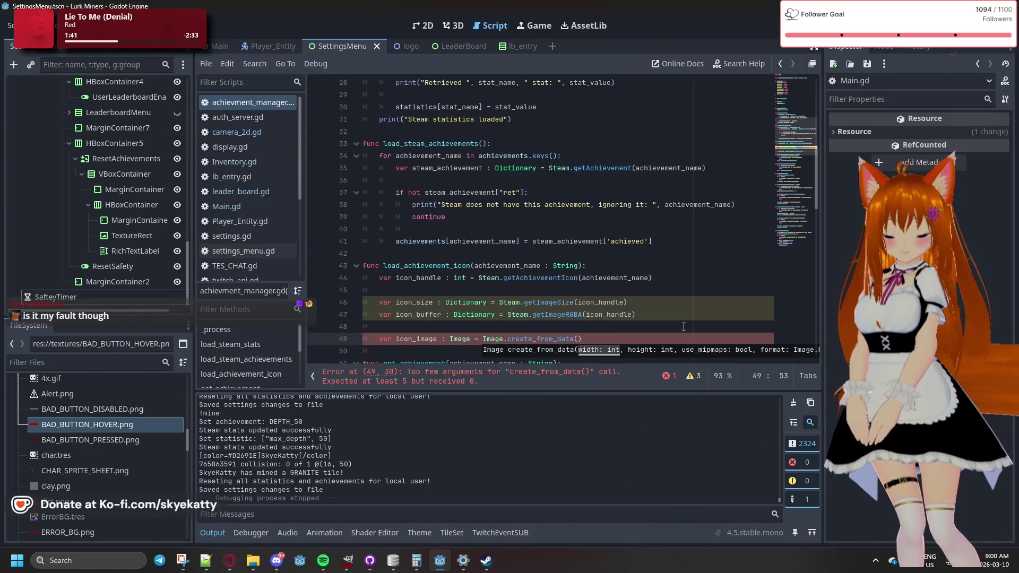
# Pass icon_size.width and icon_size.height as the first create_from_data arguments
pyautogui.write('on_')
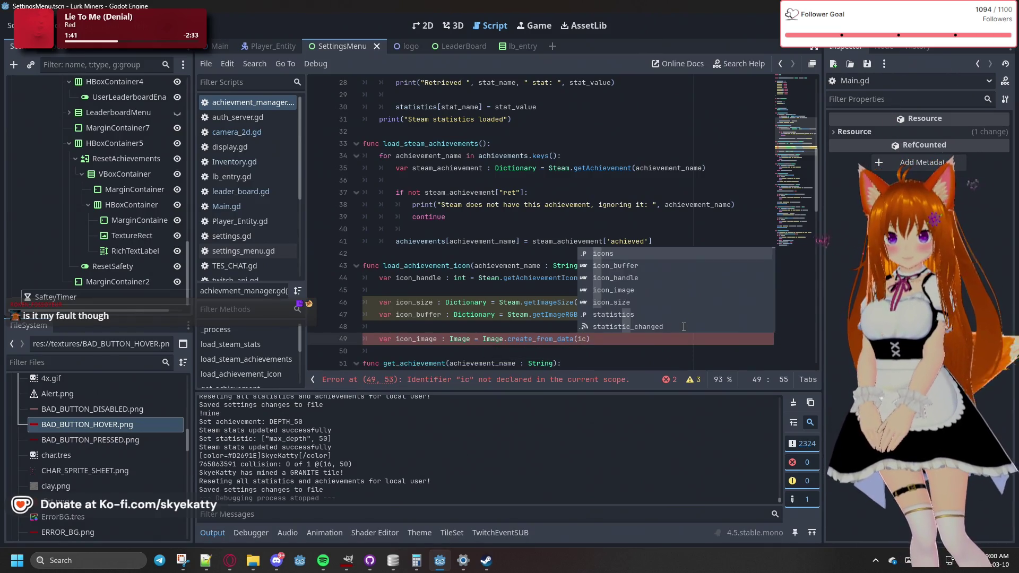
pyautogui.write('size')
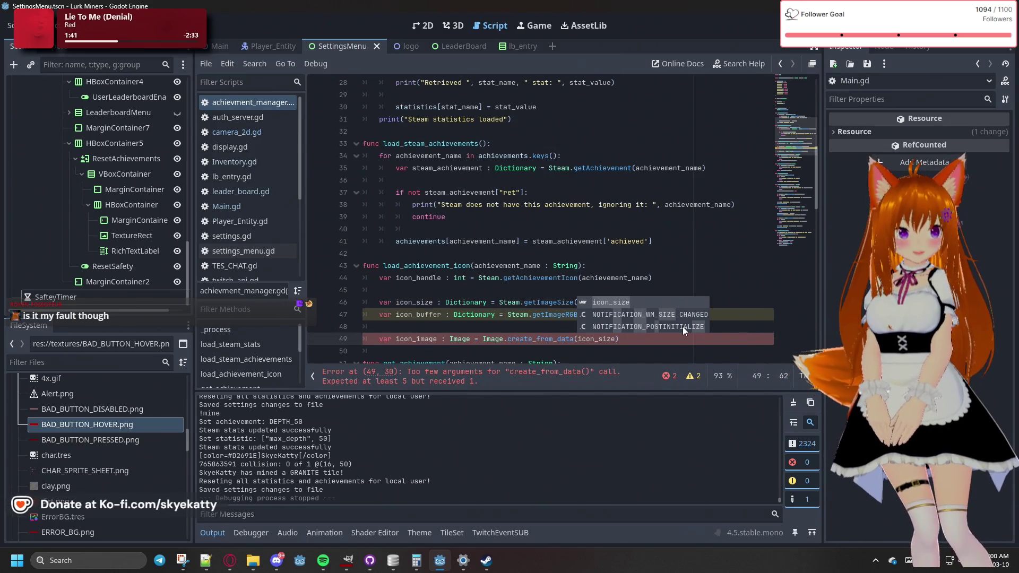
pyautogui.write('.')
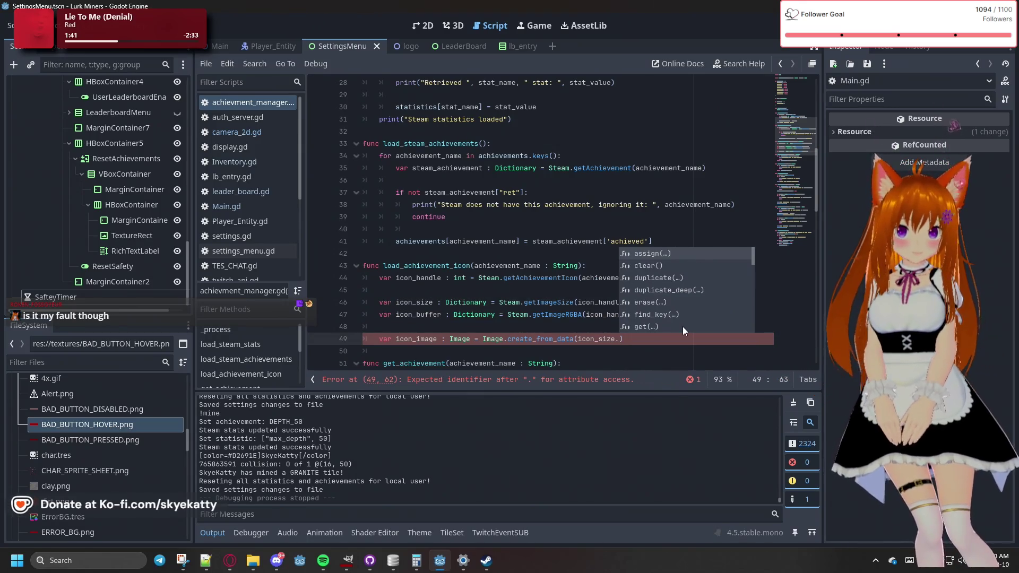
pyautogui.write('wi')
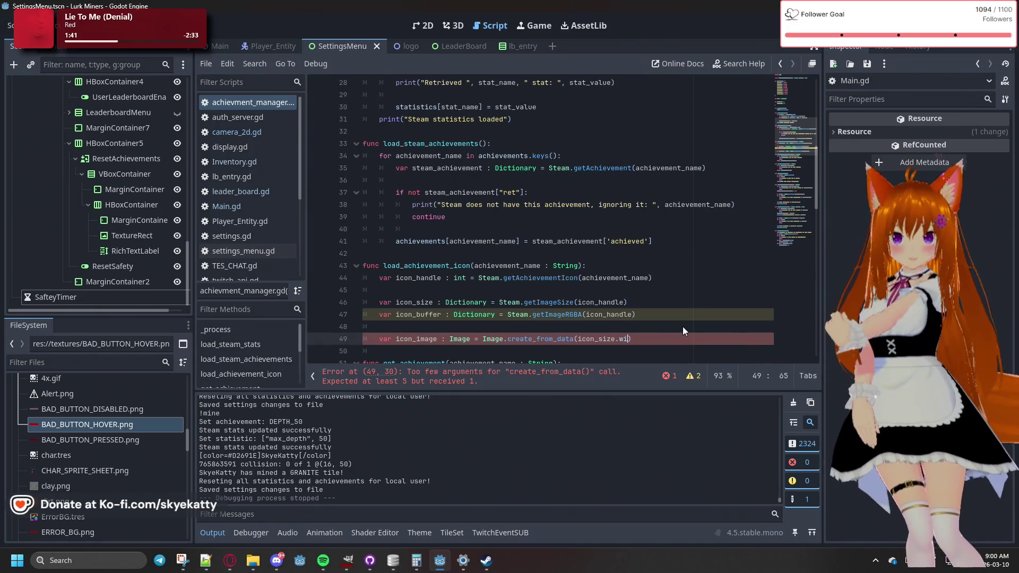
pyautogui.write('dth')
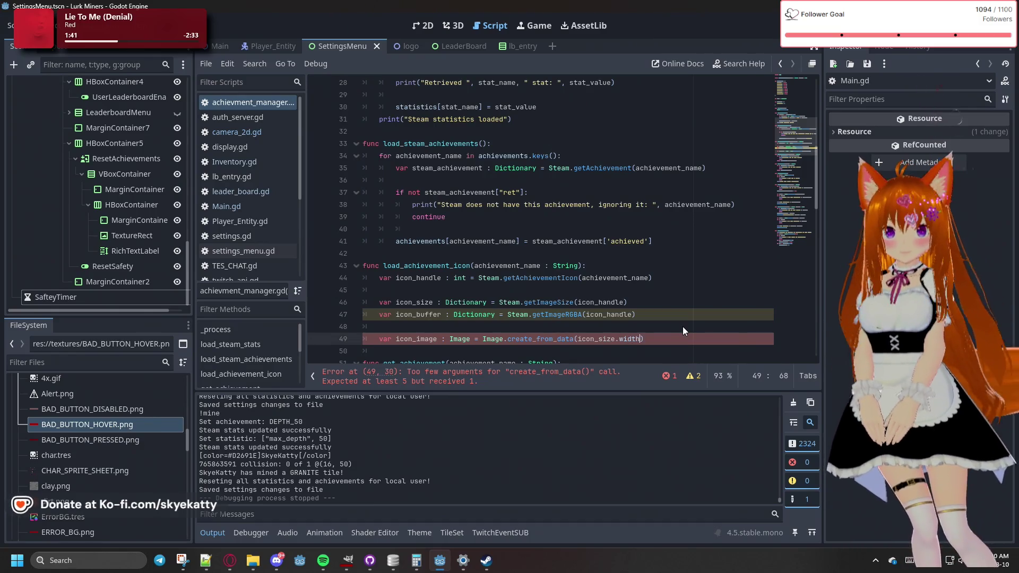
pyautogui.write(',')
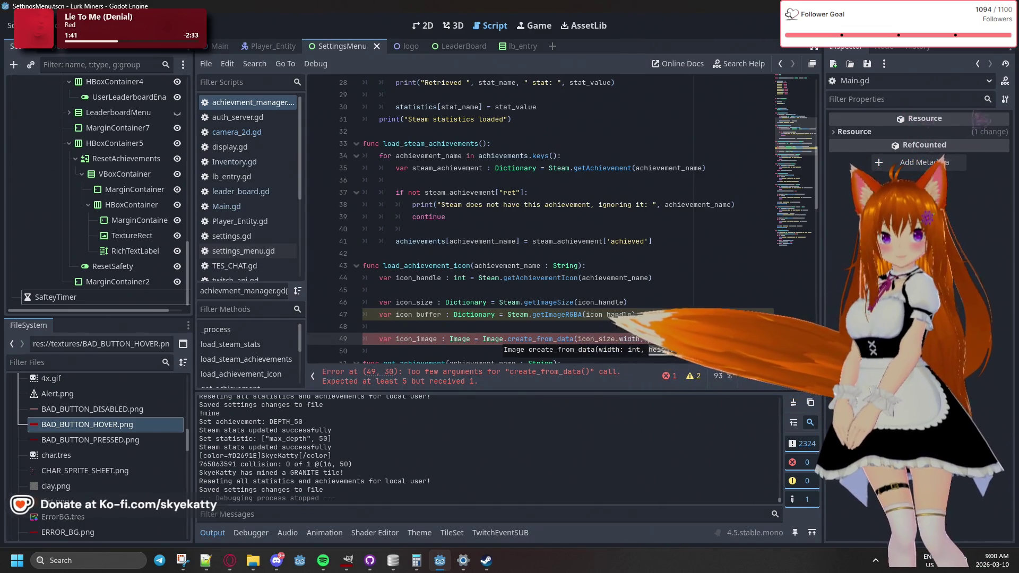
pyautogui.write('inc')
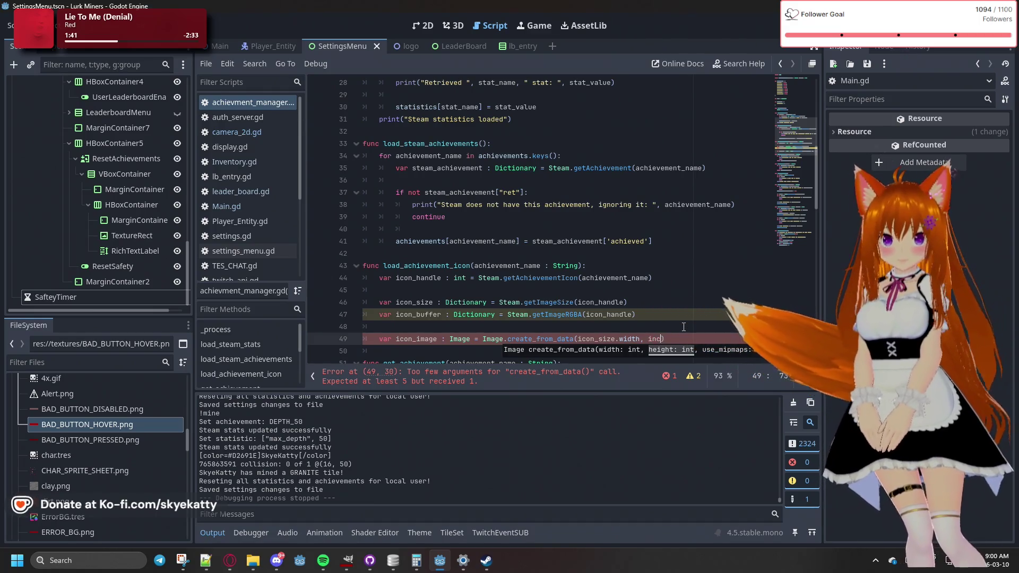
pyautogui.write('on')
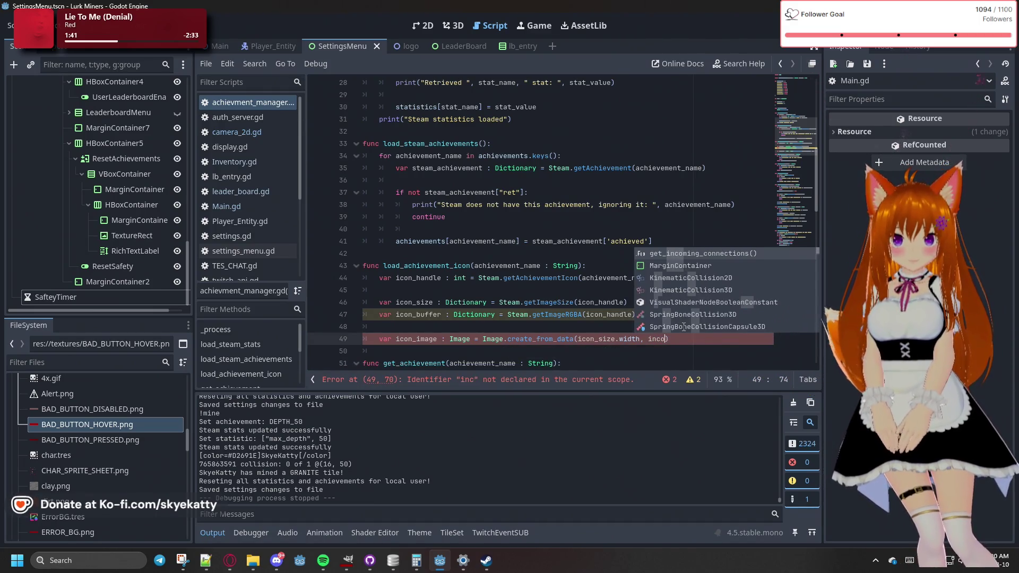
pyautogui.press('BackSpace')
pyautogui.press('BackSpace')
pyautogui.press('BackSpace')
pyautogui.write('con_')
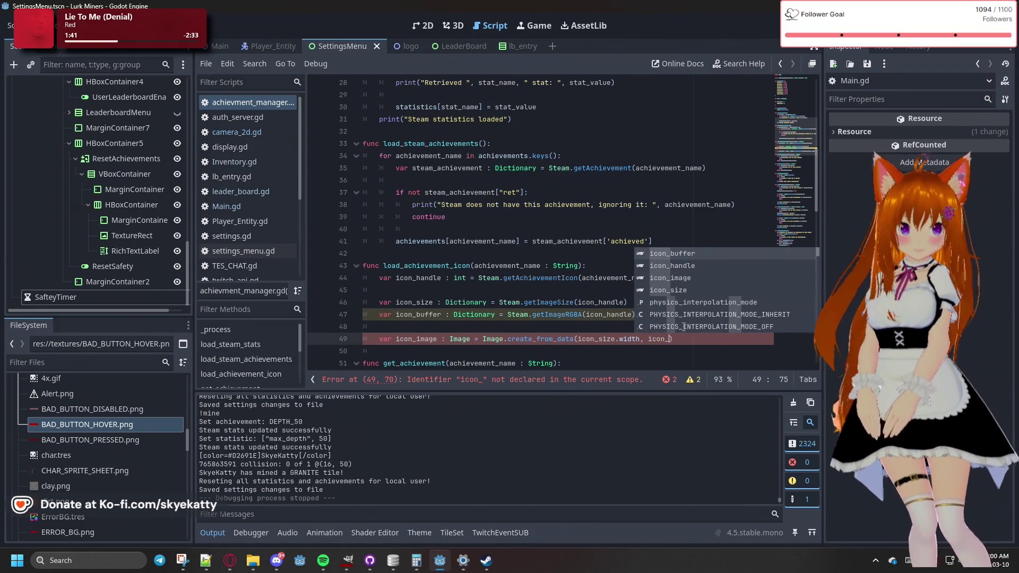
pyautogui.write('size.')
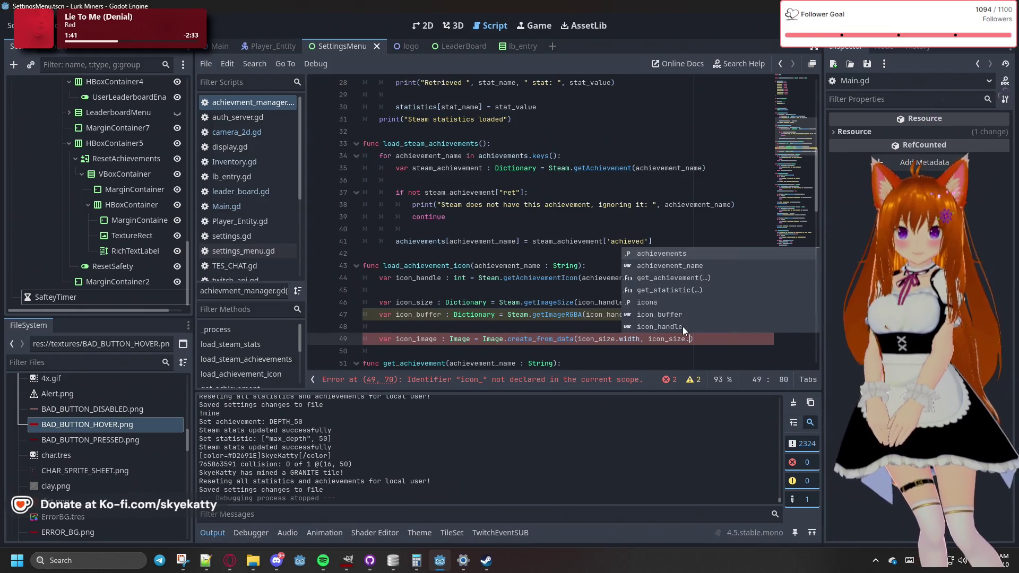
pyautogui.write('hei')
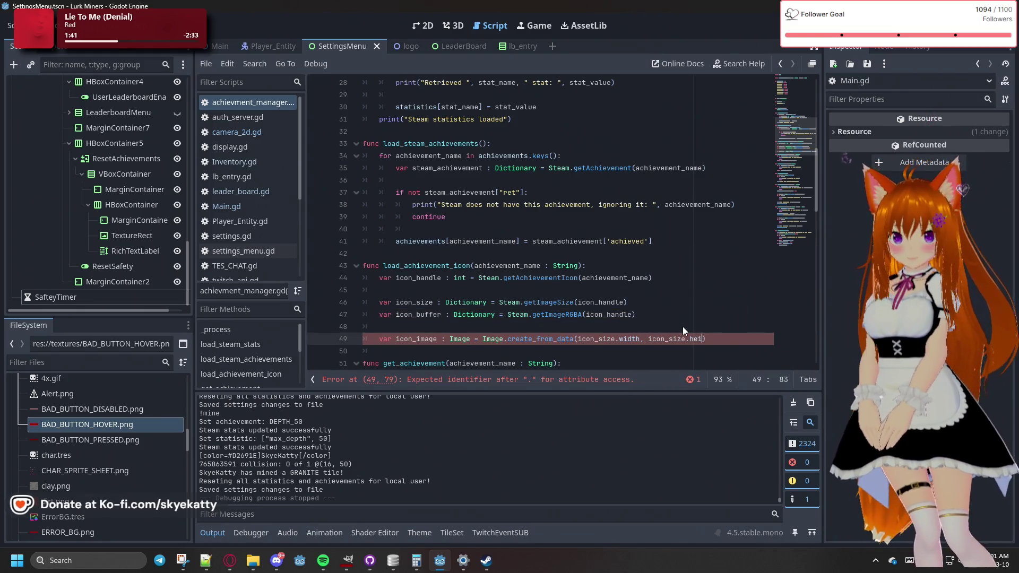
pyautogui.write('ght')
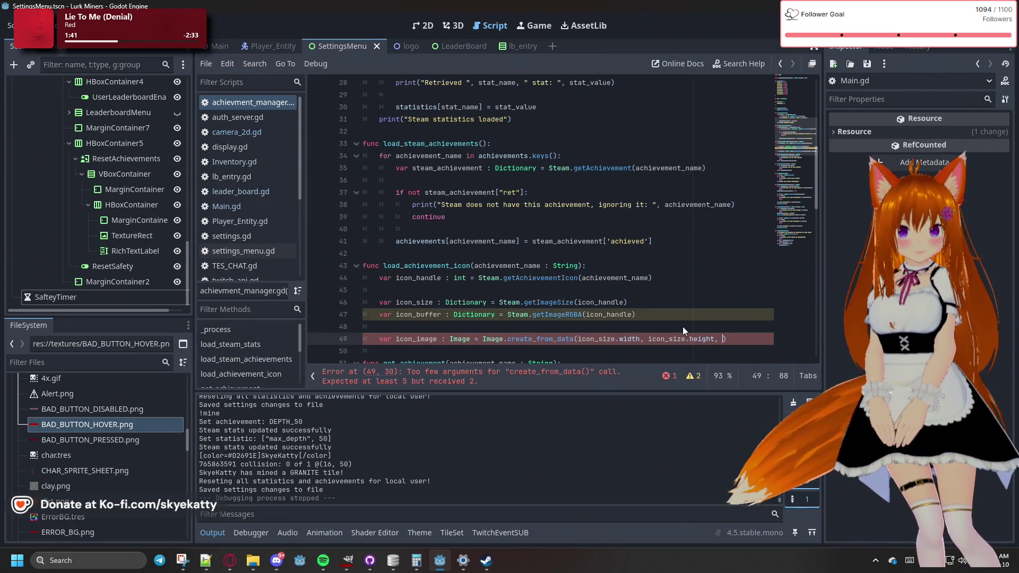
pyautogui.write(',')
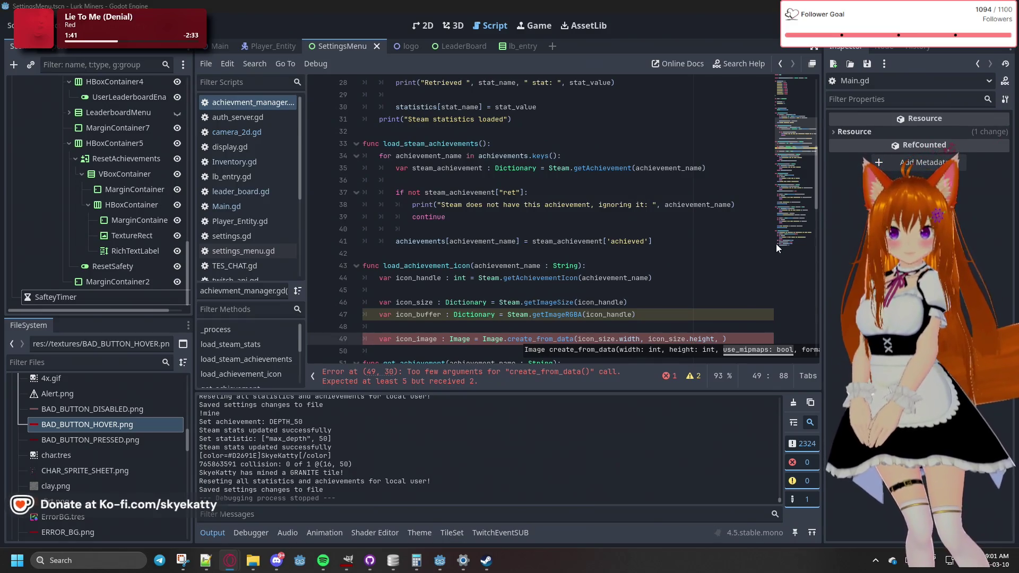
# Append 'false' and an Image.FORMAT_RGBA constant to the create_from_data call
pyautogui.click(721, 339)
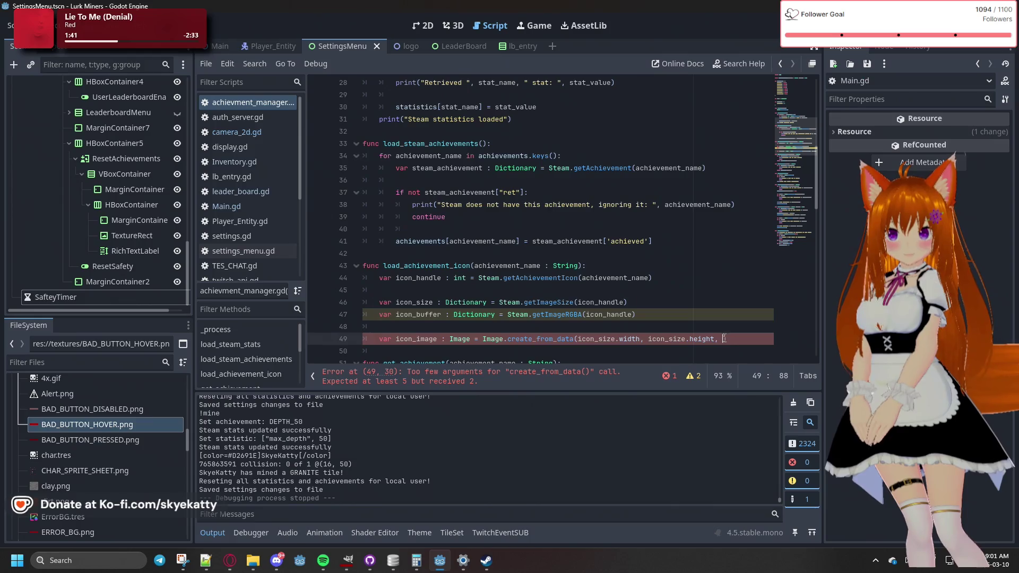
pyautogui.write('false,')
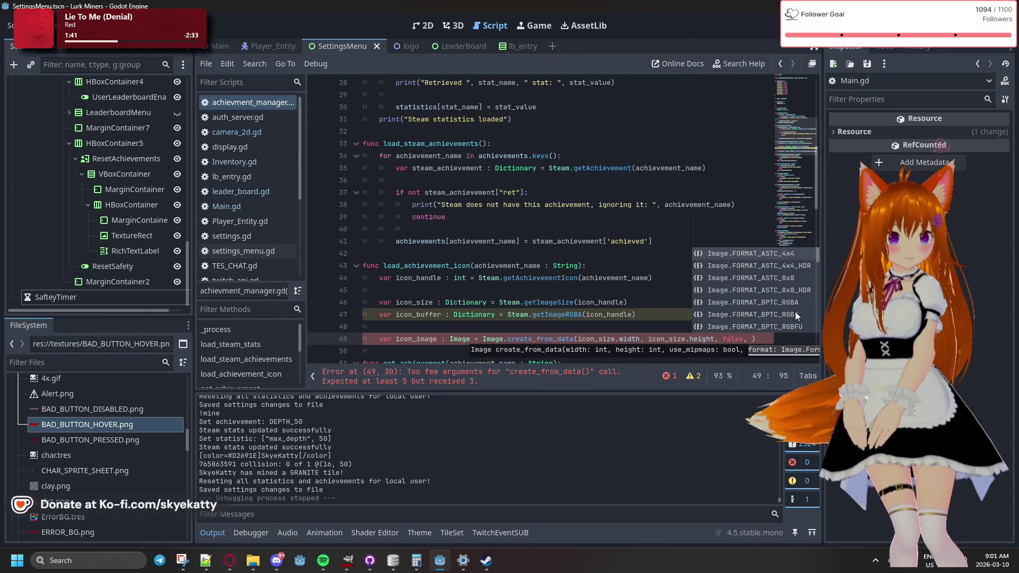
pyautogui.write(' Image')
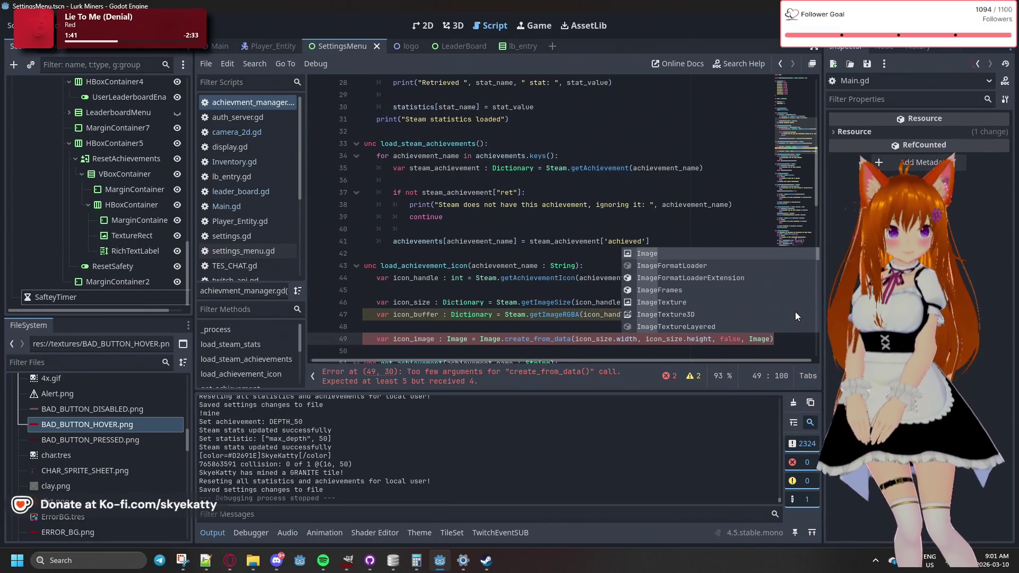
pyautogui.write('.F')
pyautogui.press('BackSpace')
pyautogui.press('BackSpace')
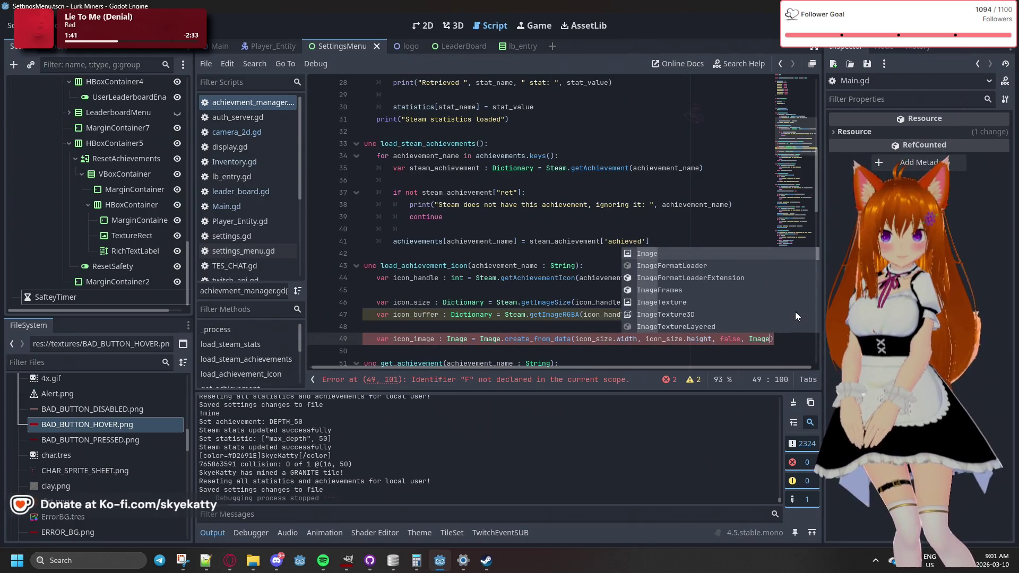
pyautogui.write('.Fo')
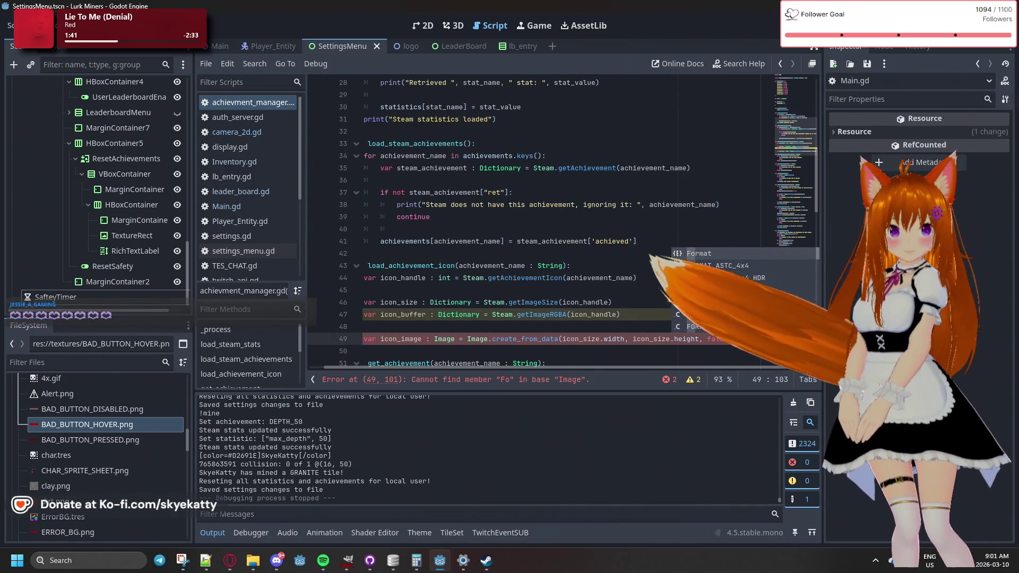
pyautogui.press('BackSpace')
pyautogui.press('BackSpace')
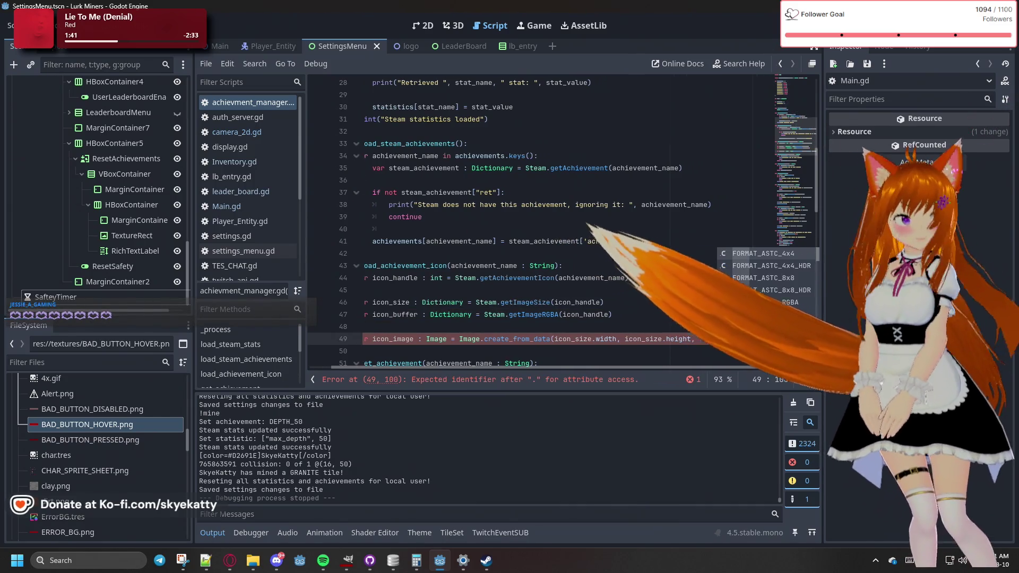
pyautogui.write('FORMAT')
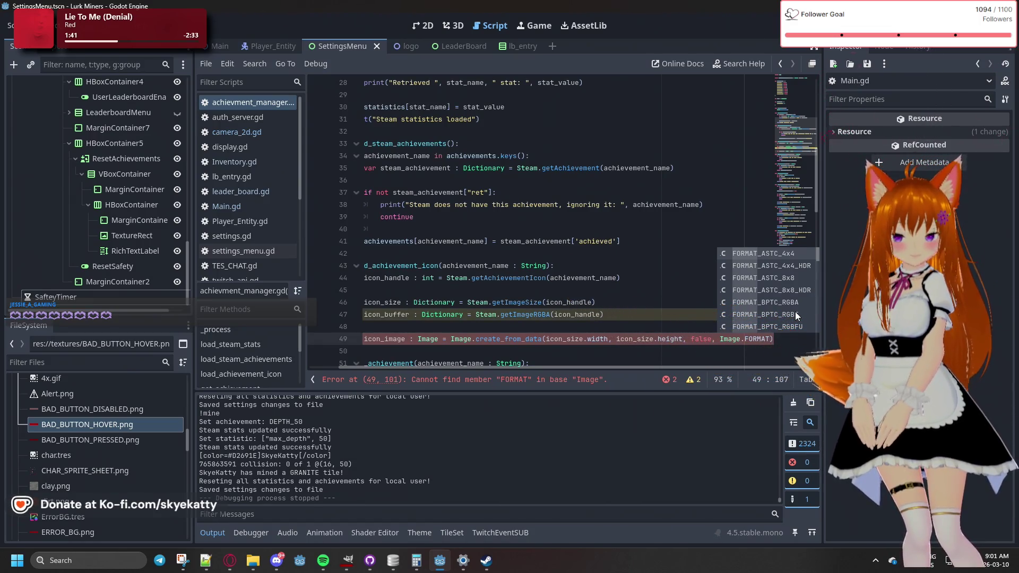
pyautogui.write('_')
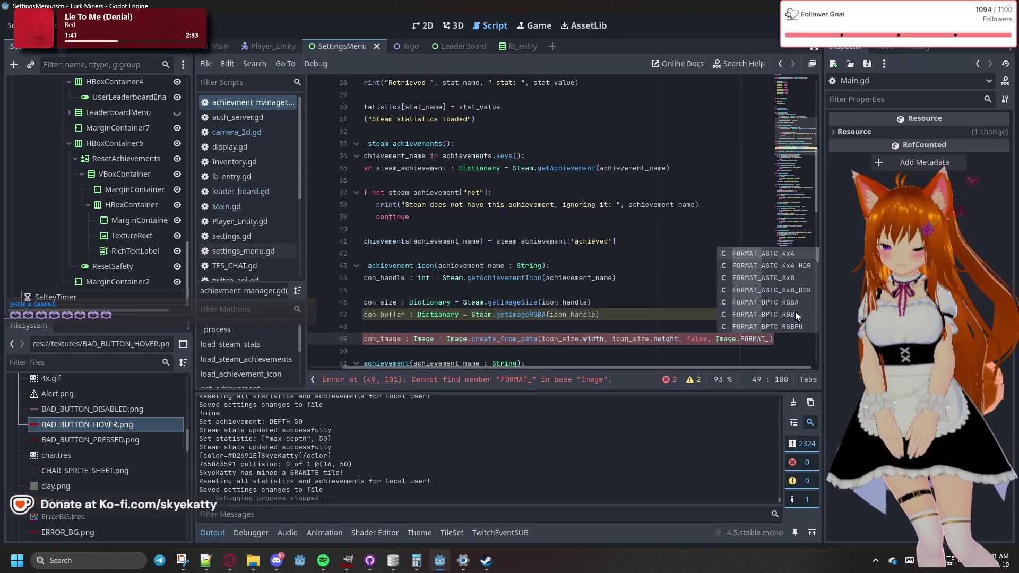
pyautogui.write('RGBA')
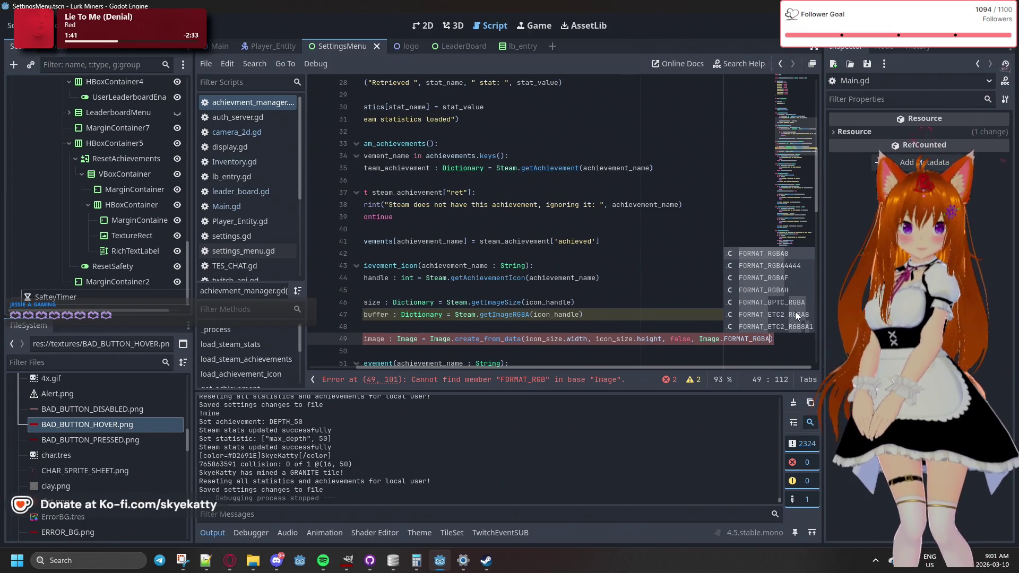
pyautogui.write('9')
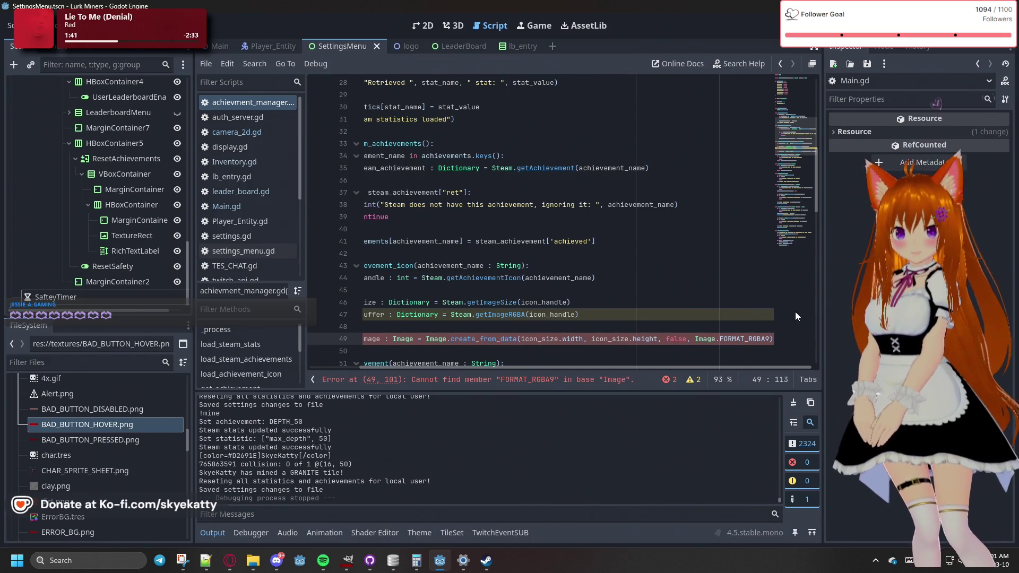
# Correct the format to FORMAT_RGBA8 and pass icon_buffer["buffer"] as the data argument
pyautogui.press('BackSpace')
pyautogui.write('8')
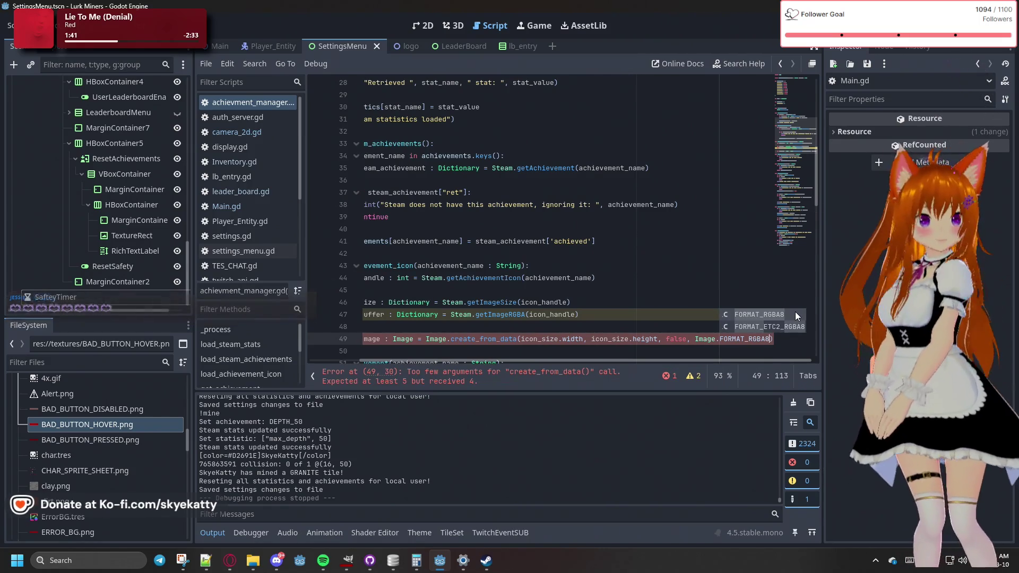
pyautogui.write(', ')
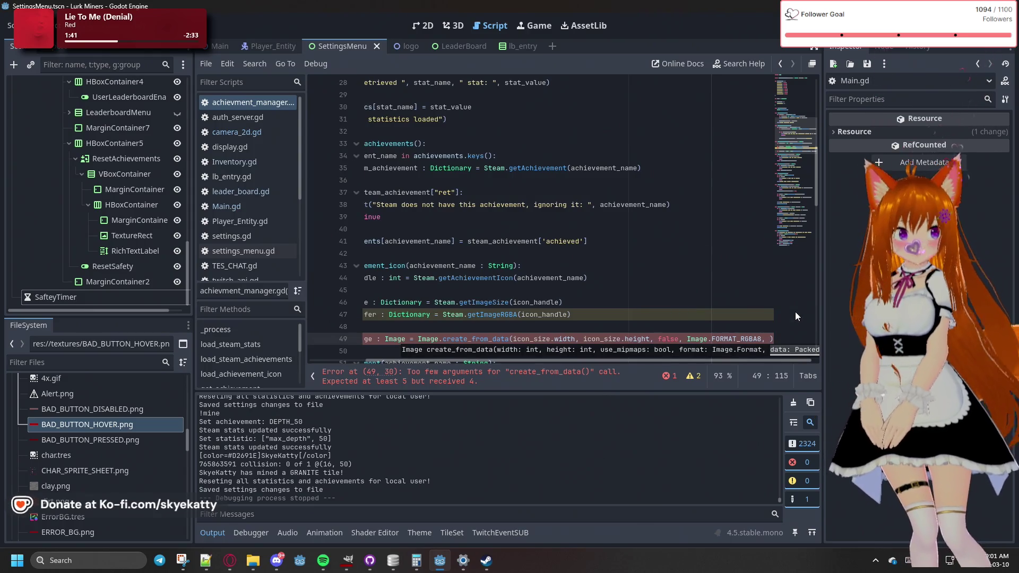
pyautogui.write('icon')
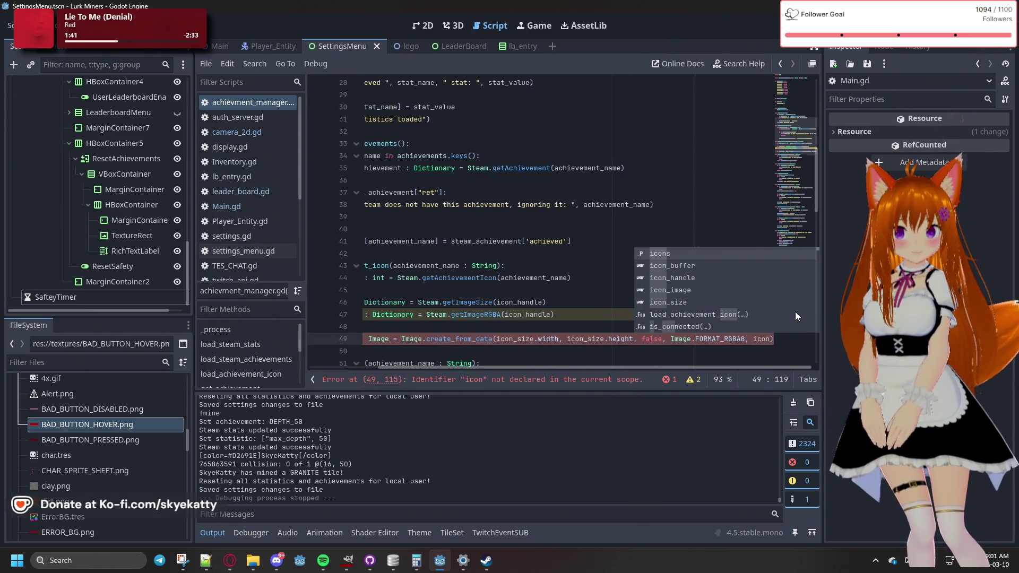
pyautogui.write('_')
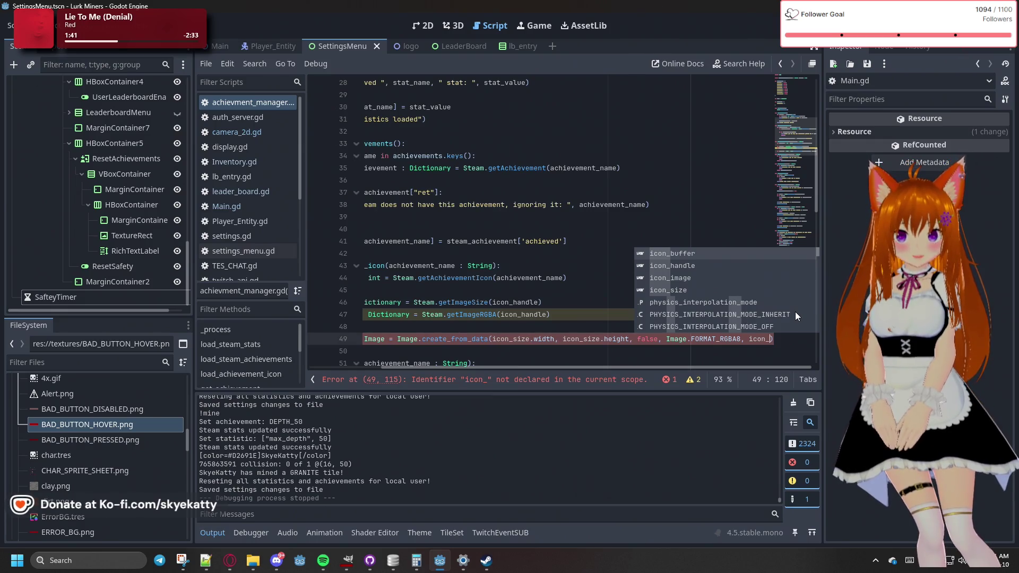
pyautogui.press('Return')
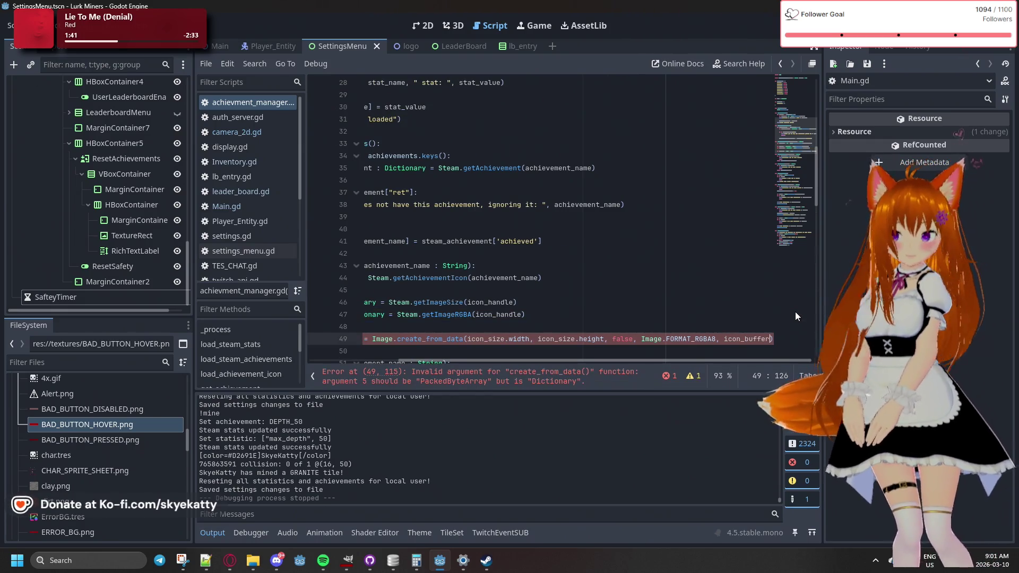
pyautogui.write('p["')
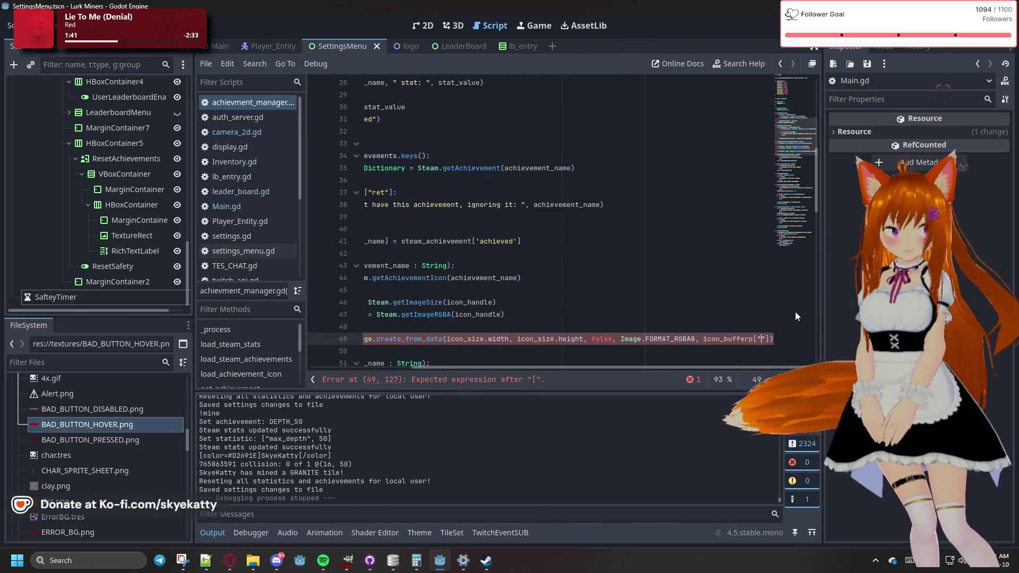
pyautogui.write('b')
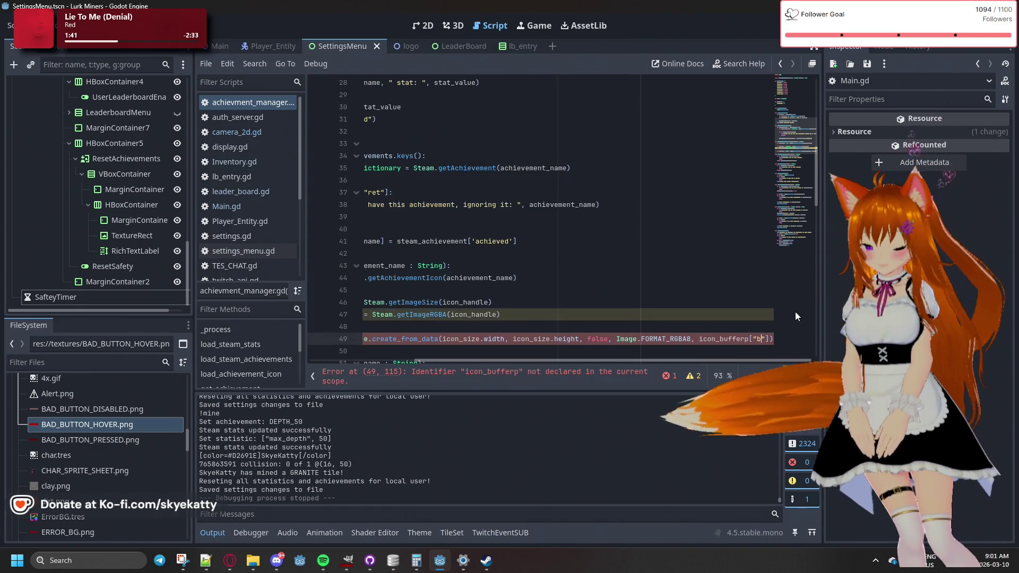
pyautogui.write('uf')
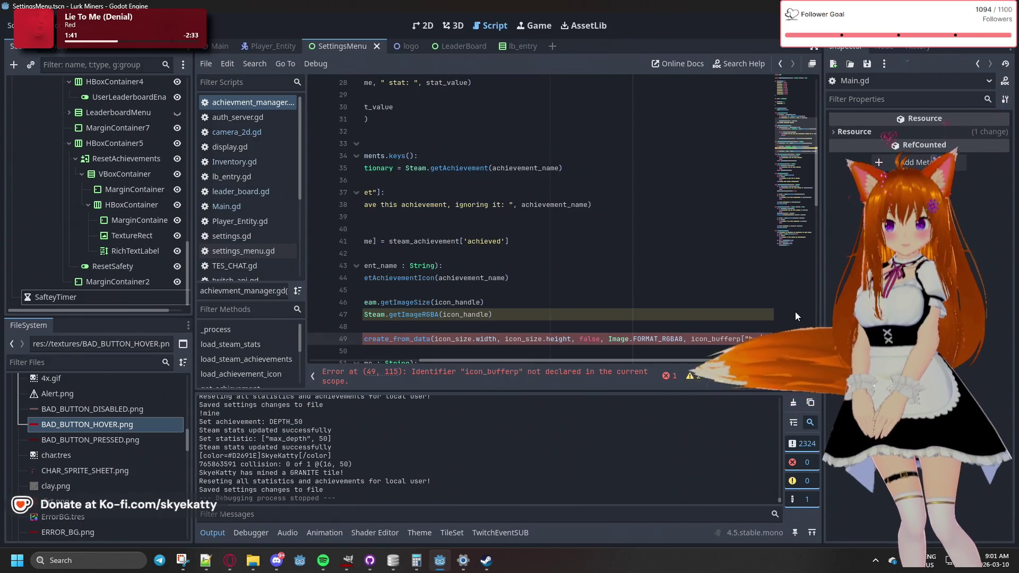
pyautogui.write('fer')
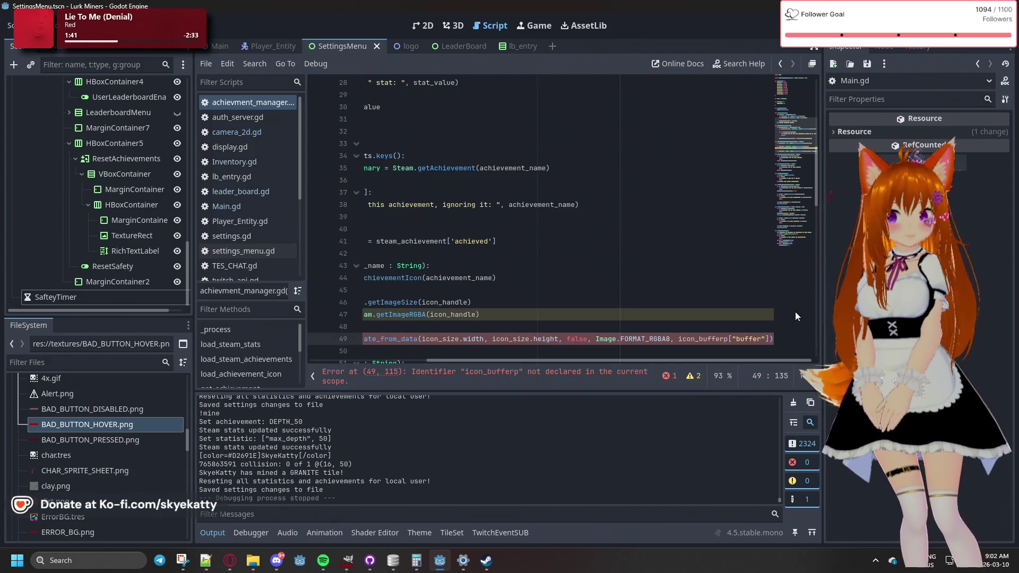
pyautogui.press('Left')
pyautogui.press('Left')
pyautogui.press('Left')
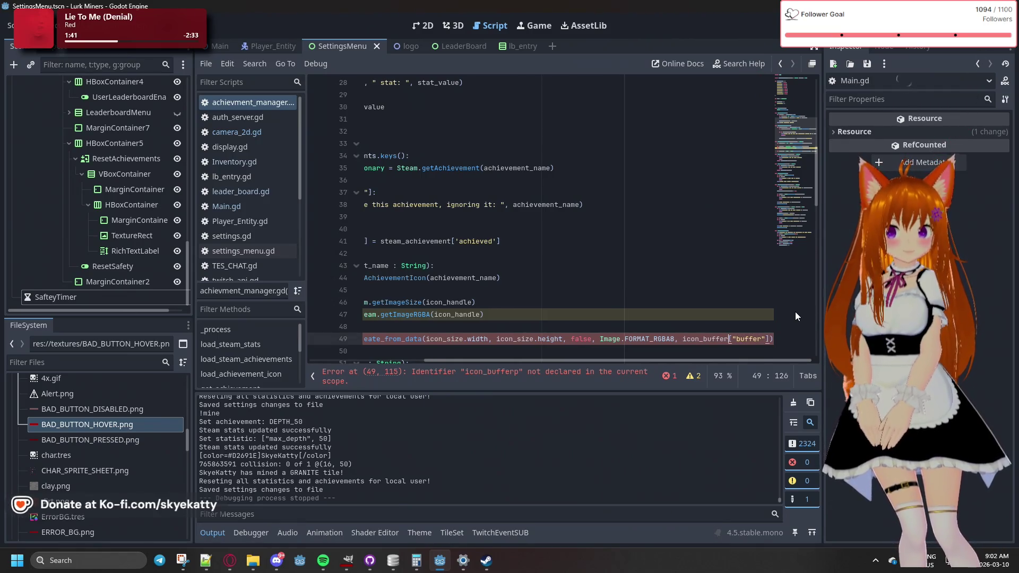
pyautogui.press('Left')
pyautogui.press('BackSpace')
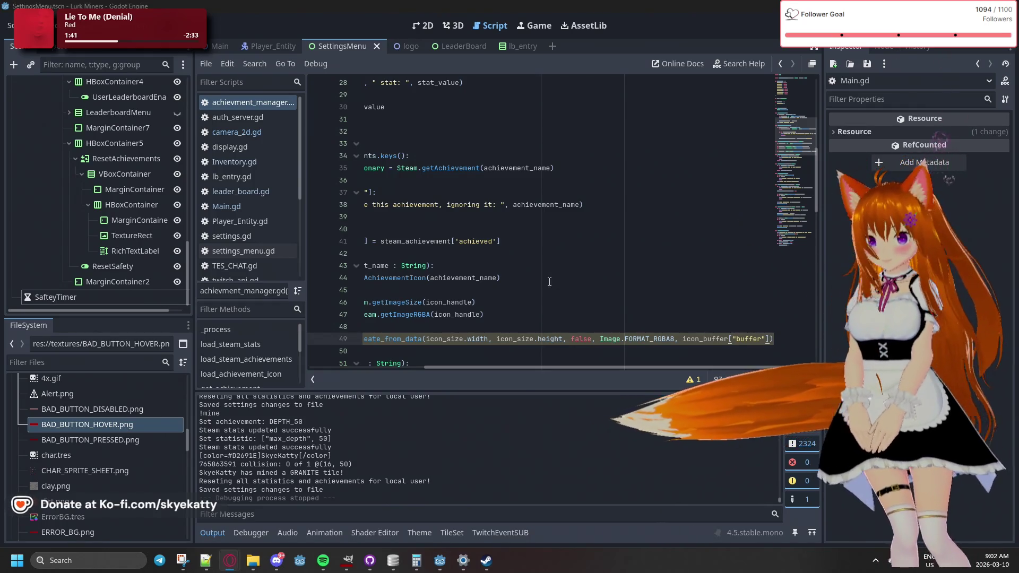
pyautogui.press('Up')
pyautogui.press('Up')
pyautogui.press('Up')
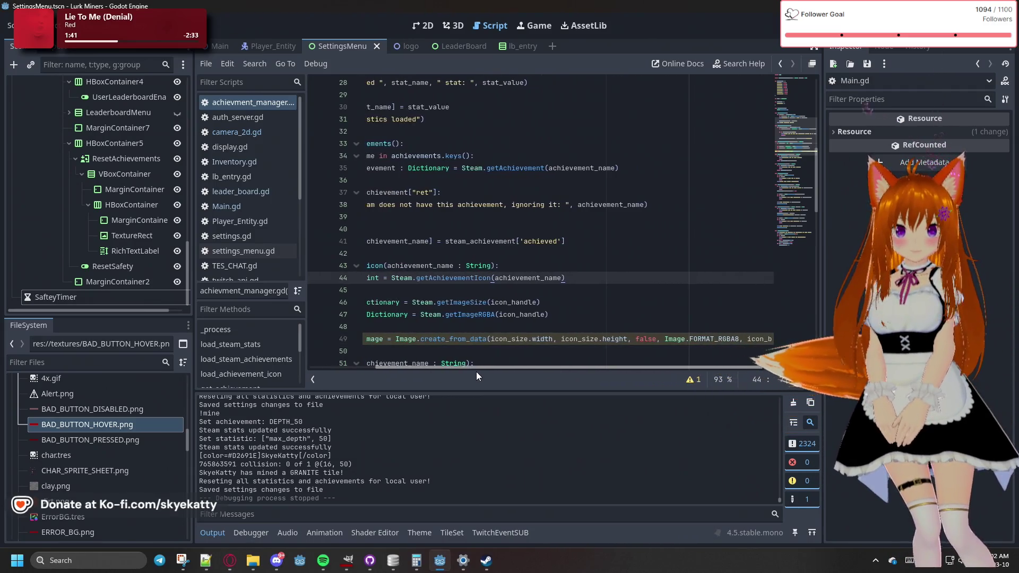
# Move to the empty line directly below the icon_image declaration on line 49
pyautogui.click(619, 314)
pyautogui.moveTo(578, 339); pyautogui.dragTo(645, 339)
pyautogui.press('Down')
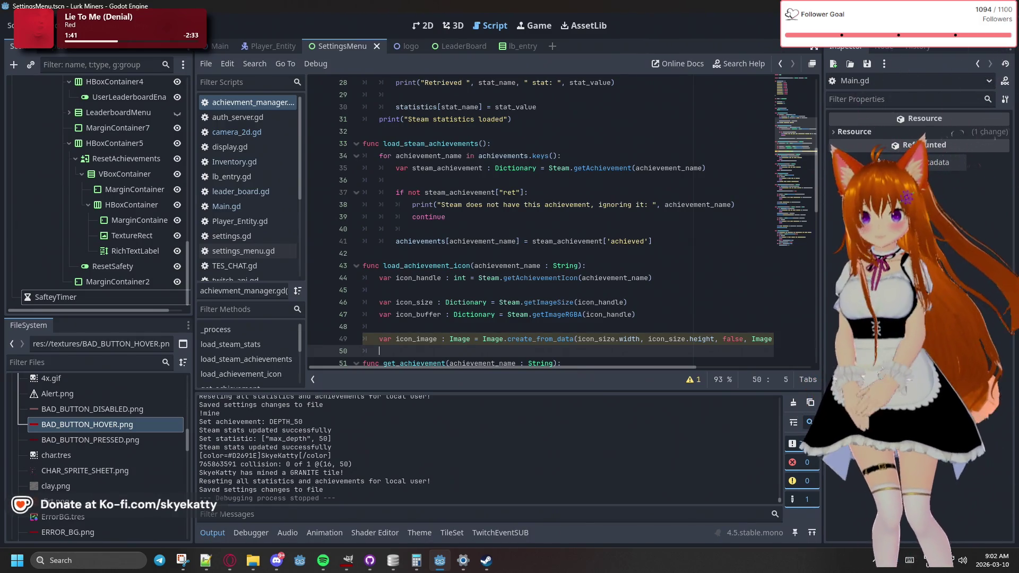
pyautogui.scroll(-1, 650, 194)
pyautogui.write('var ico')
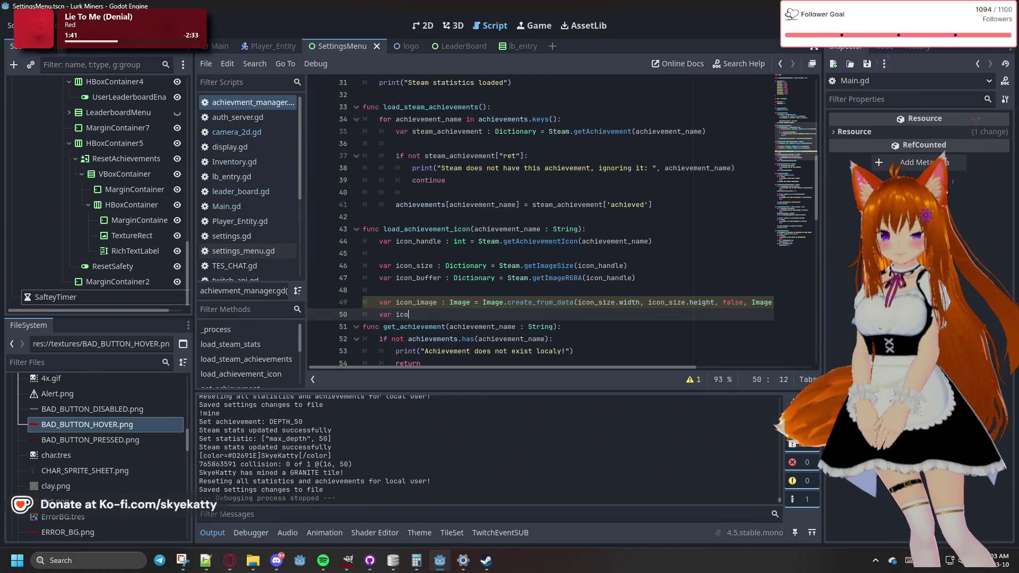
# Declare 'var icon_texture : ImageTexture = ImageTexture.create_from_image(icon_image)', followed by blank lines
pyautogui.write('n_text')
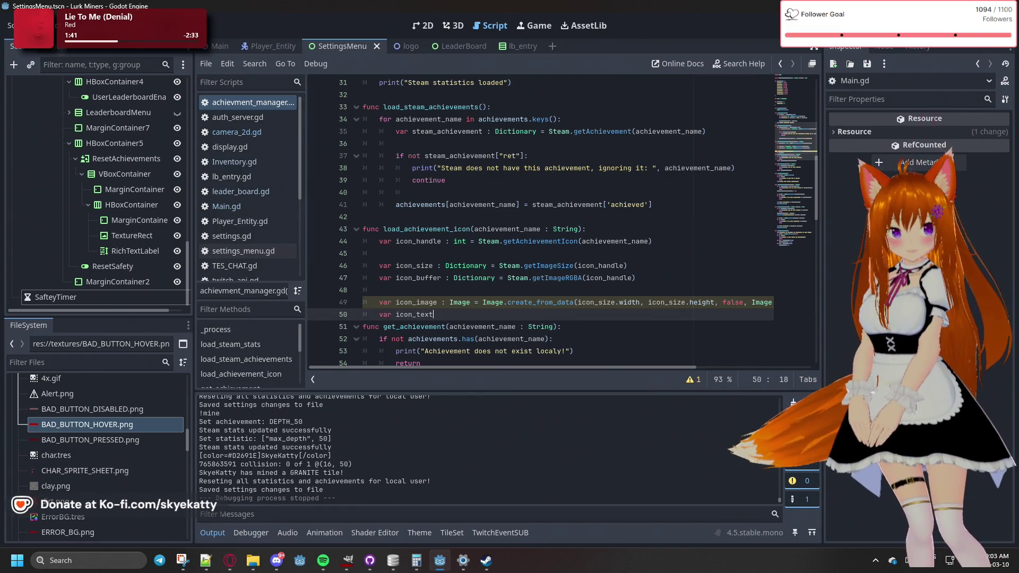
pyautogui.write('ure : ')
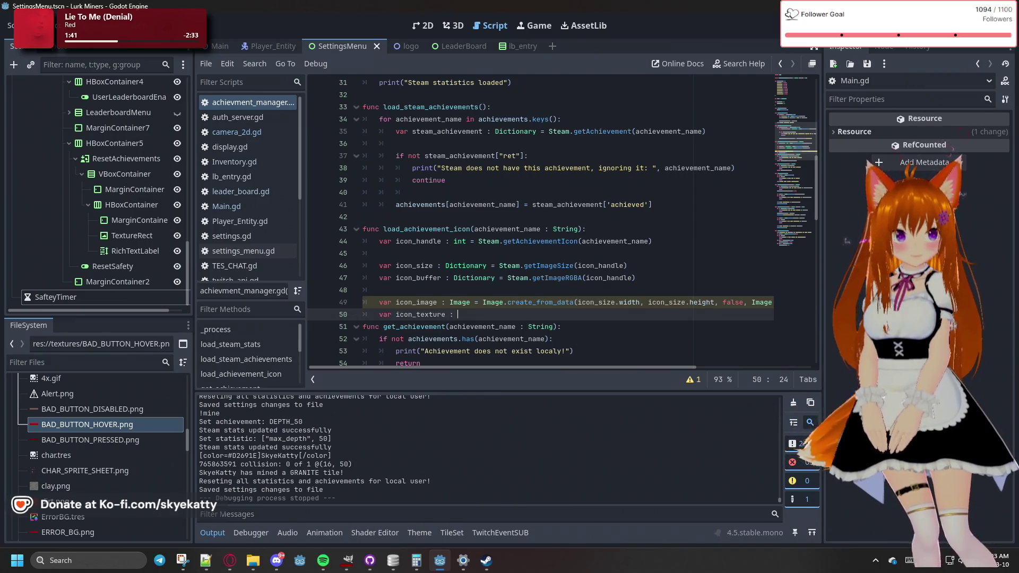
pyautogui.write('ImageTe')
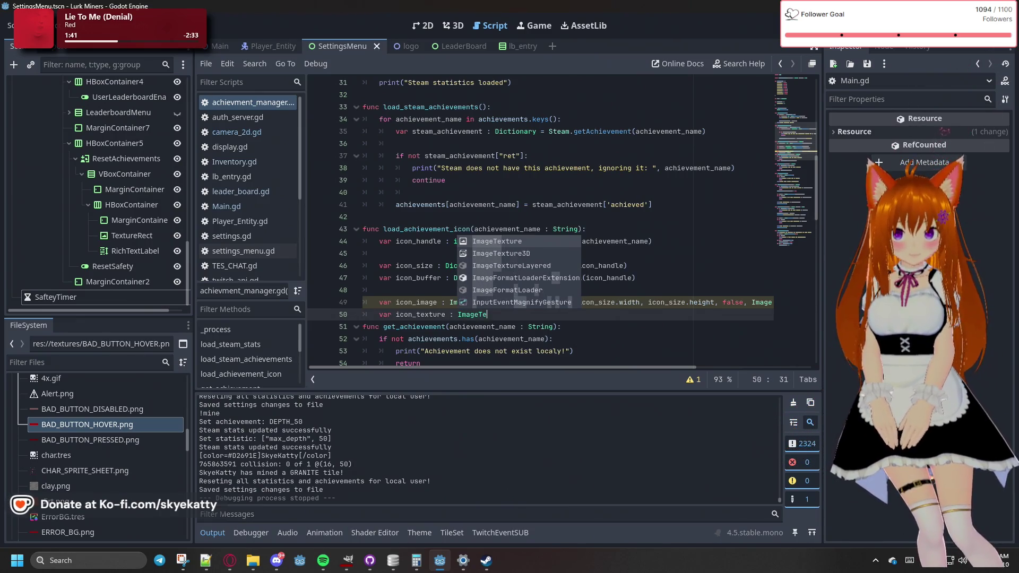
pyautogui.write('xture')
pyautogui.press('Return')
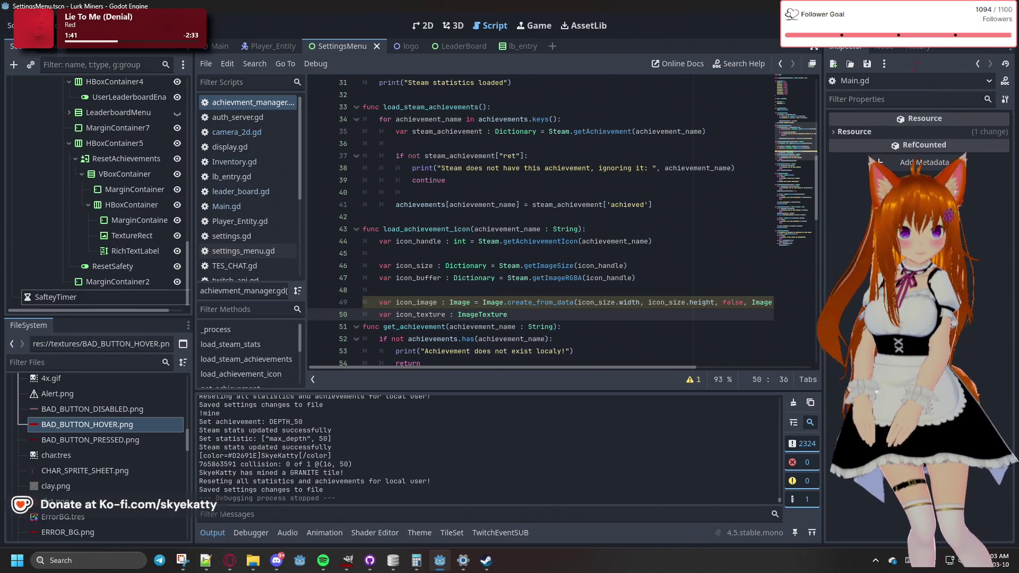
pyautogui.write(' = Ima')
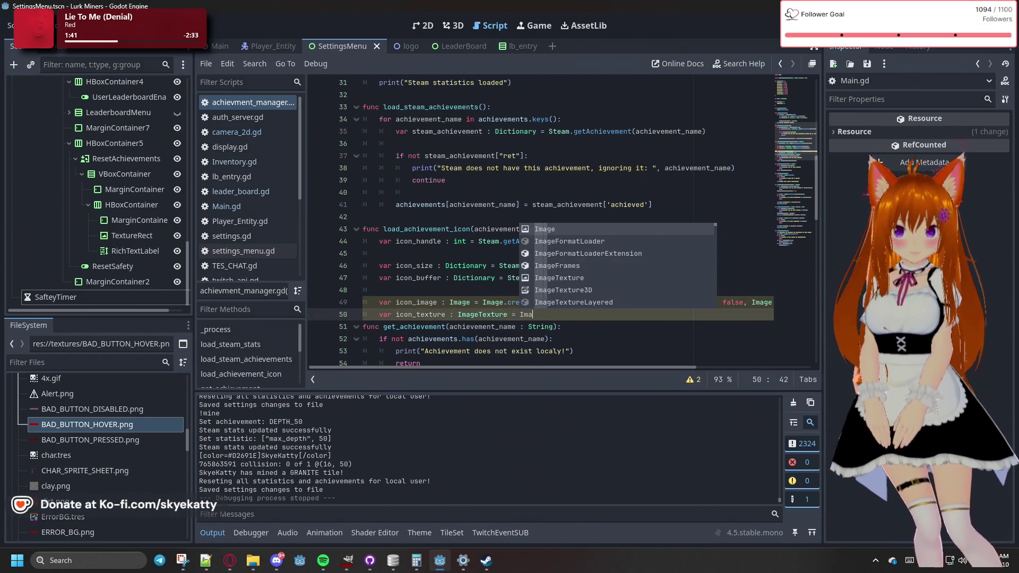
pyautogui.write('geTexture')
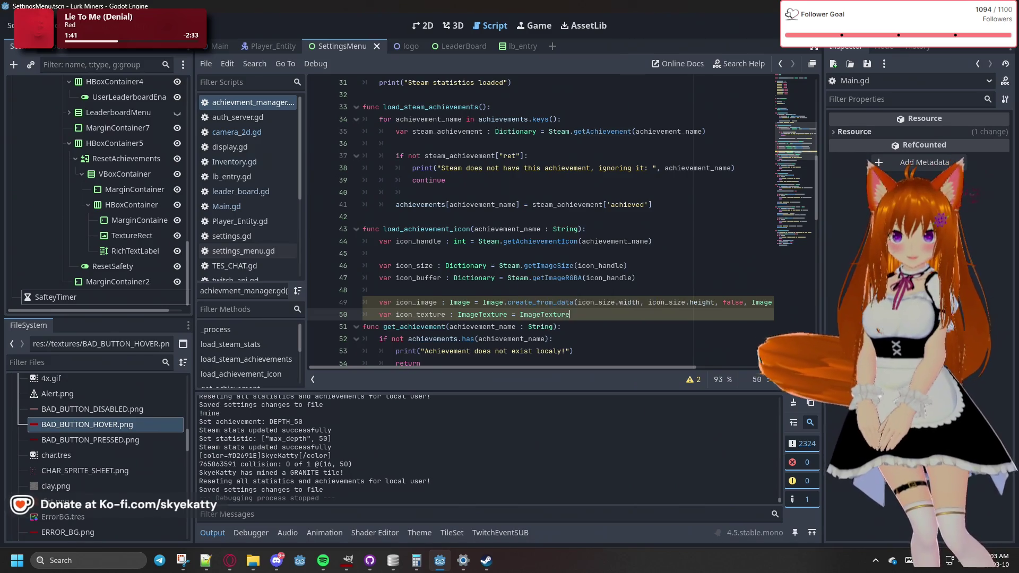
pyautogui.write('.crea')
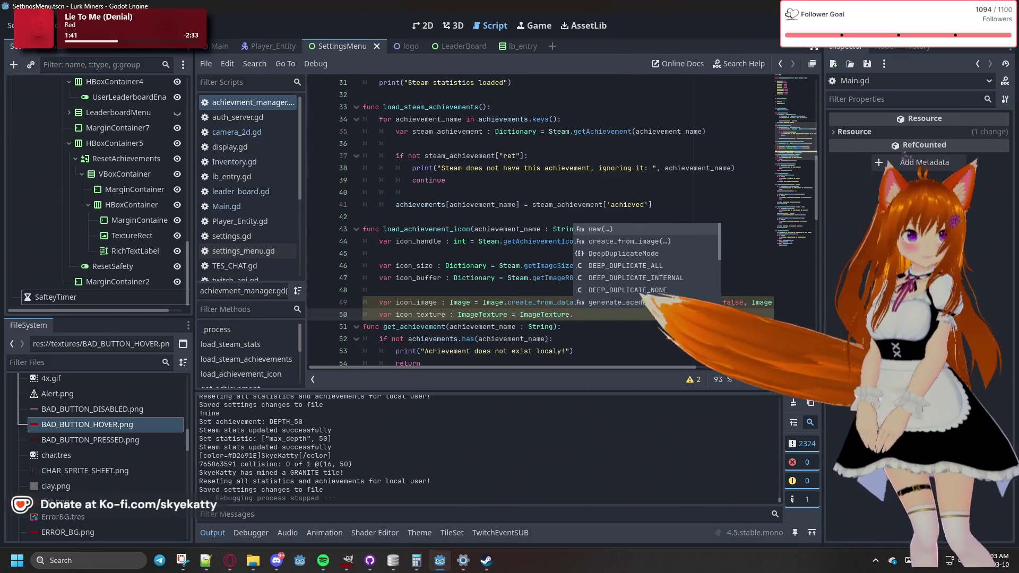
pyautogui.press('Return')
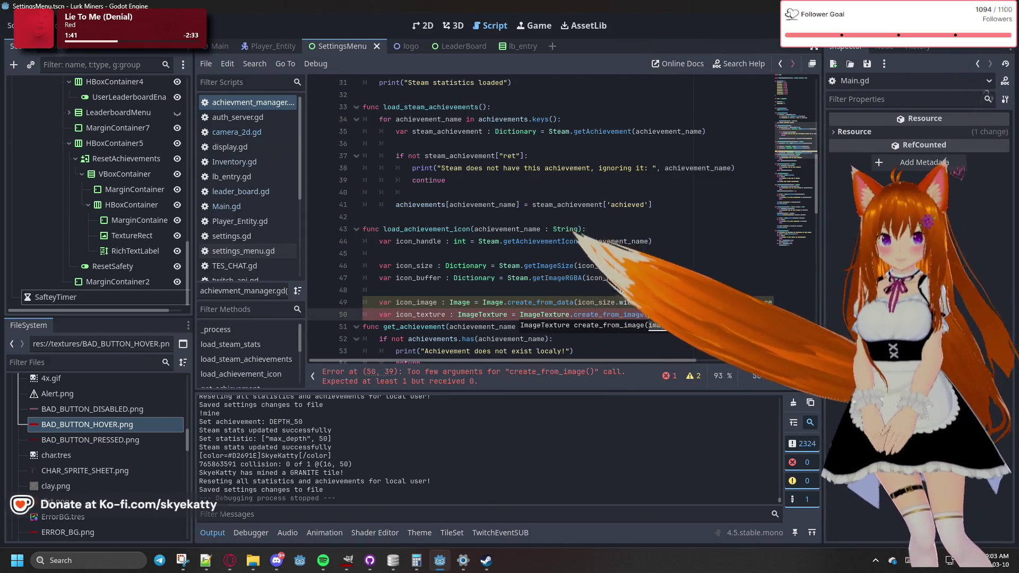
pyautogui.write('icon')
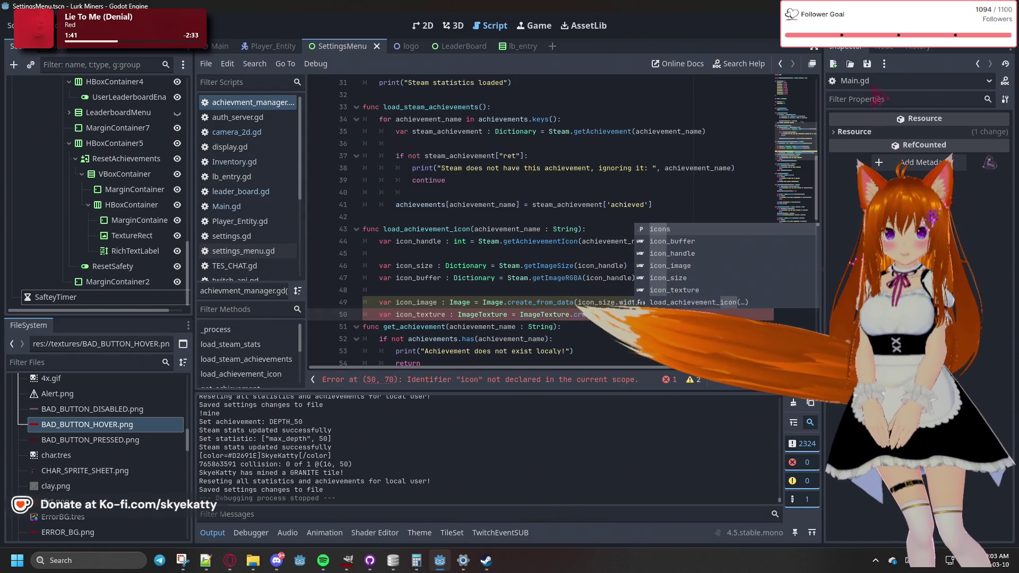
pyautogui.press('Down')
pyautogui.press('Down')
pyautogui.press('Return')
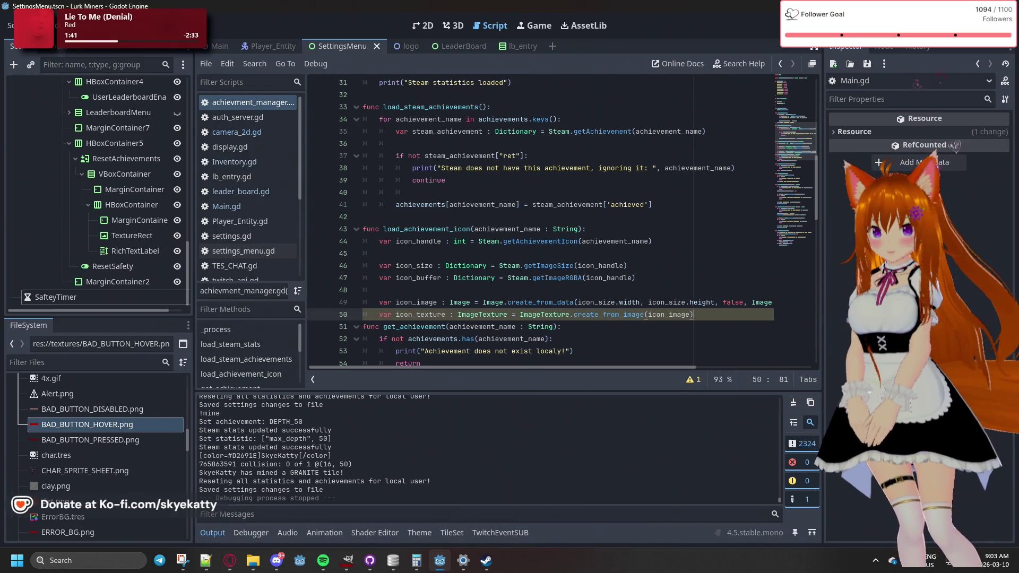
pyautogui.press('Return')
pyautogui.press('Return')
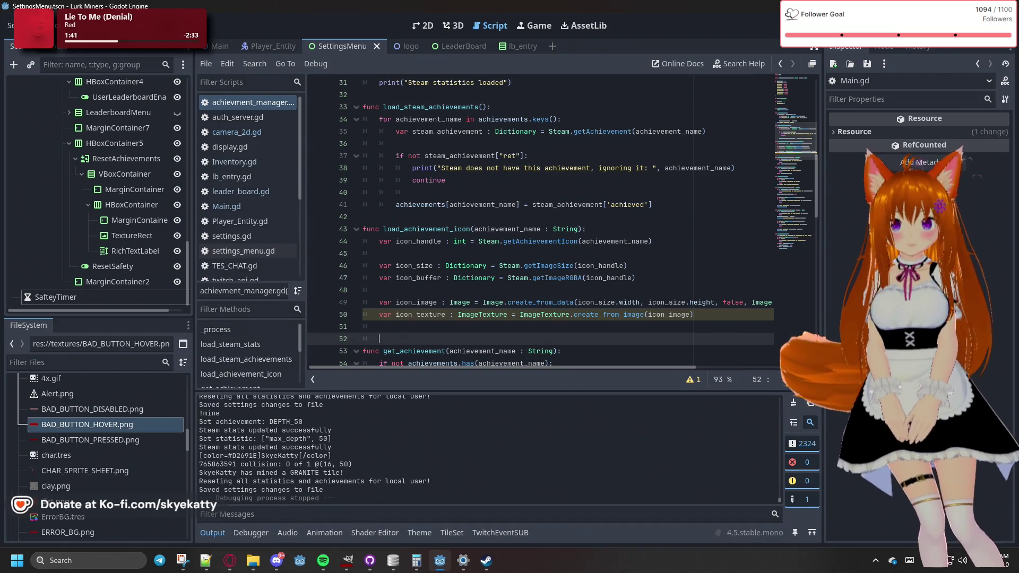
# Write 'icons[achievement_name] = icon_texture' on line 52, then start a new line
pyautogui.scroll(8, 429, 198)
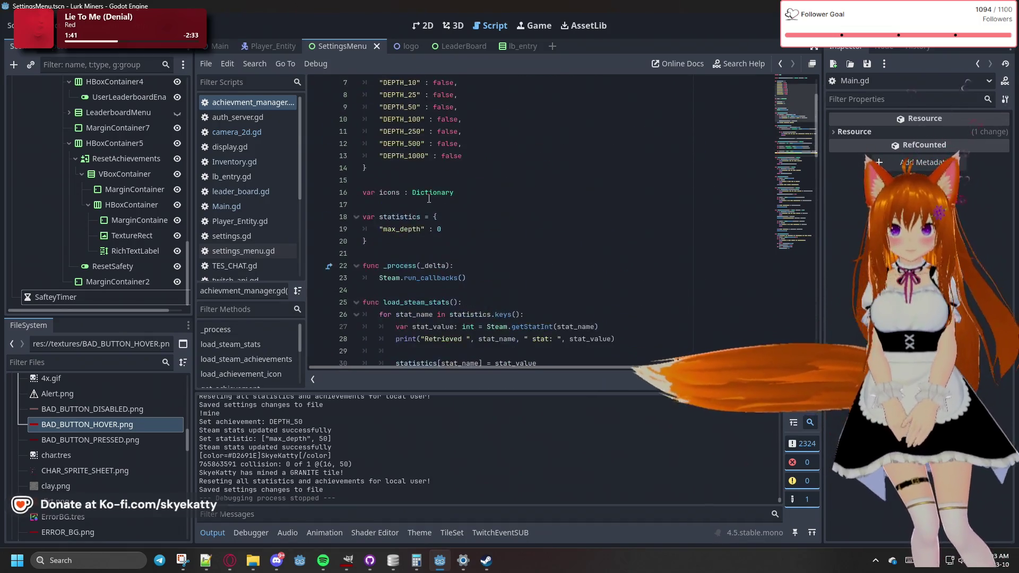
pyautogui.scroll(-10, 429, 199)
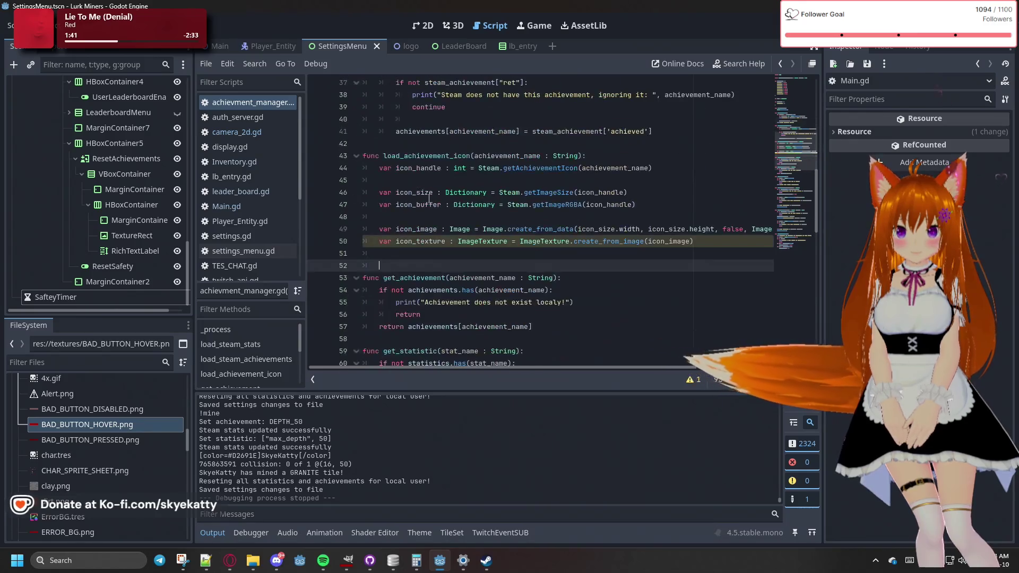
pyautogui.write('i')
pyautogui.write('[]')
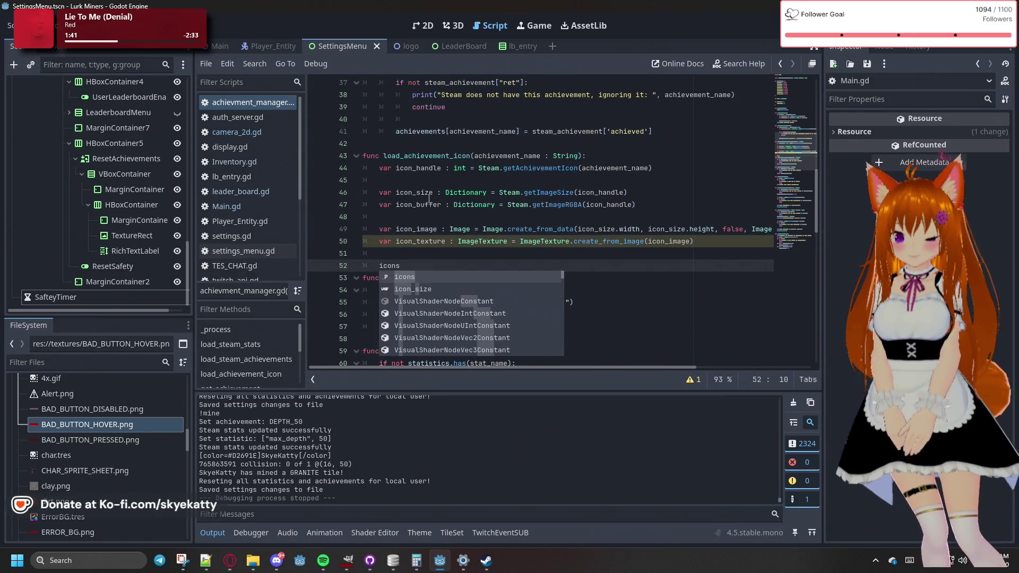
pyautogui.write('a')
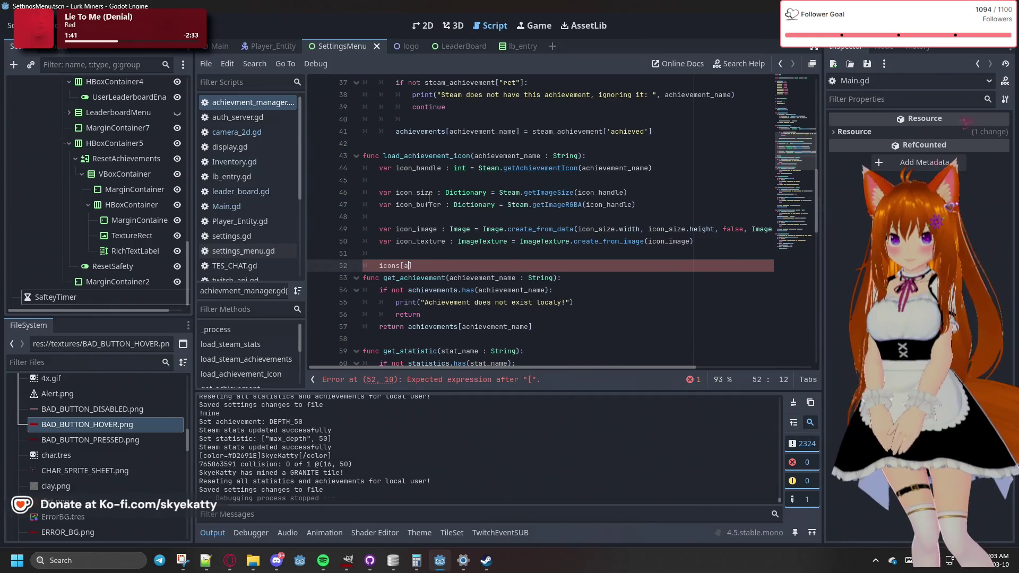
pyautogui.press('Down')
pyautogui.press('Return')
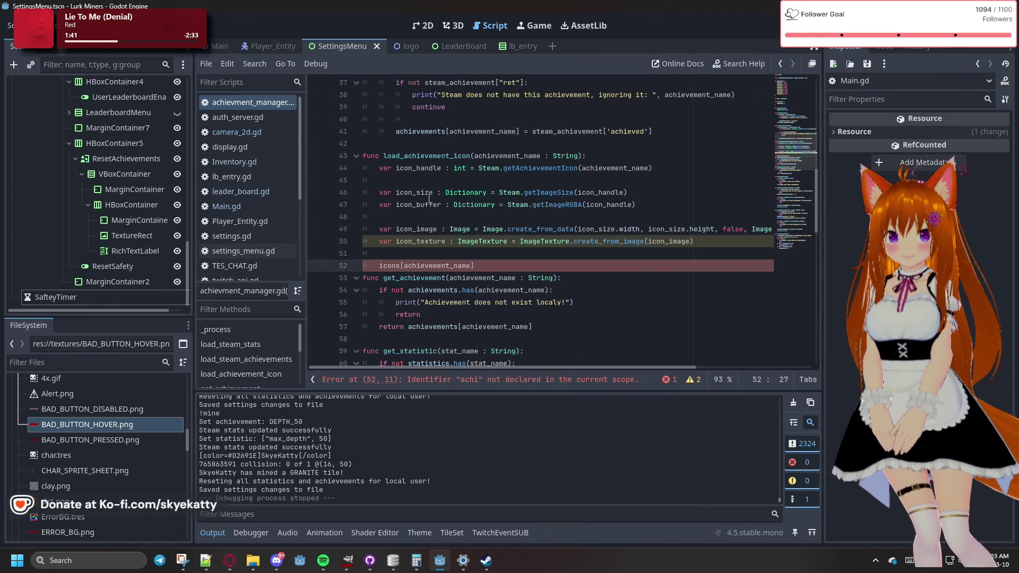
pyautogui.write(' = icon_')
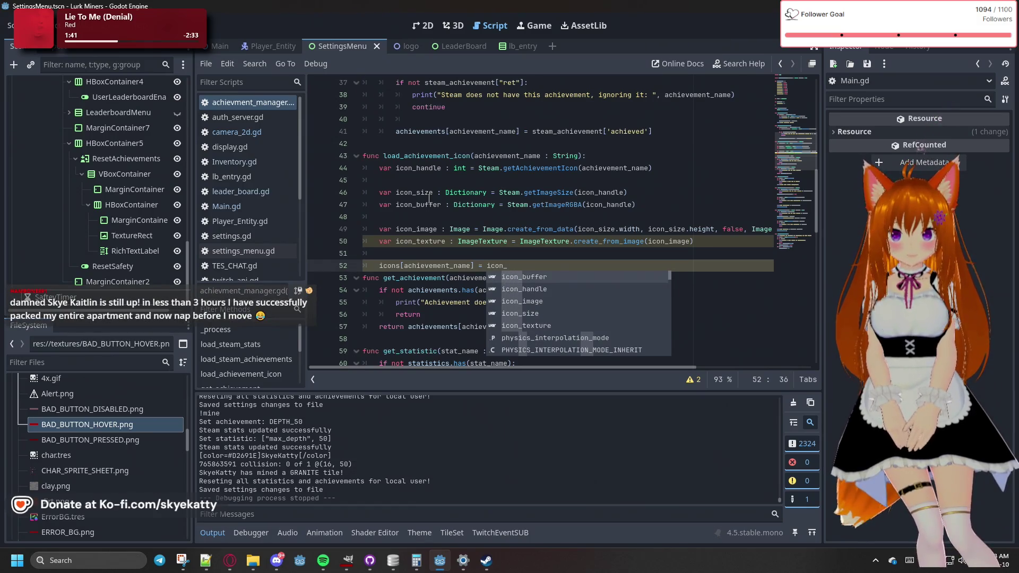
pyautogui.write('tex')
pyautogui.press('Return')
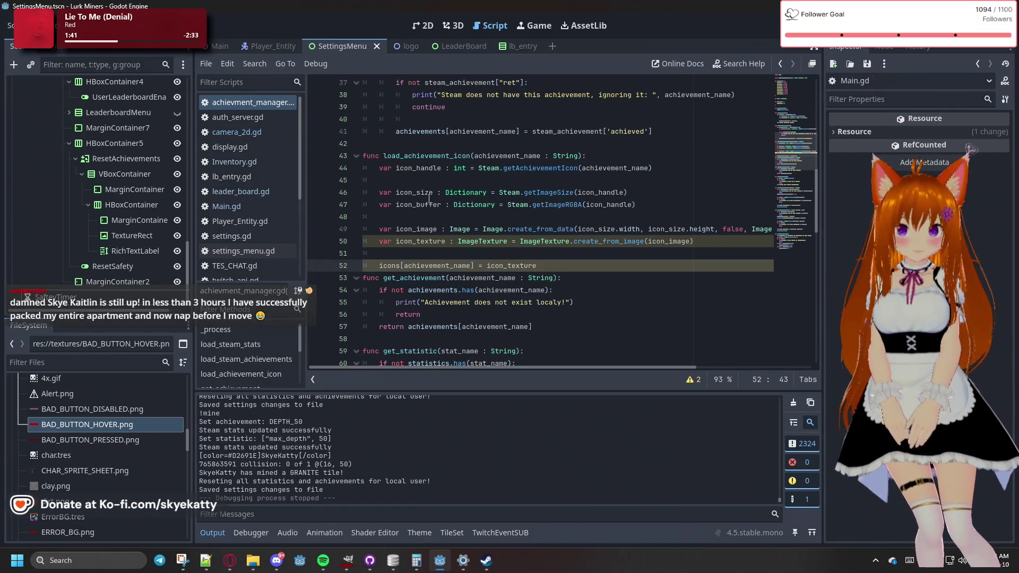
pyautogui.press('Return')
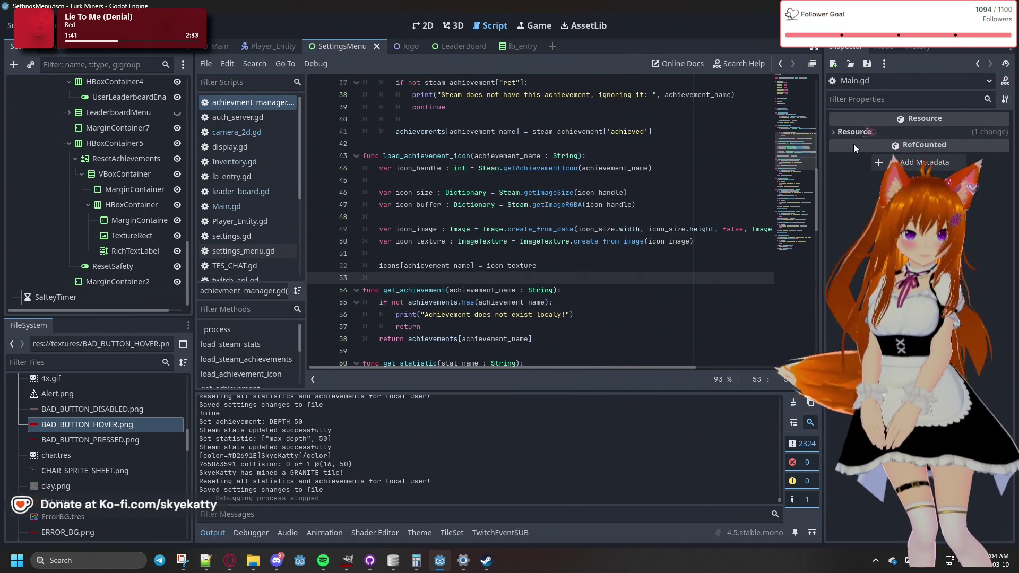
pyautogui.click(516, 266)
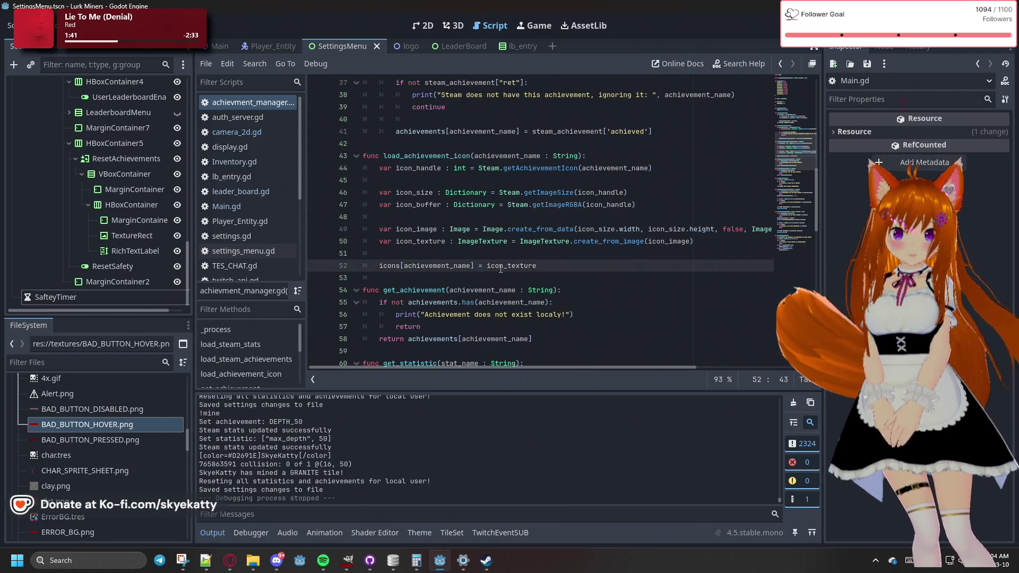
pyautogui.click(460, 277)
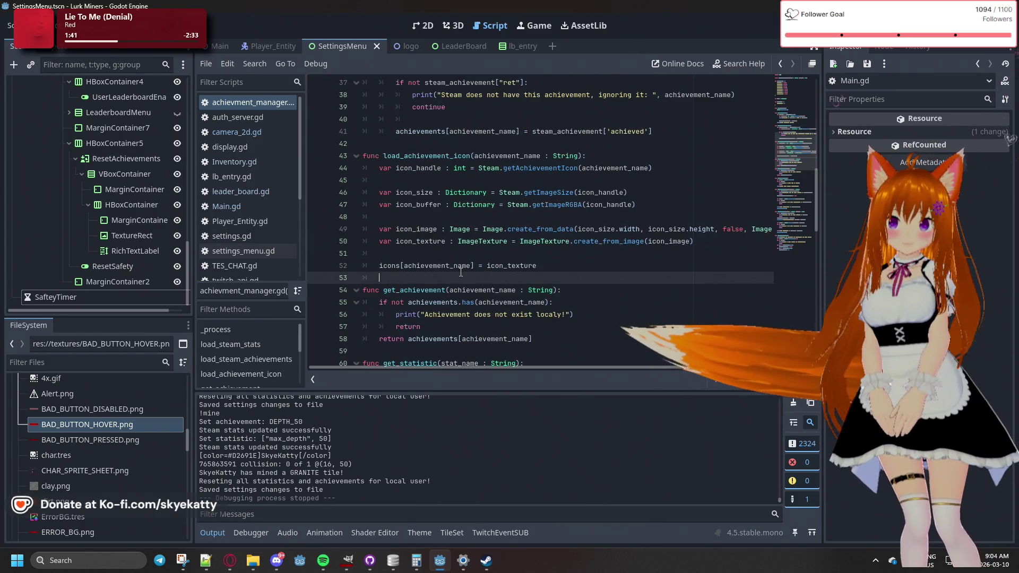
pyautogui.moveTo(460, 272)
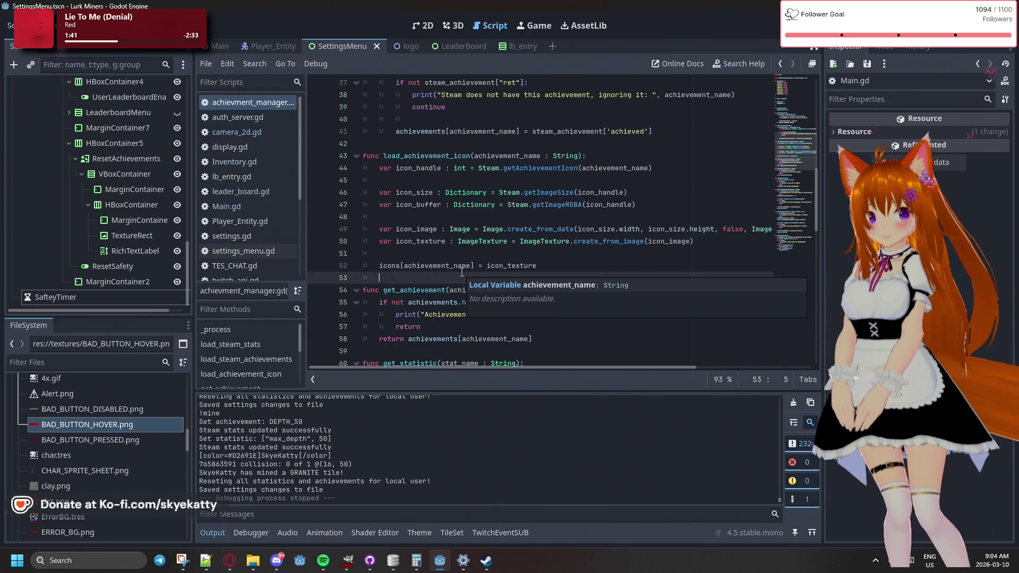
pyautogui.scroll(3, 461, 271)
pyautogui.scroll(-1, 461, 270)
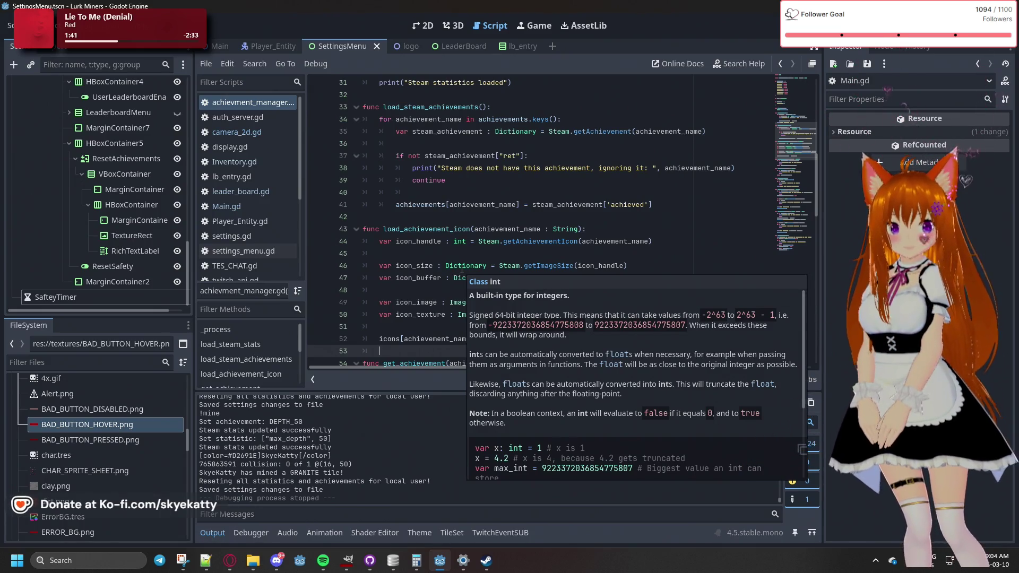
pyautogui.click(449, 144)
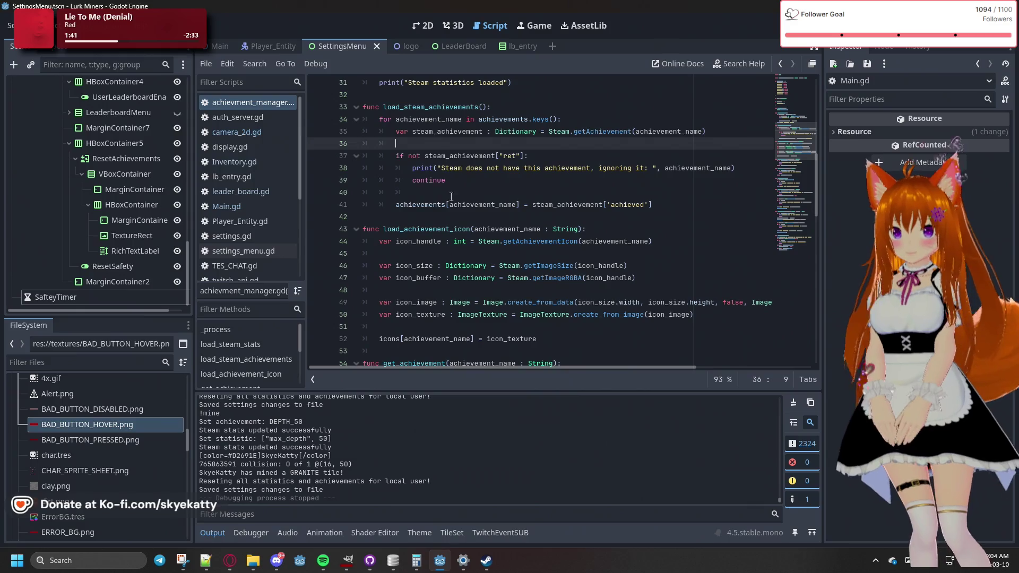
pyautogui.click(464, 229)
pyautogui.scroll(1, 480, 251)
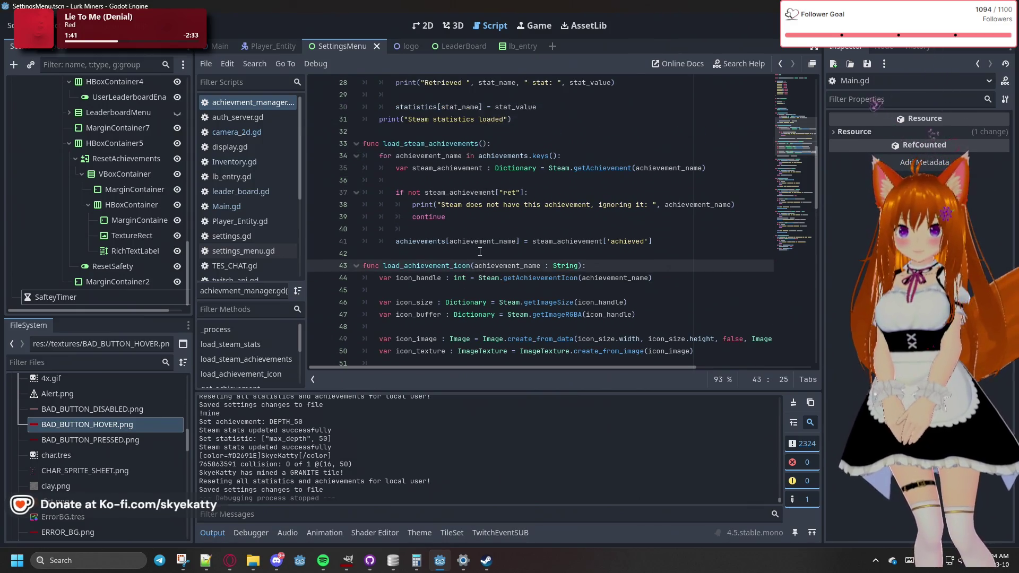
pyautogui.scroll(-2, 407, 176)
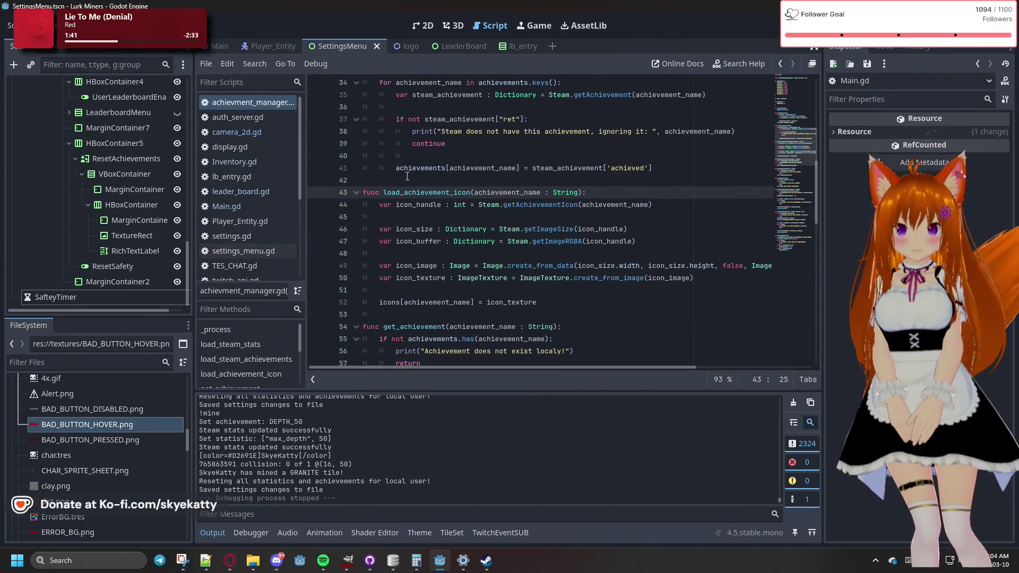
pyautogui.scroll(1, 407, 176)
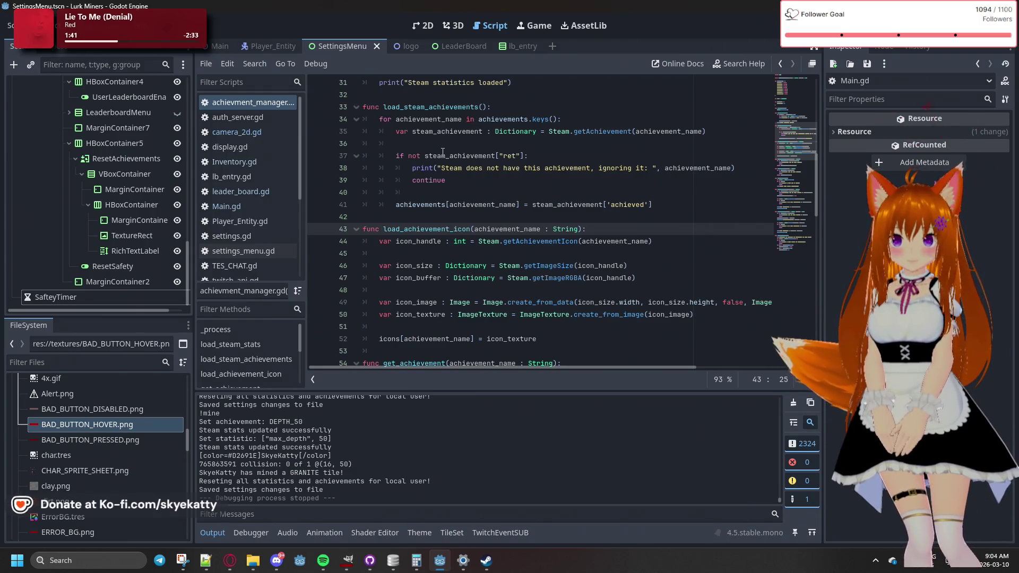
pyautogui.click(678, 202)
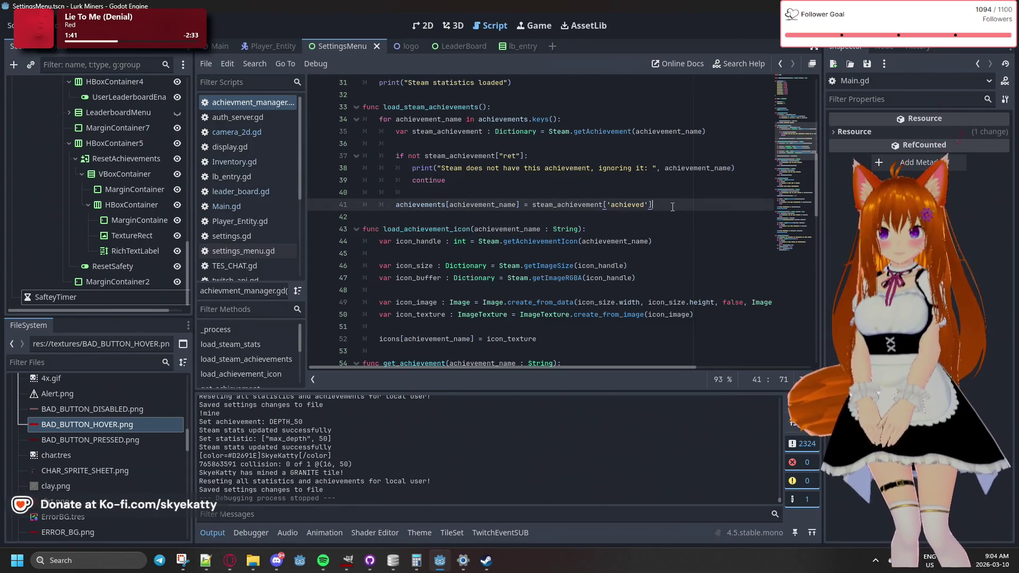
# Add 'load_achievement_icon(achievement_name)' inside the loop after line 41
pyautogui.press('Return')
pyautogui.press('Return')
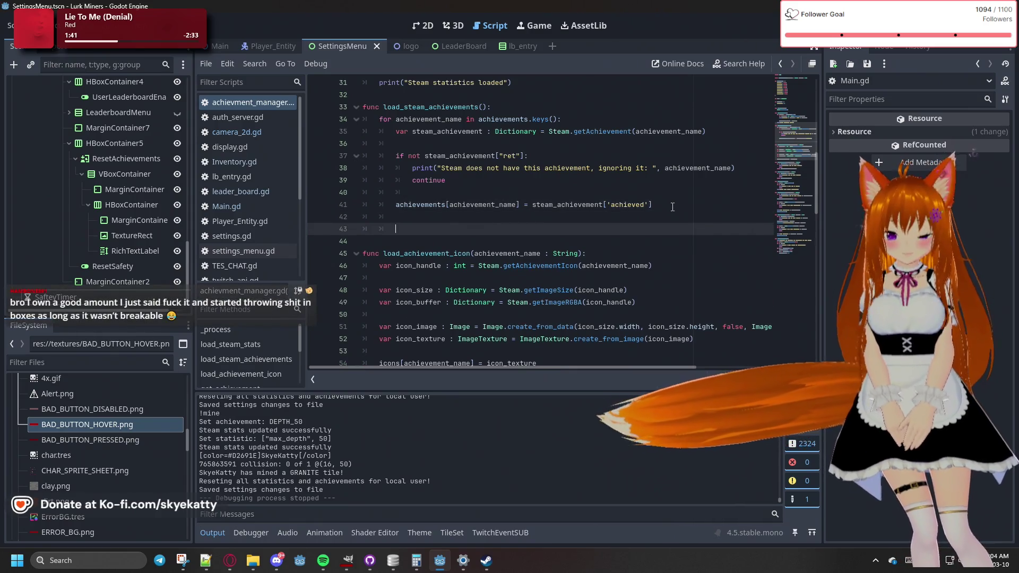
pyautogui.write('load')
pyautogui.press('Return')
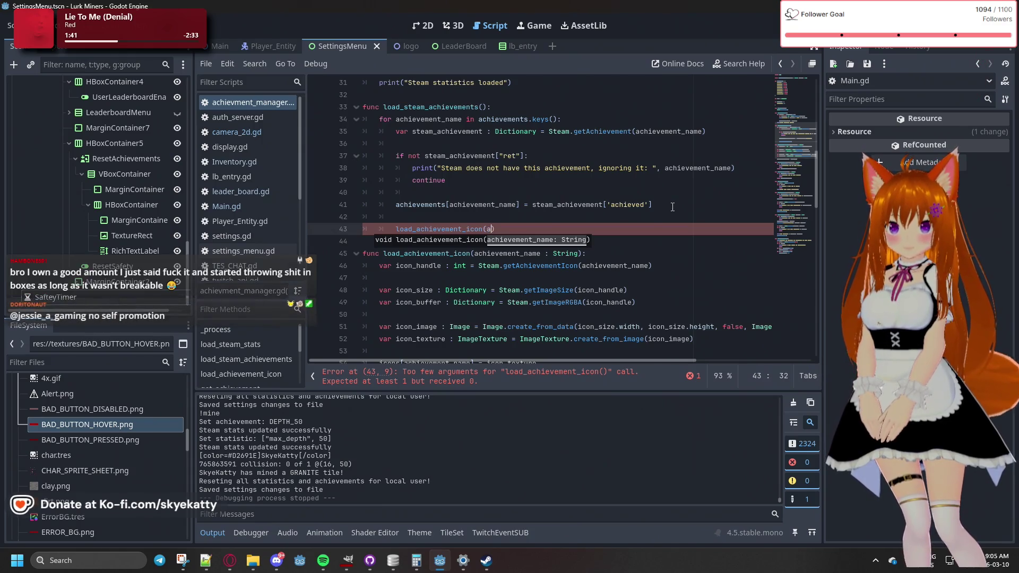
pyautogui.write('a')
pyautogui.press('Down')
pyautogui.press('Return')
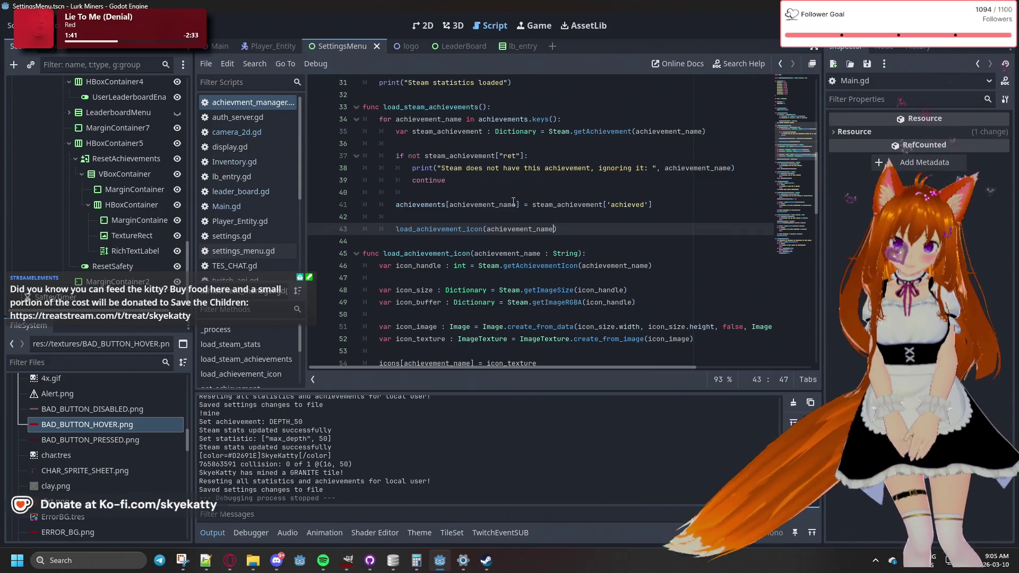
# Run the project with F5 to test icon loading
pyautogui.scroll(-3, 514, 201)
pyautogui.scroll(1, 513, 202)
pyautogui.scroll(1, 511, 205)
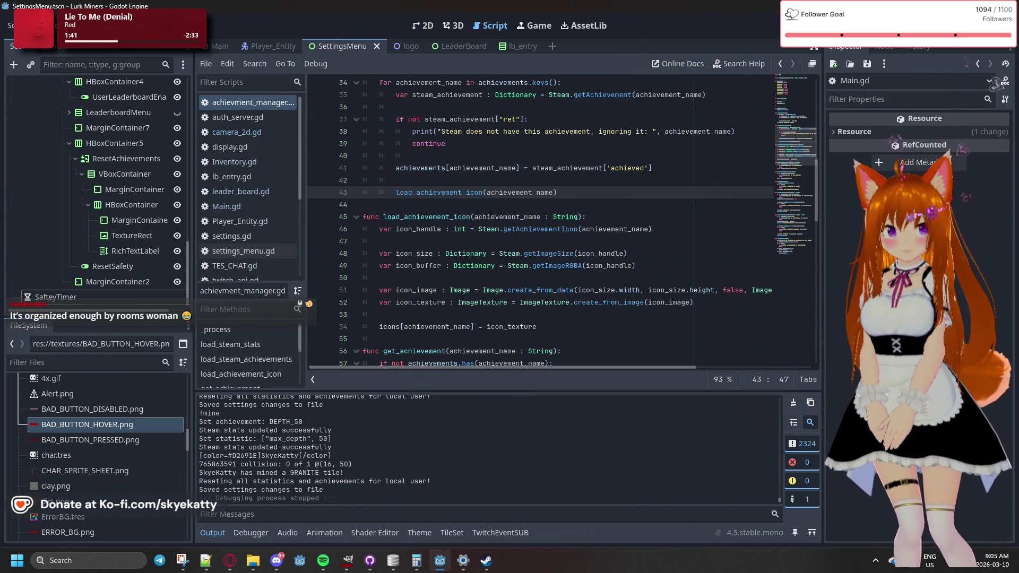
pyautogui.press('F5')
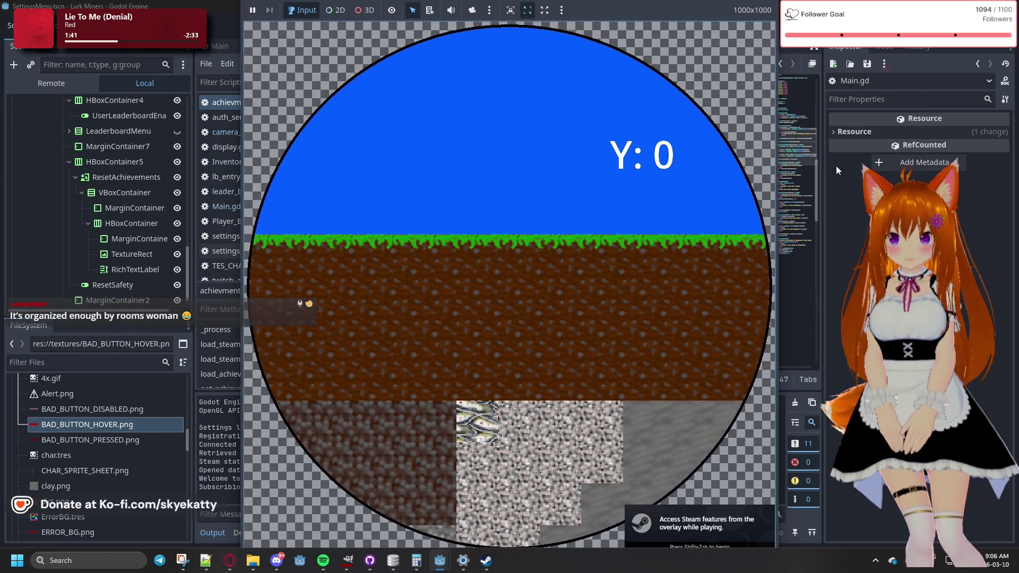
# Bring the editor in front of the game and review the Output log reporting Steam statistics loaded
pyautogui.click(201, 480)
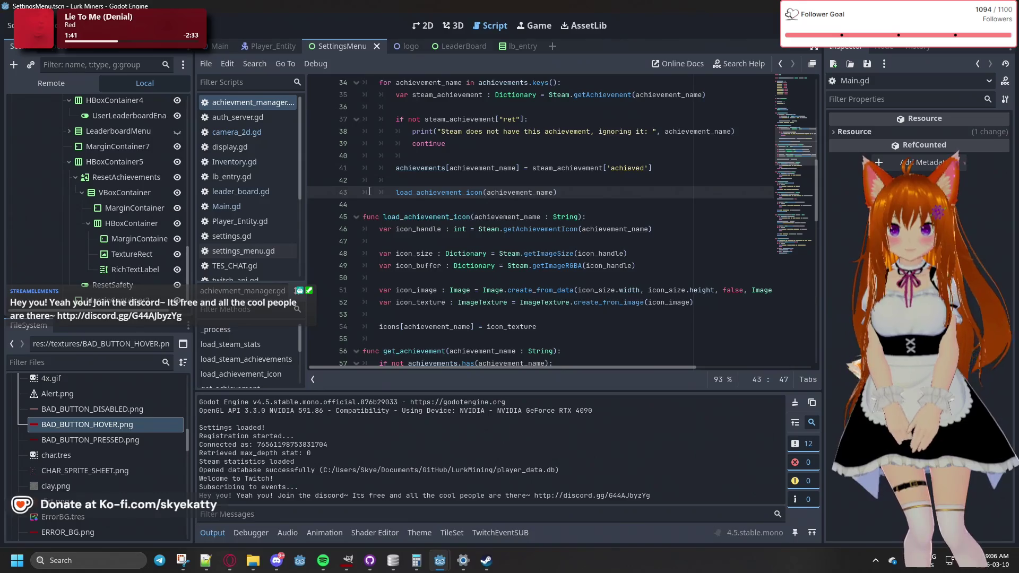
pyautogui.scroll(7, 403, 194)
pyautogui.scroll(-5, 370, 190)
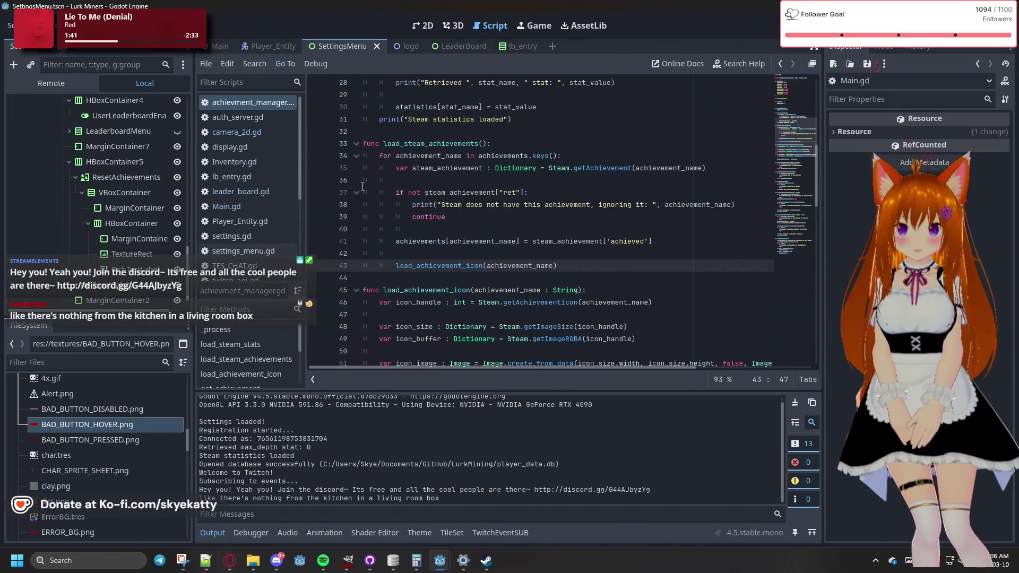
# Open Main.gd and set a breakpoint on line 93 of the chat handler
pyautogui.click(265, 206)
pyautogui.scroll(-1, 422, 263)
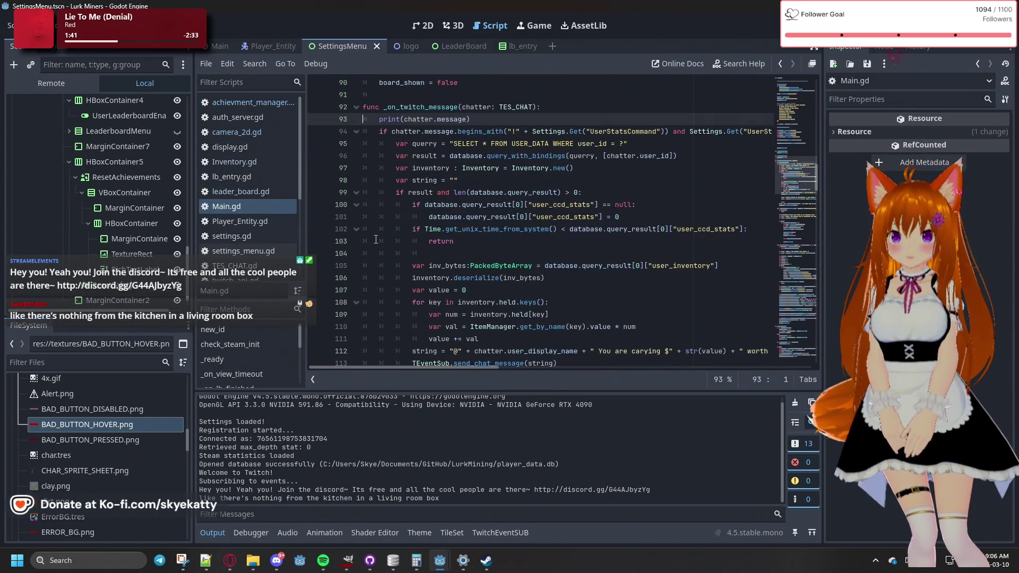
pyautogui.click(312, 194)
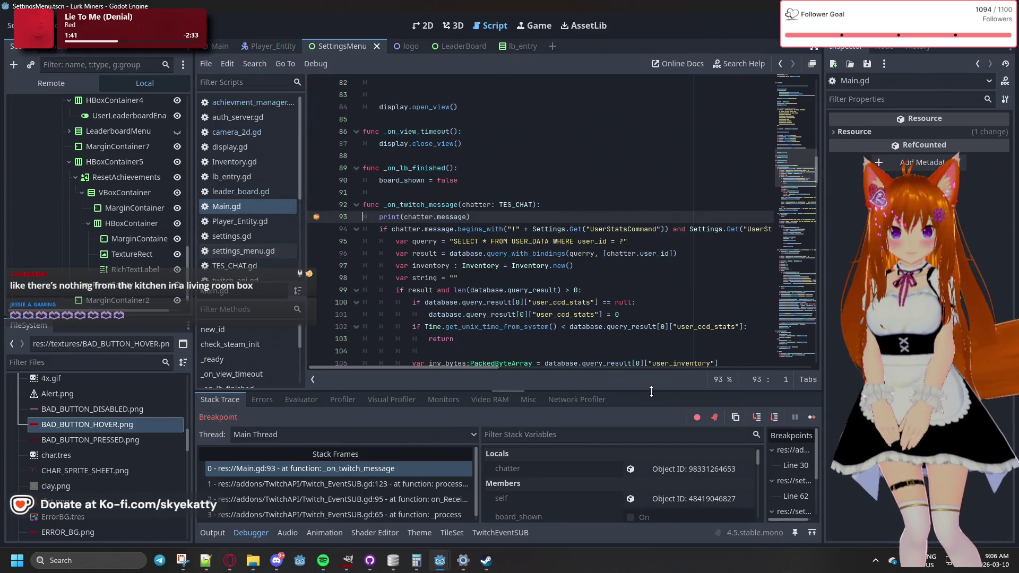
# Enlarge the Debugger panel and select the AchievementManager global to view its members
pyautogui.moveTo(654, 393); pyautogui.dragTo(671, 245)
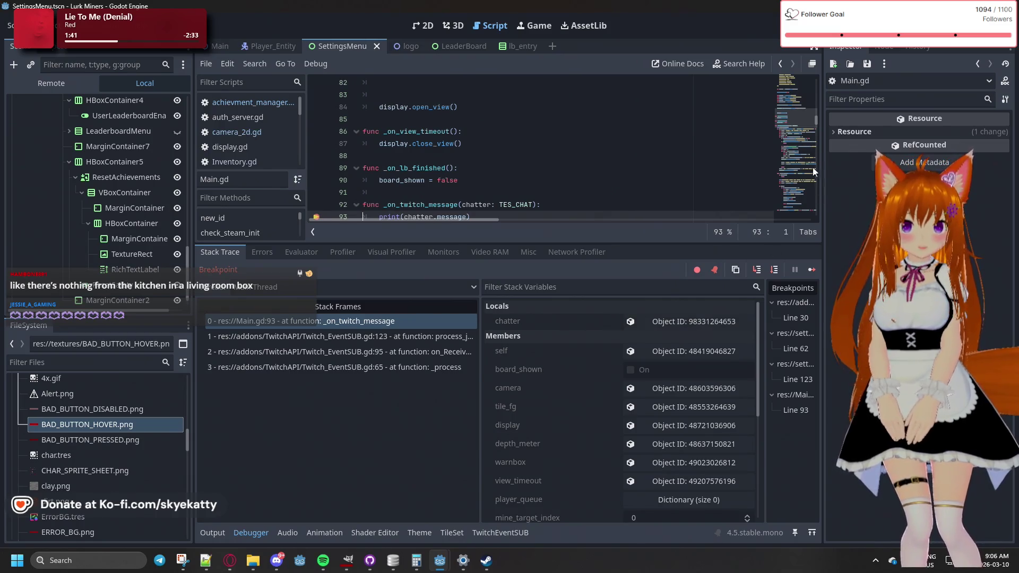
pyautogui.scroll(-3, 584, 345)
pyautogui.scroll(-4, 569, 360)
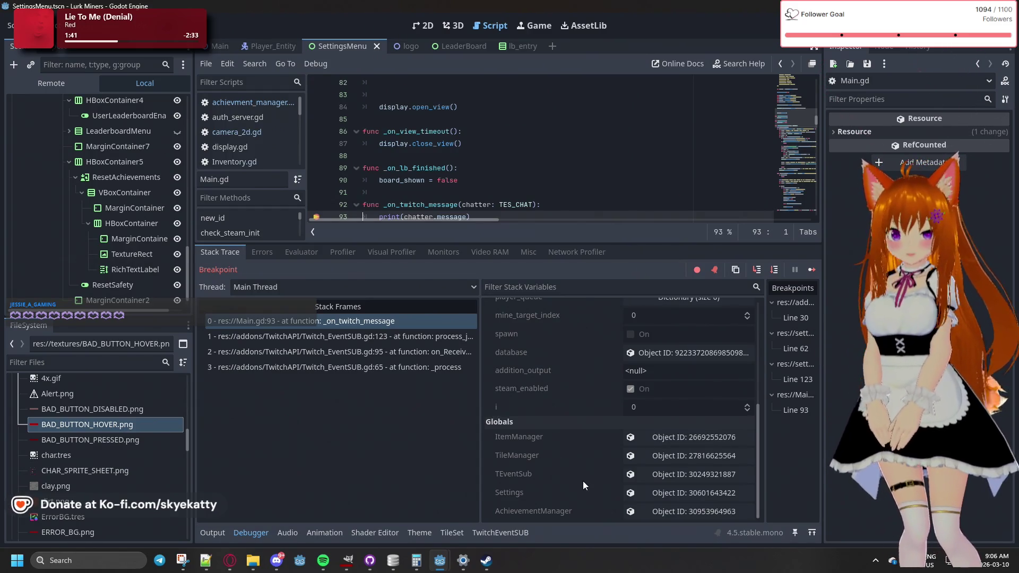
pyautogui.click(658, 510)
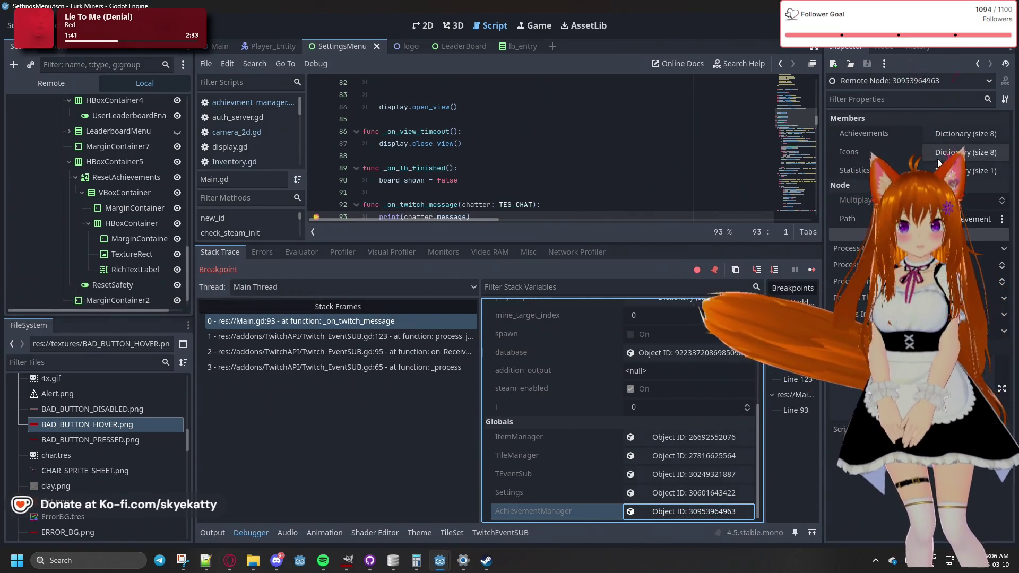
# Expand the Icons dictionary in the remote inspector and open one entry's ImageTexture
pyautogui.click(961, 153)
pyautogui.click(961, 153)
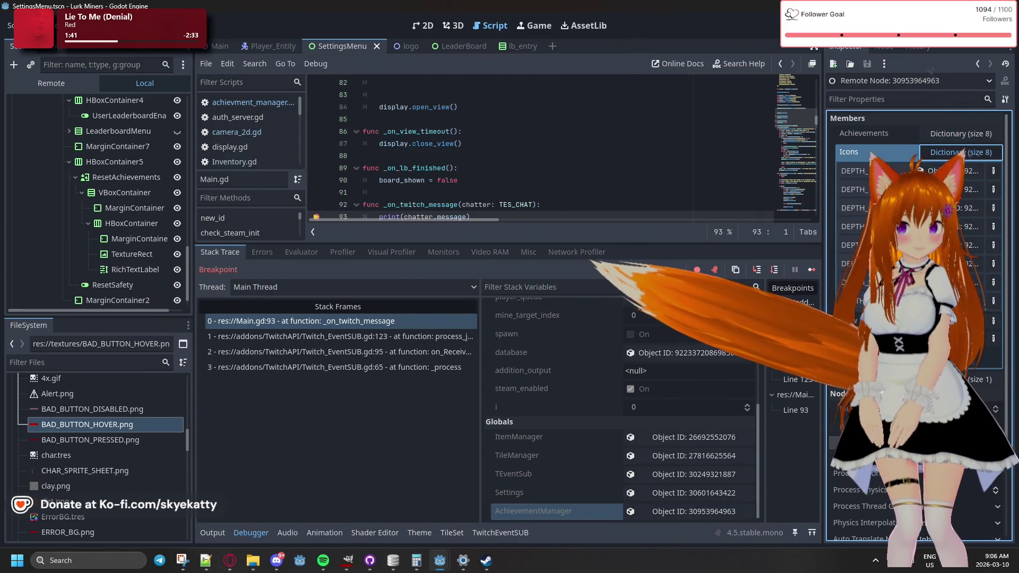
pyautogui.moveTo(822, 188); pyautogui.dragTo(748, 188)
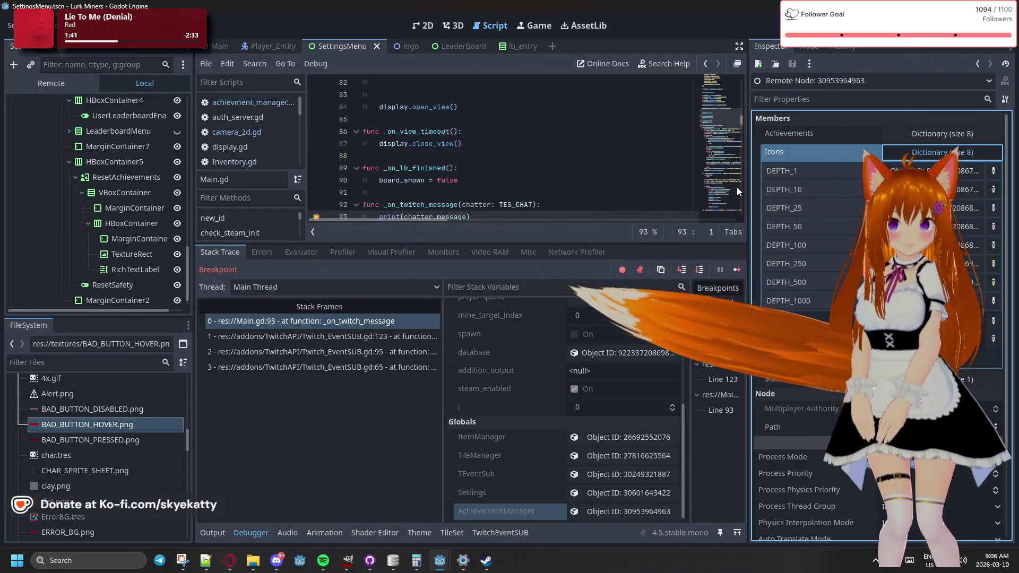
pyautogui.moveTo(747, 190)
pyautogui.mouseDown()
pyautogui.moveTo(632, 218)
pyautogui.moveTo(646, 225)
pyautogui.mouseUp()
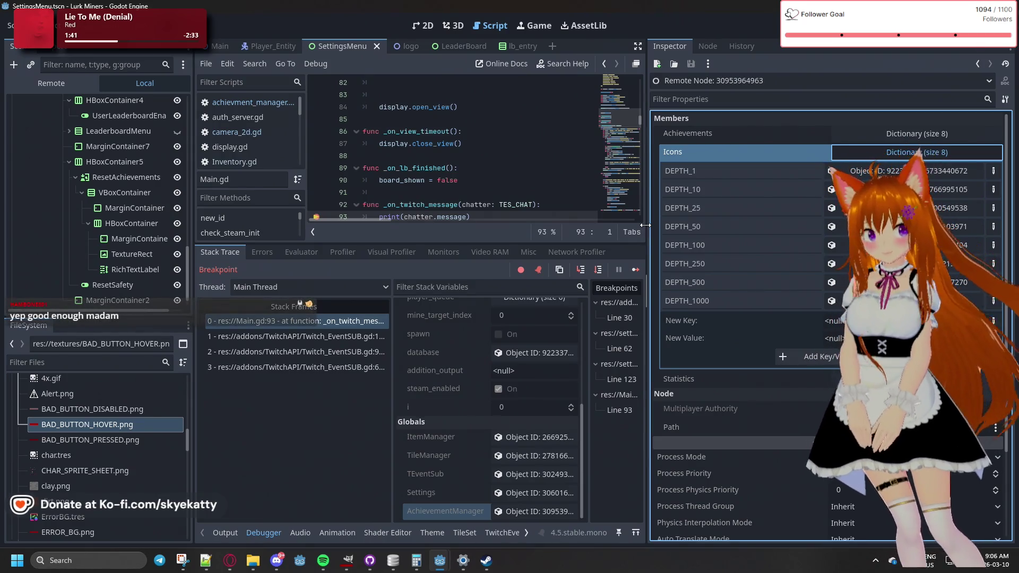
pyautogui.click(897, 170)
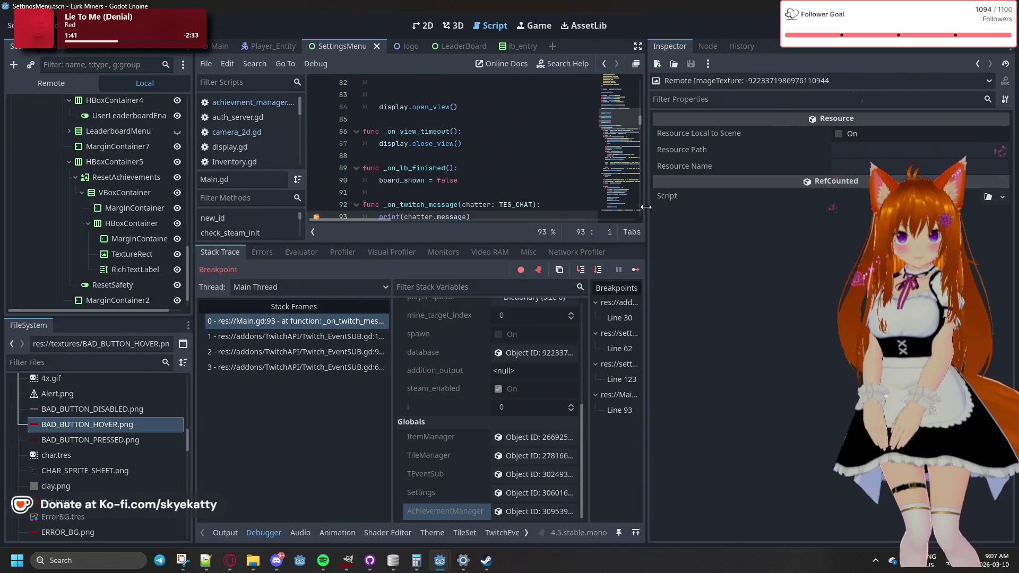
# Reopen a loaded icon texture to check its resource path, then return to AchievementManager's members
pyautogui.moveTo(647, 207); pyautogui.dragTo(718, 210)
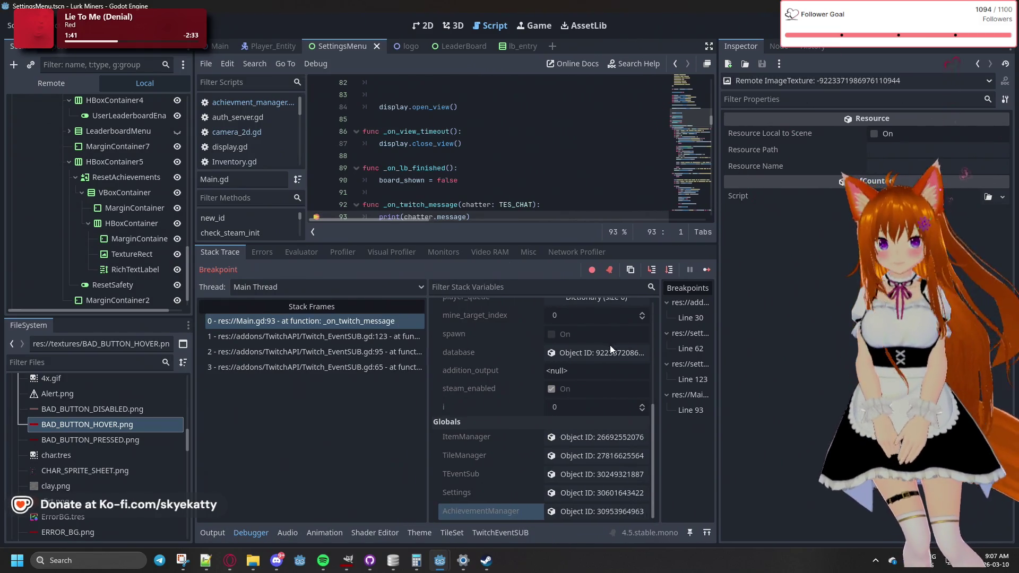
pyautogui.click(609, 514)
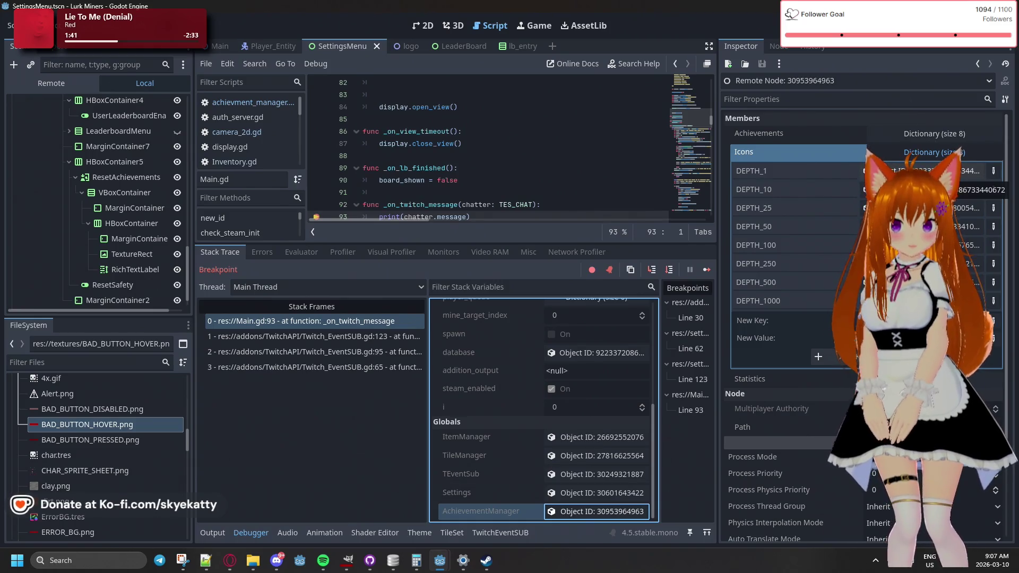
pyautogui.click(929, 190)
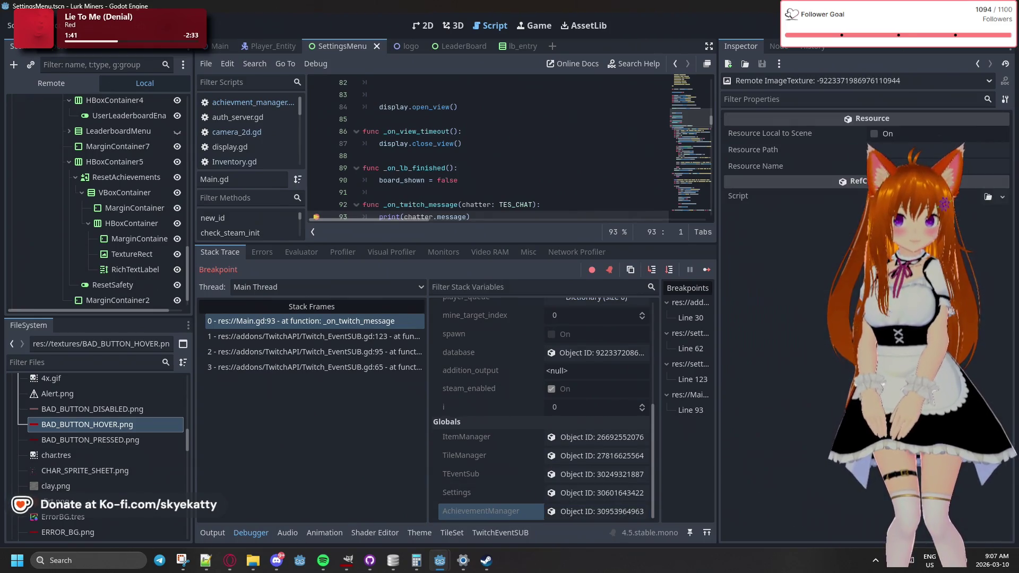
pyautogui.click(887, 150)
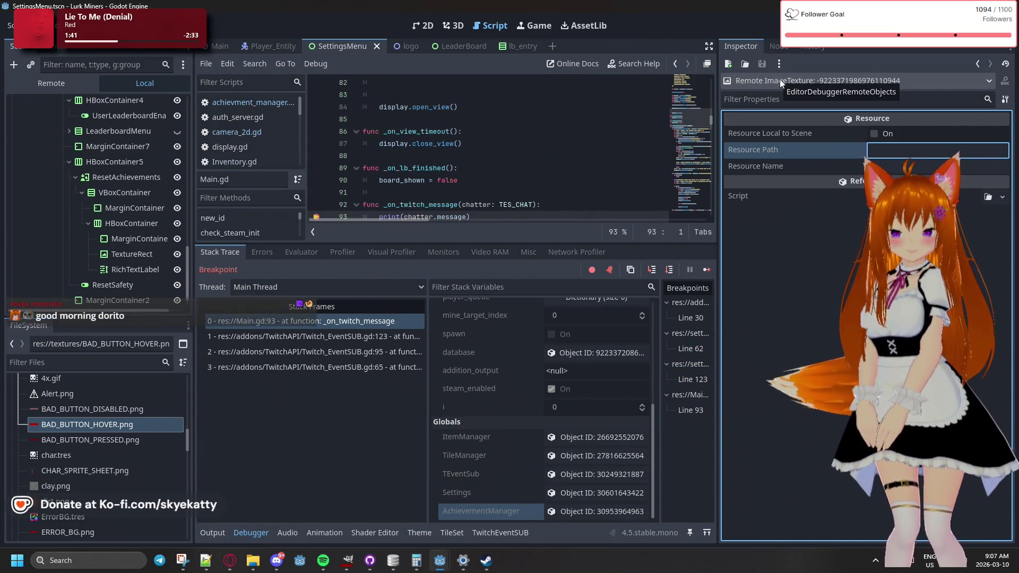
pyautogui.click(801, 310)
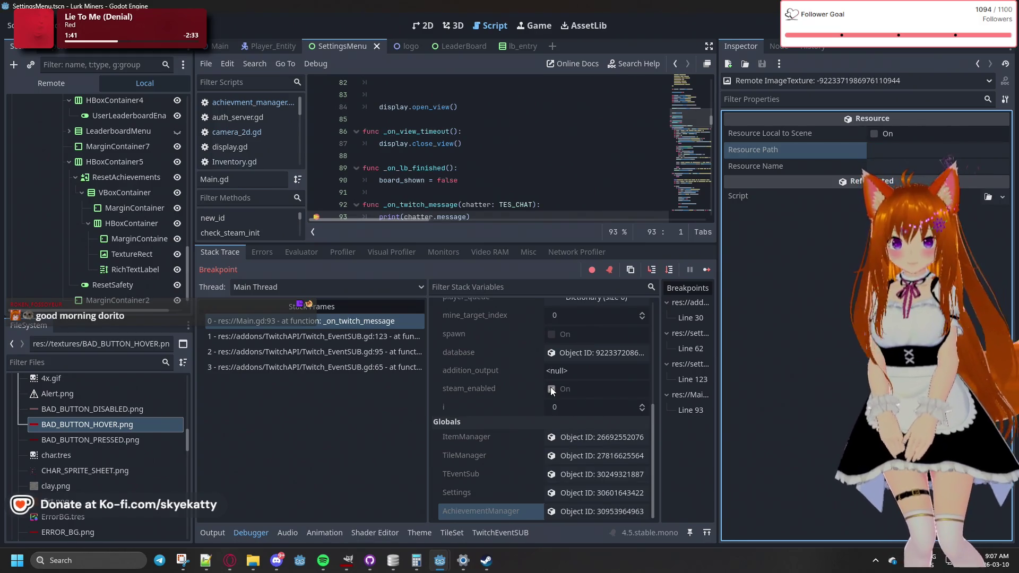
pyautogui.scroll(3, 488, 424)
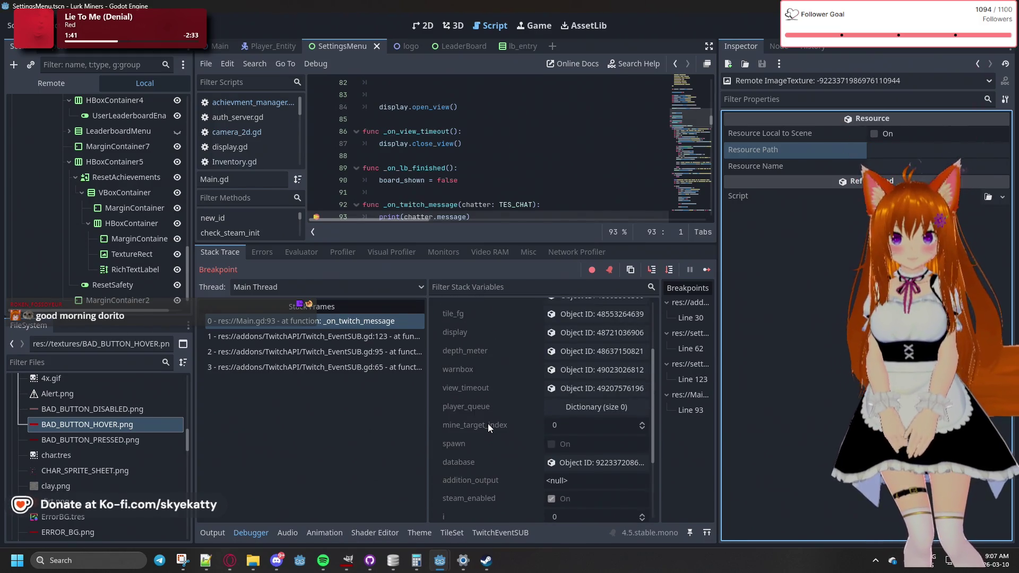
pyautogui.scroll(3, 488, 428)
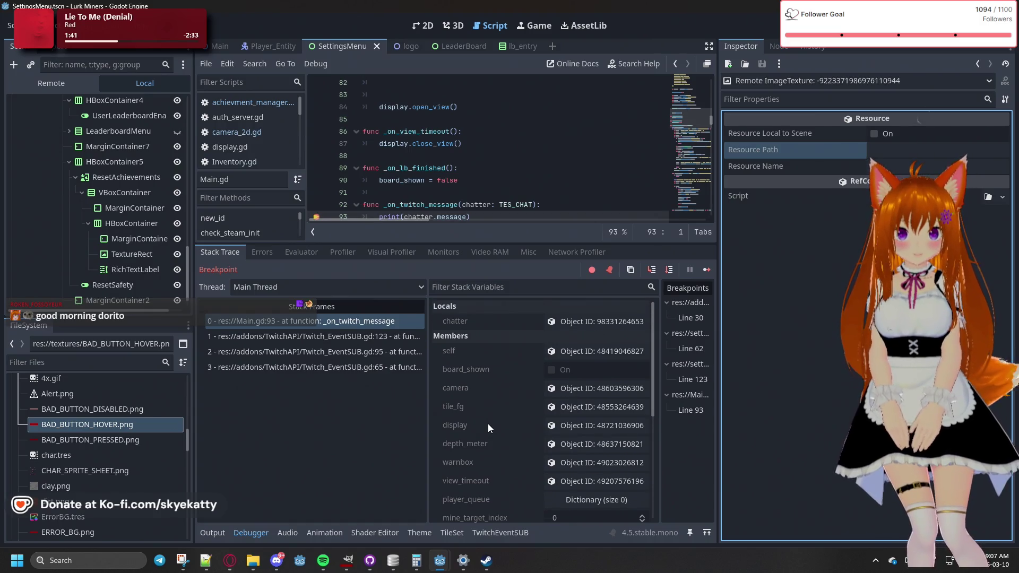
pyautogui.scroll(-5, 488, 424)
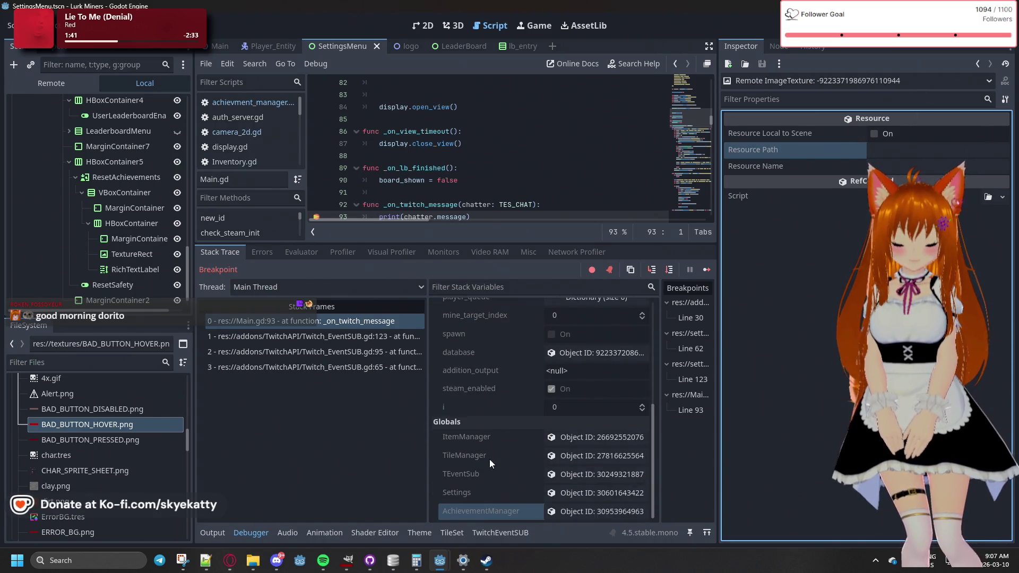
pyautogui.click(565, 512)
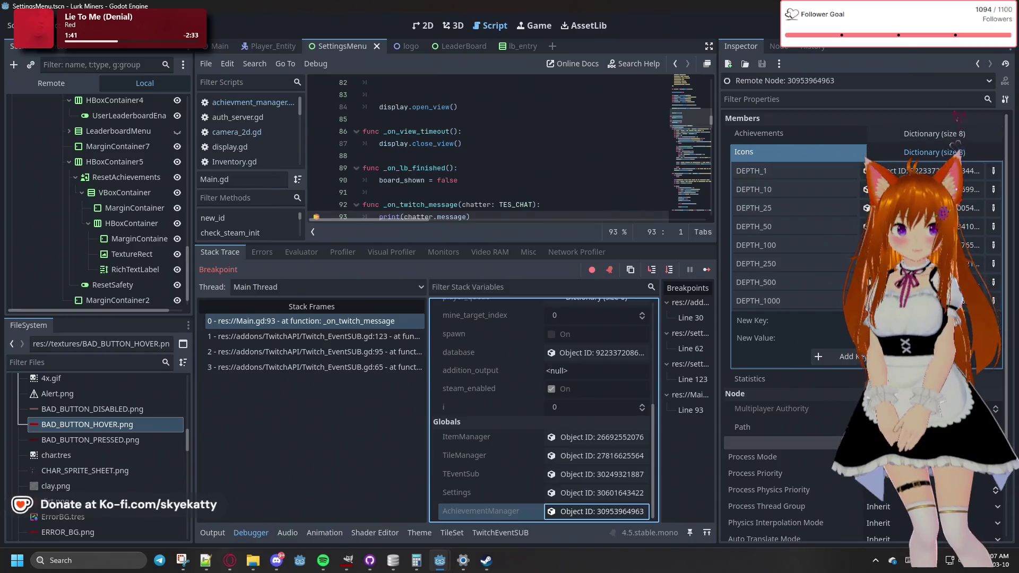
pyautogui.click(415, 470)
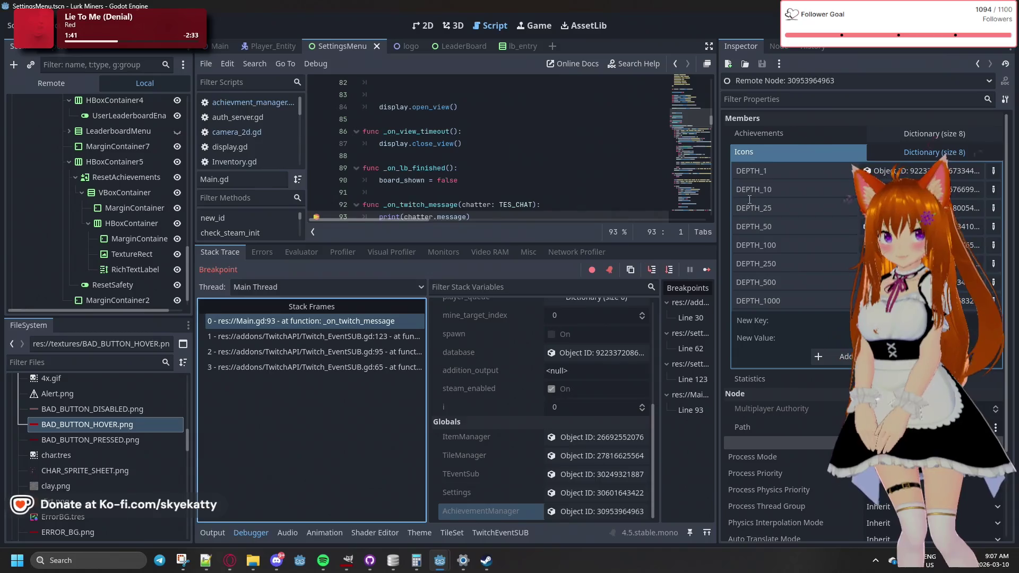
# Stop the running game and enlarge the script editor area
pyautogui.press('F8')
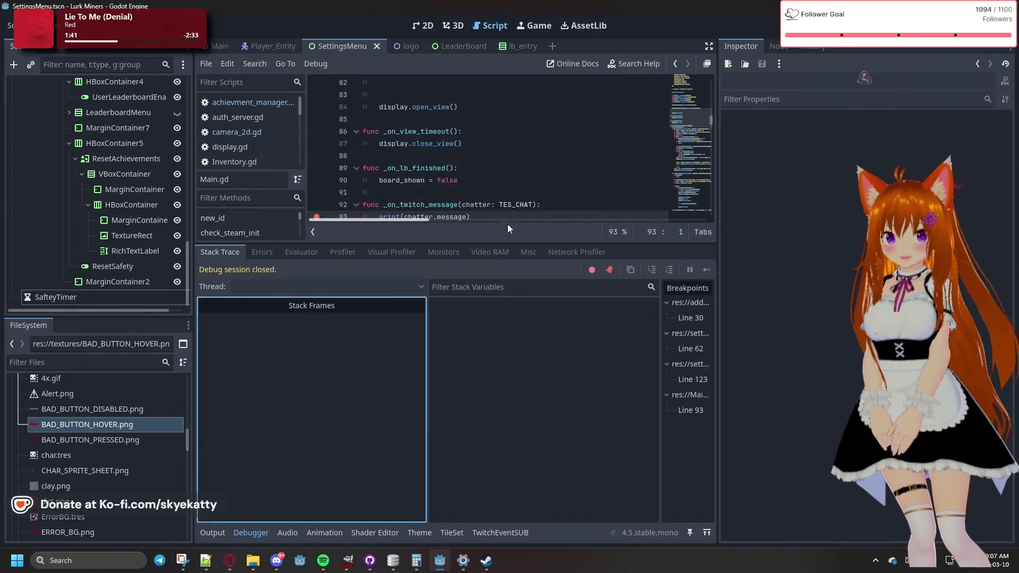
pyautogui.moveTo(513, 242); pyautogui.dragTo(490, 363)
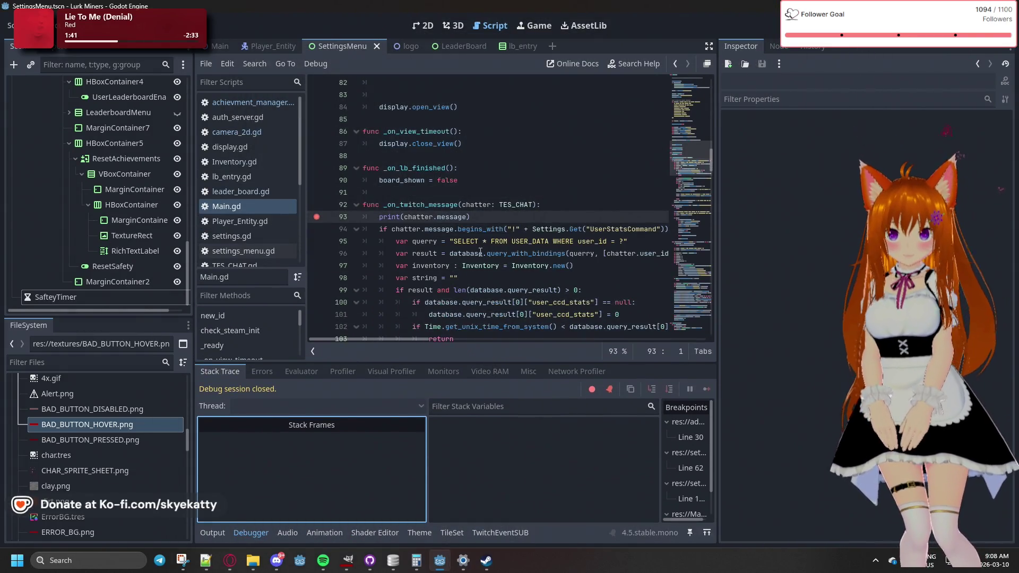
pyautogui.scroll(-2, 480, 252)
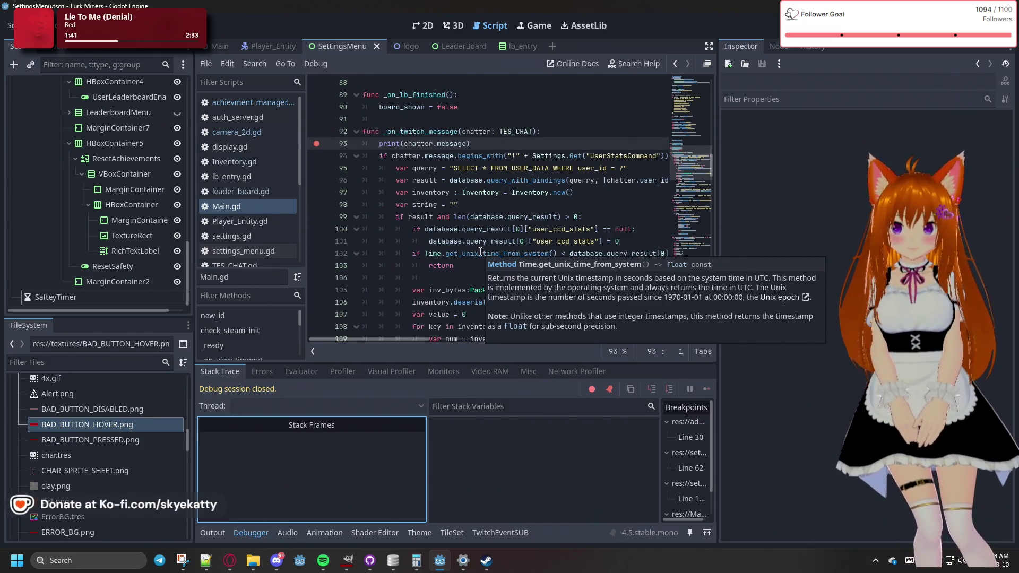
# Show achievment_manager.gd scrolled to its load_achievement_icon function
pyautogui.click(231, 104)
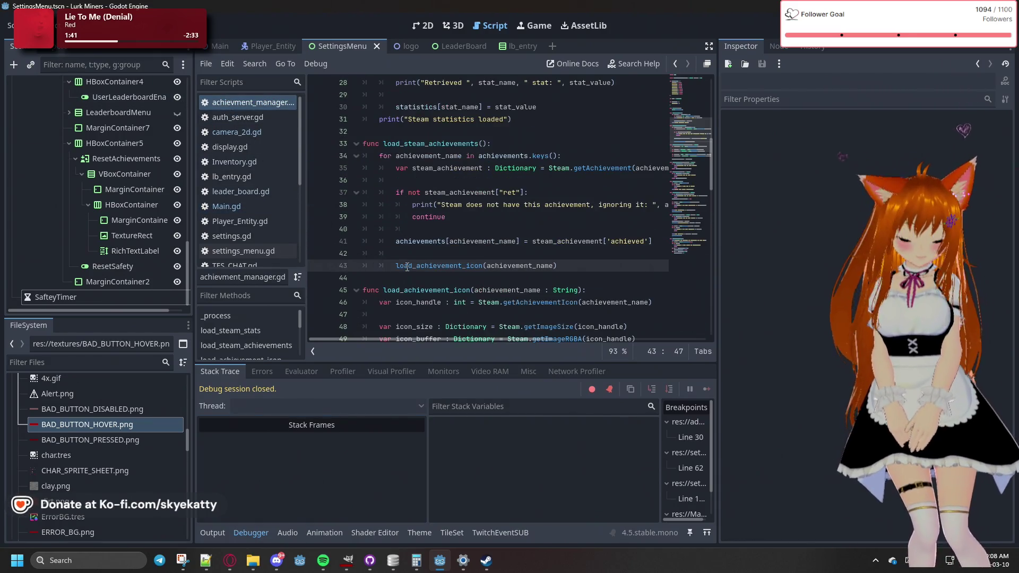
pyautogui.scroll(1, 414, 260)
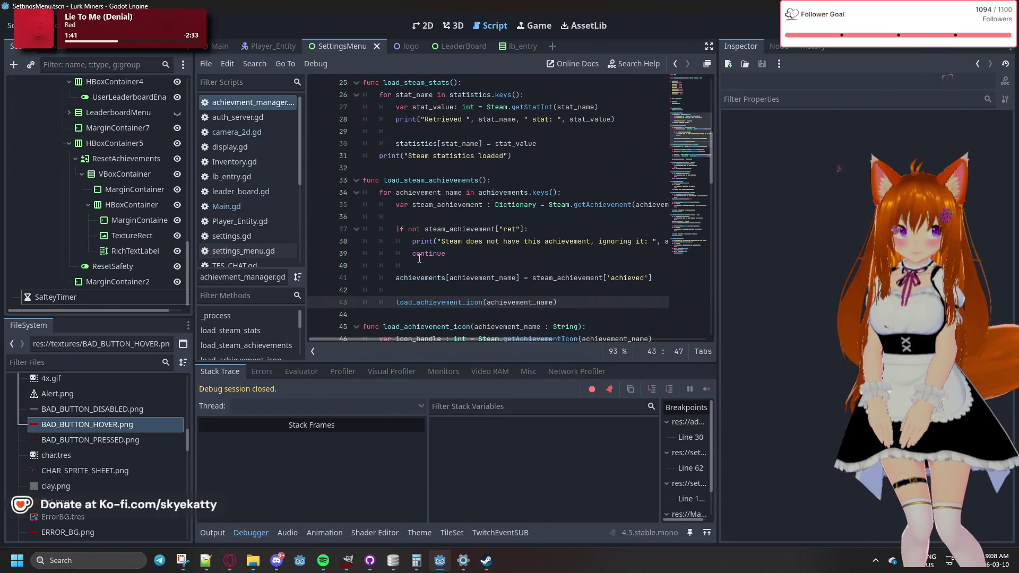
pyautogui.scroll(-3, 419, 259)
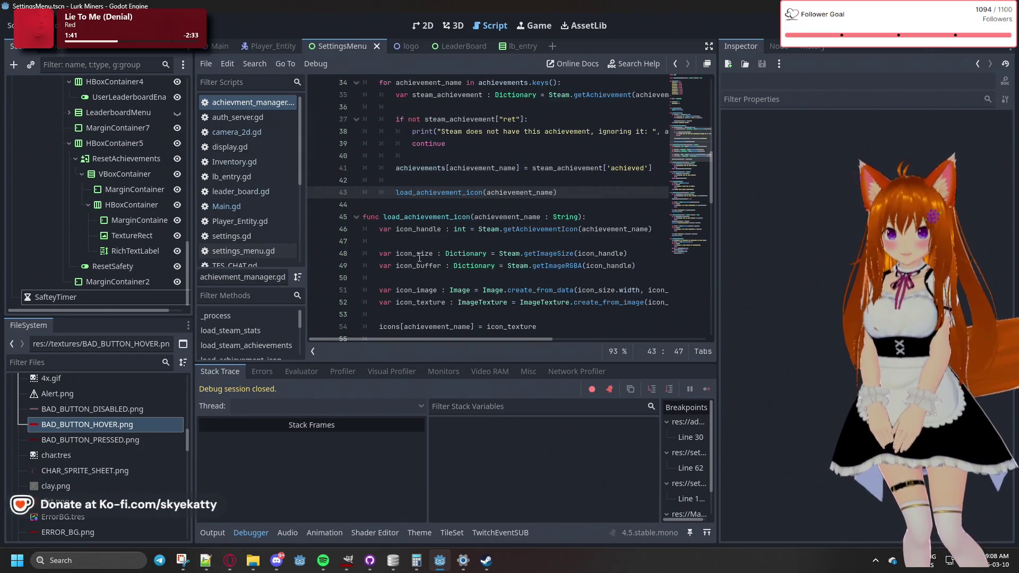
pyautogui.scroll(2, 419, 257)
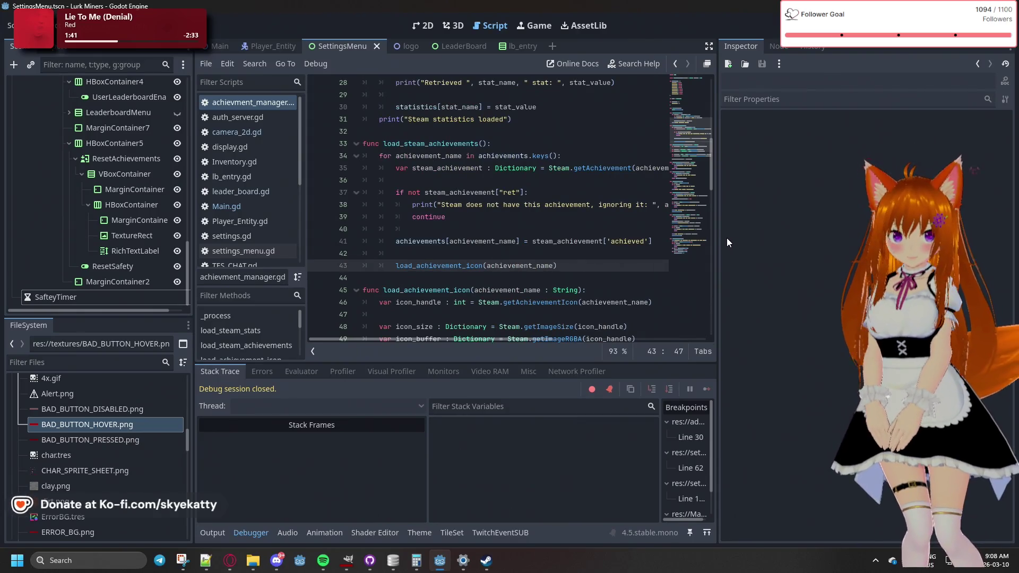
pyautogui.moveTo(717, 245); pyautogui.dragTo(844, 245)
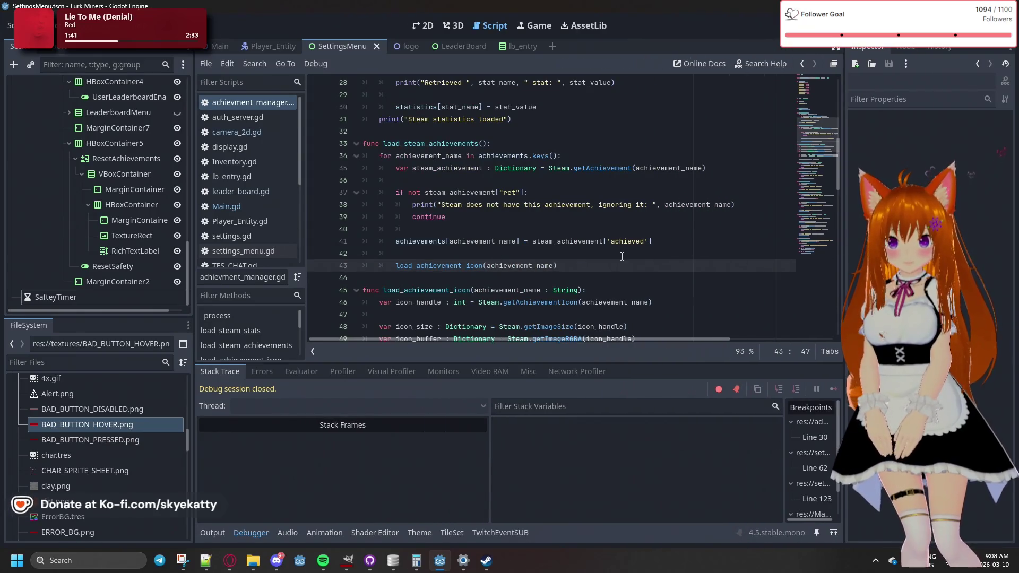
pyautogui.scroll(-5, 577, 229)
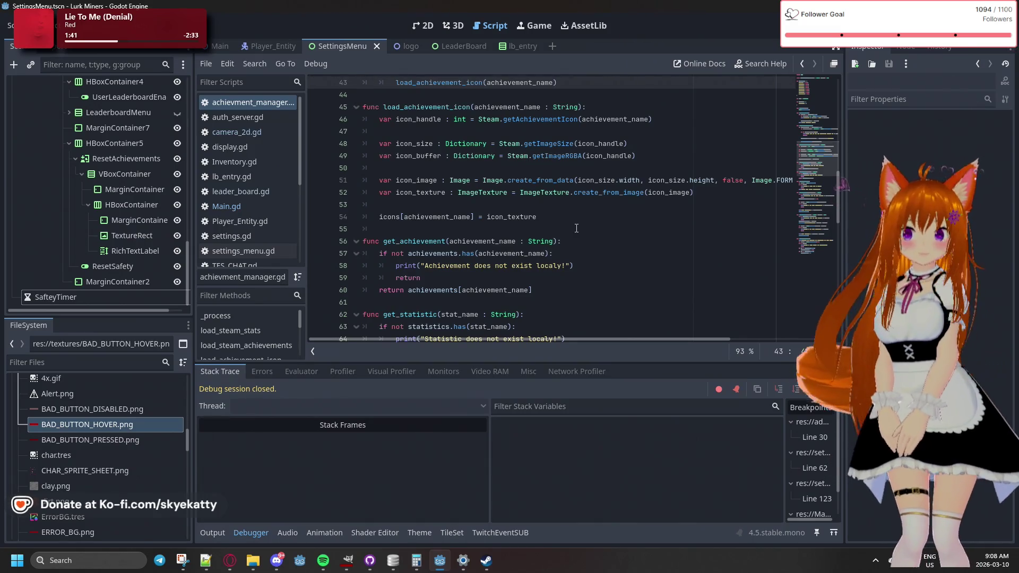
# Add a new line after the icon handle line and start typing Steam.getAchi
pyautogui.click(681, 112)
pyautogui.click(683, 123)
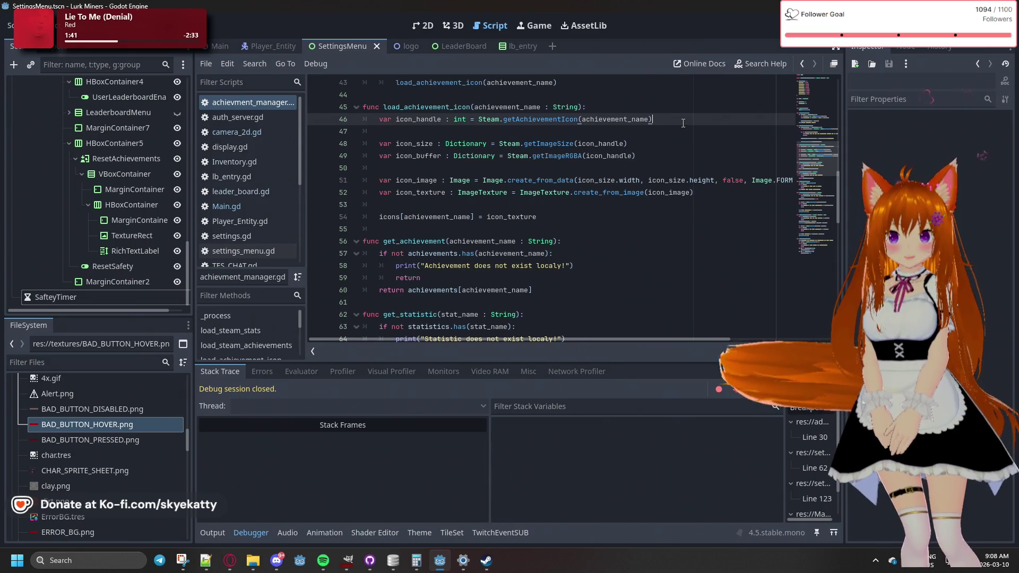
pyautogui.press('Return')
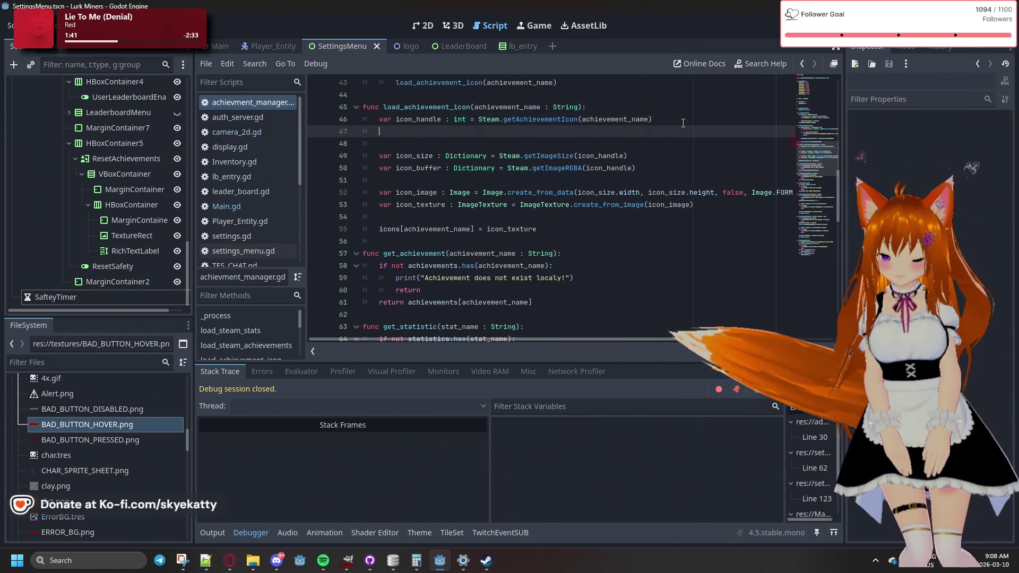
pyautogui.write('var')
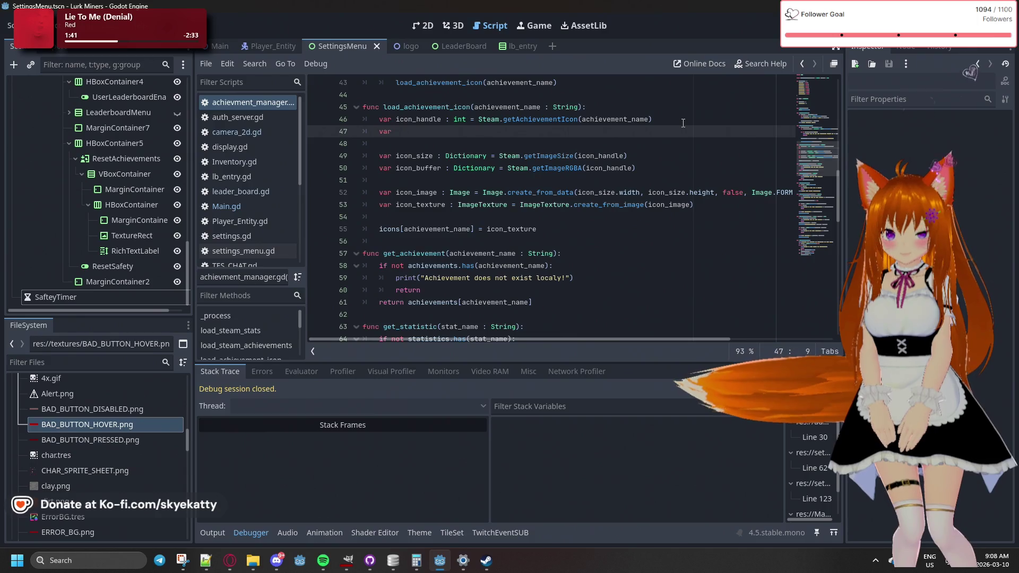
pyautogui.press('BackSpace')
pyautogui.press('BackSpace')
pyautogui.press('BackSpace')
pyautogui.write('St')
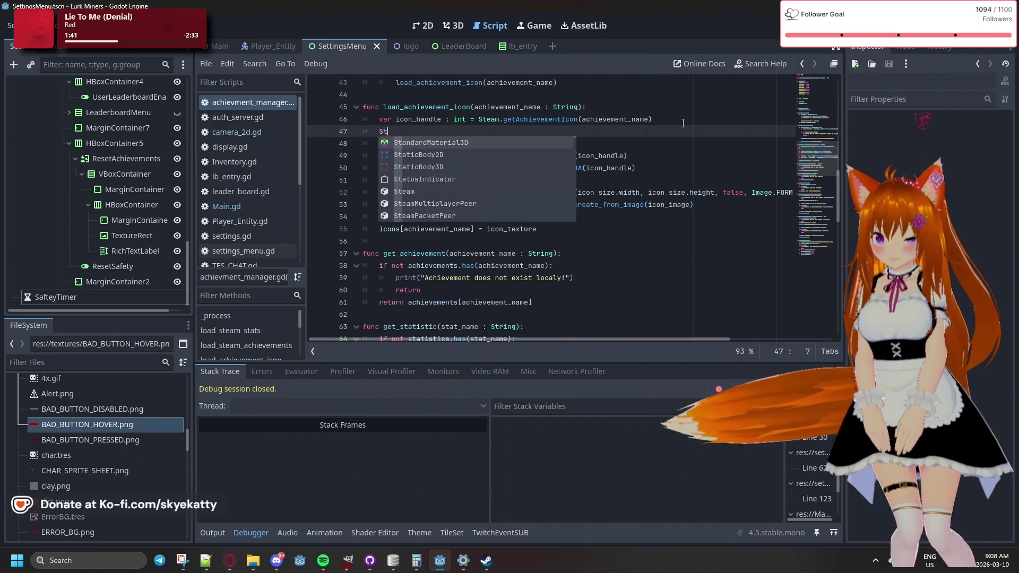
pyautogui.write('eam.get')
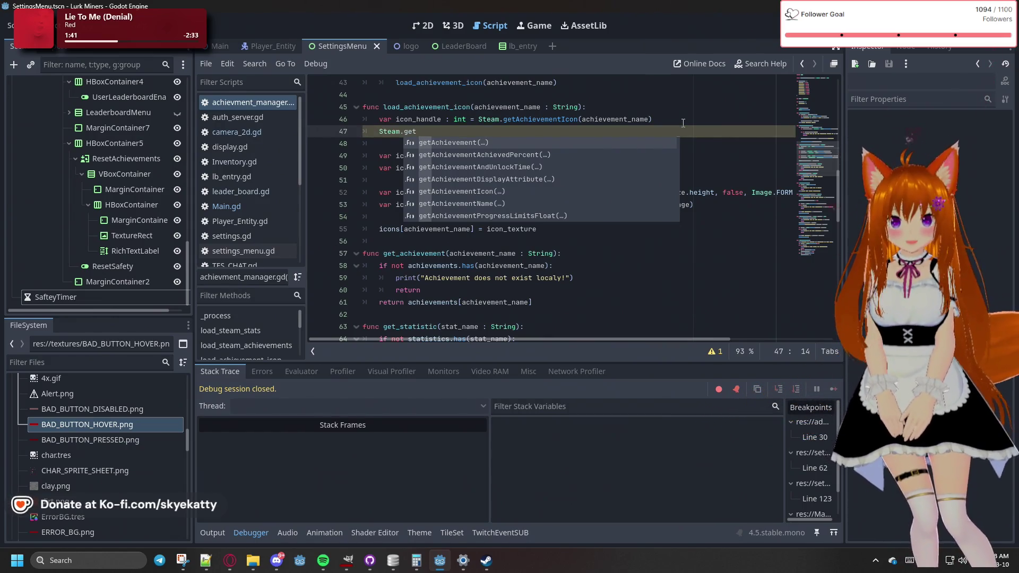
pyautogui.write('A')
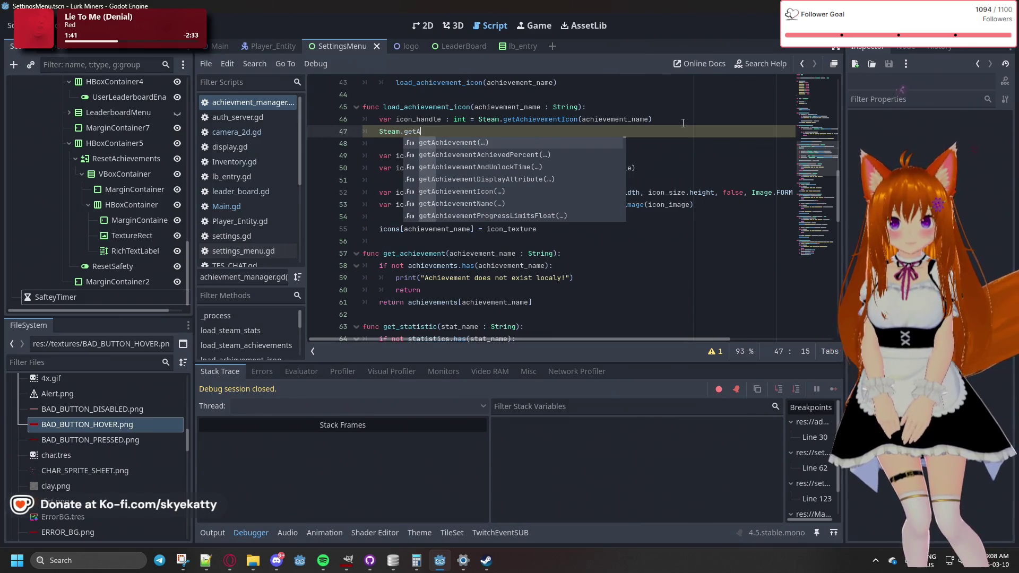
pyautogui.write('chi')
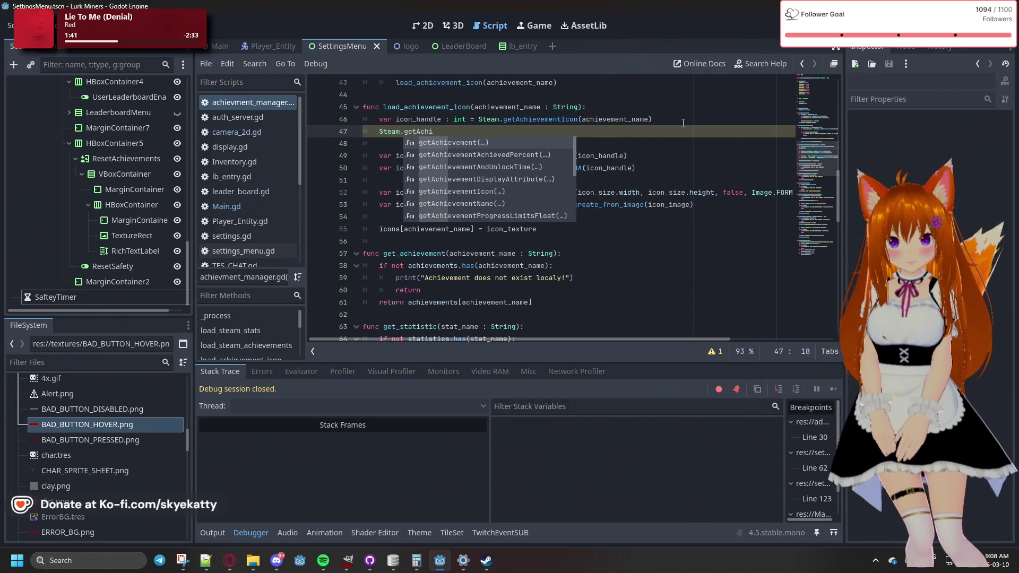
# Browse the Steam achievement suggestions, then erase the partial call and empty line 47
pyautogui.press('Down')
pyautogui.press('Down')
pyautogui.press('Down')
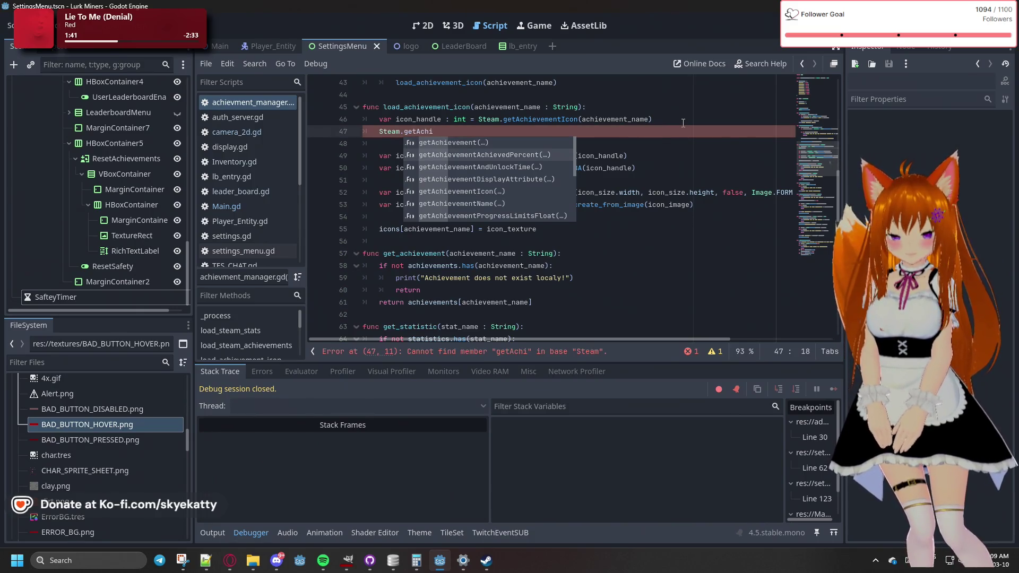
pyautogui.press('Down')
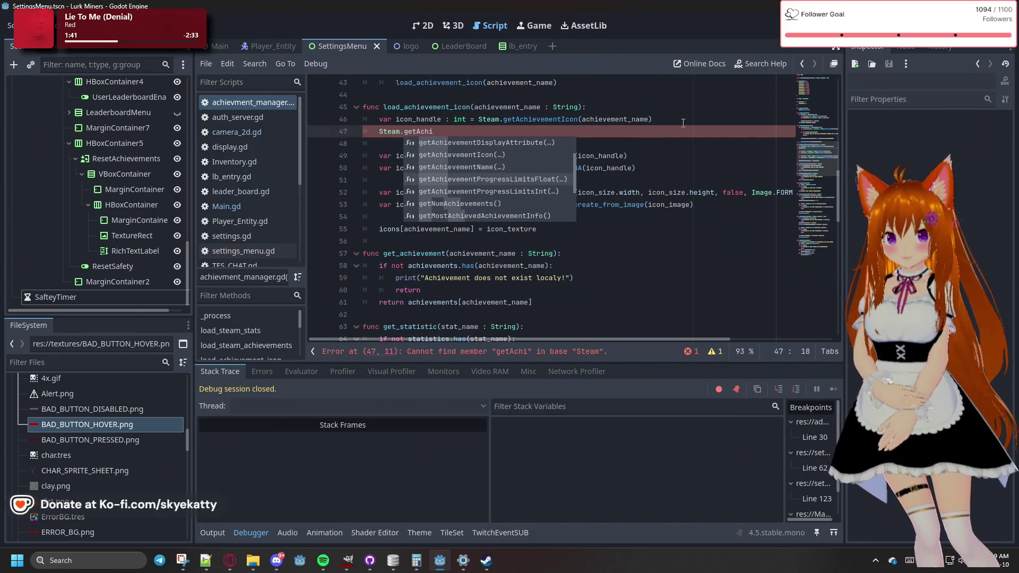
pyautogui.press('Down')
pyautogui.press('Down')
pyautogui.press('Down')
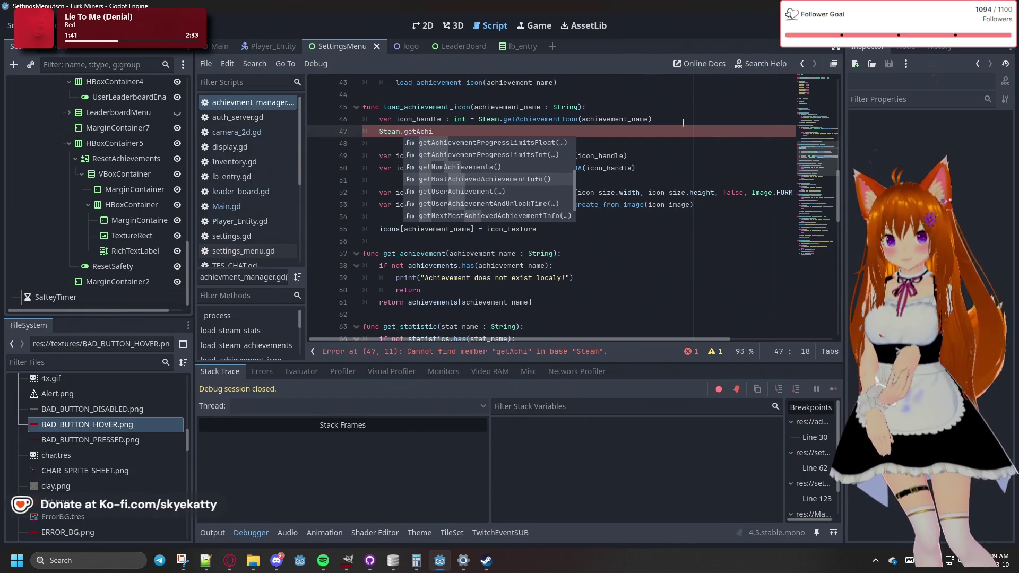
pyautogui.press('Down')
pyautogui.press('Down')
pyautogui.press('Down')
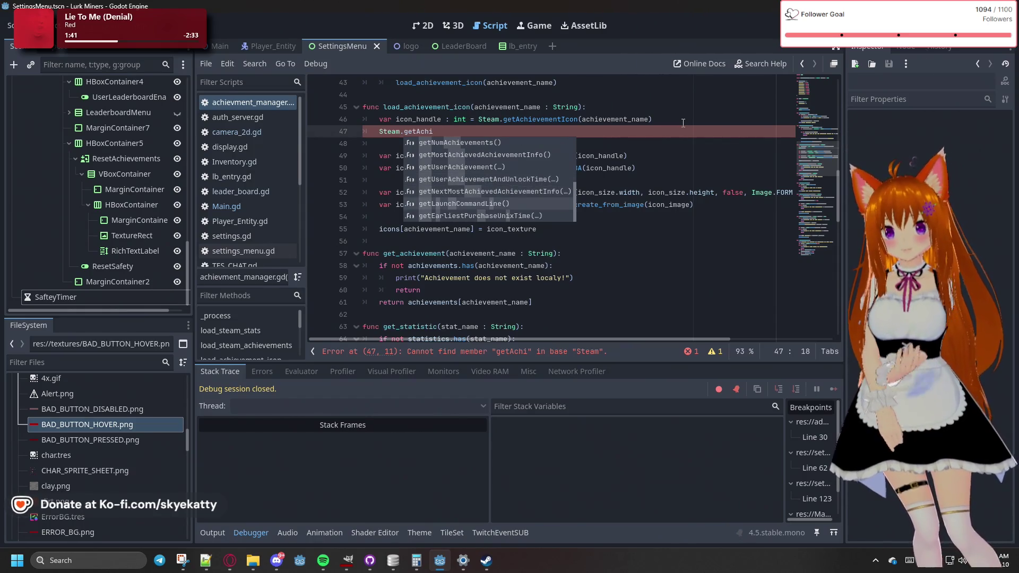
pyautogui.press('Down')
pyautogui.press('Down')
pyautogui.press('Down')
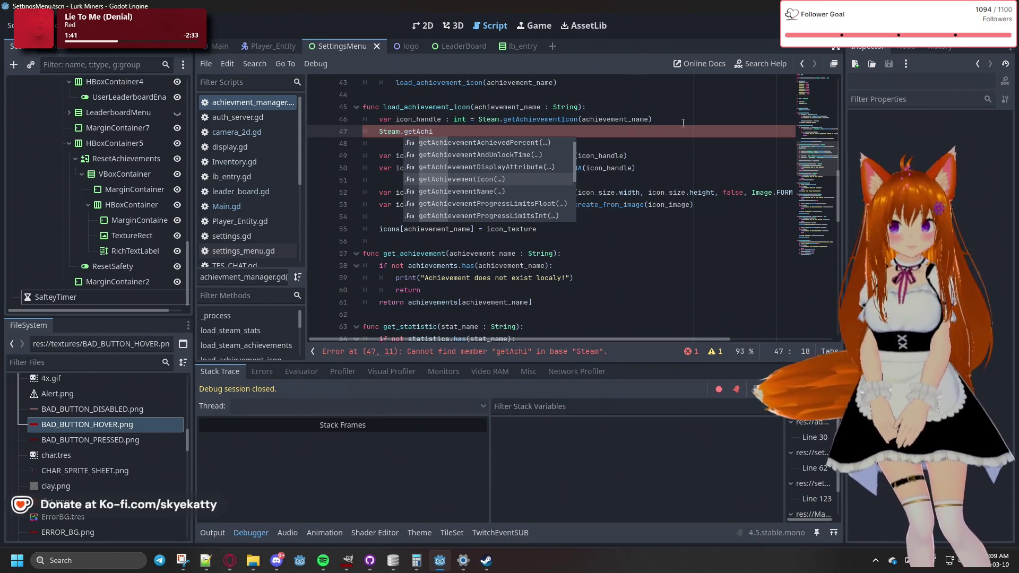
pyautogui.press('BackSpace')
pyautogui.press('BackSpace')
pyautogui.press('BackSpace')
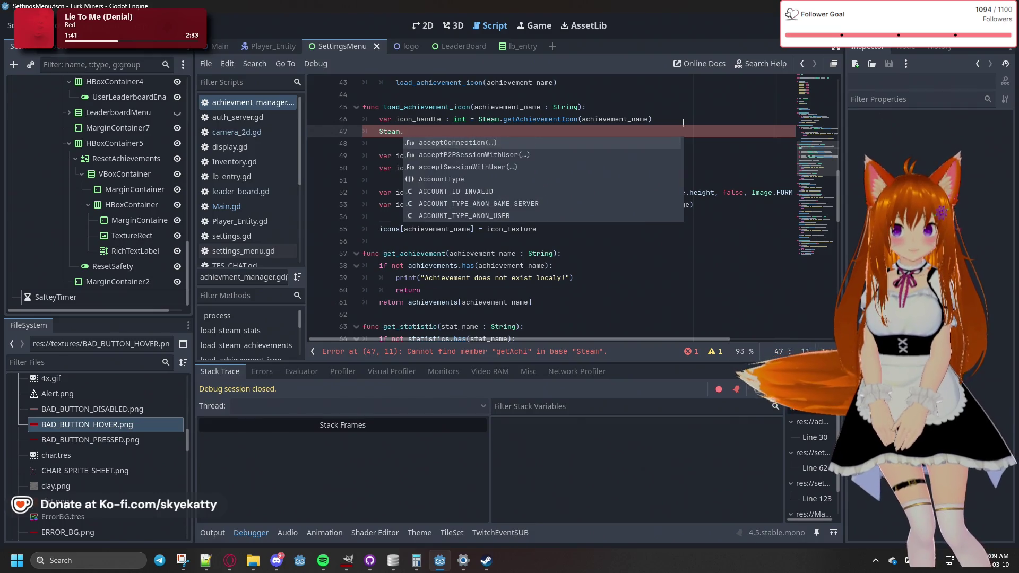
pyautogui.press('BackSpace')
pyautogui.press('BackSpace')
pyautogui.press('BackSpace')
pyautogui.press('BackSpace')
pyautogui.press('BackSpace')
pyautogui.press('BackSpace')
pyautogui.write('S')
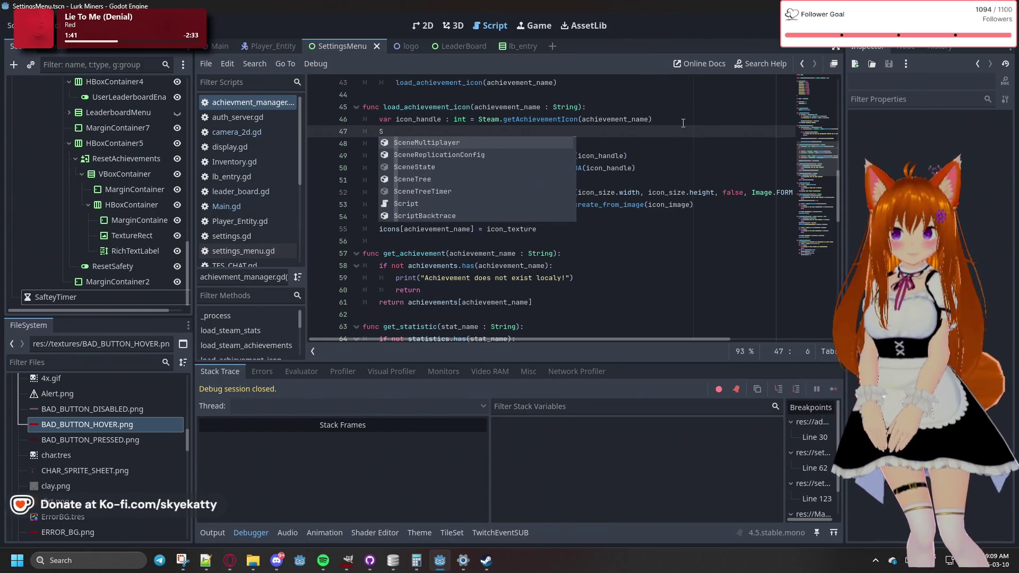
pyautogui.write('te')
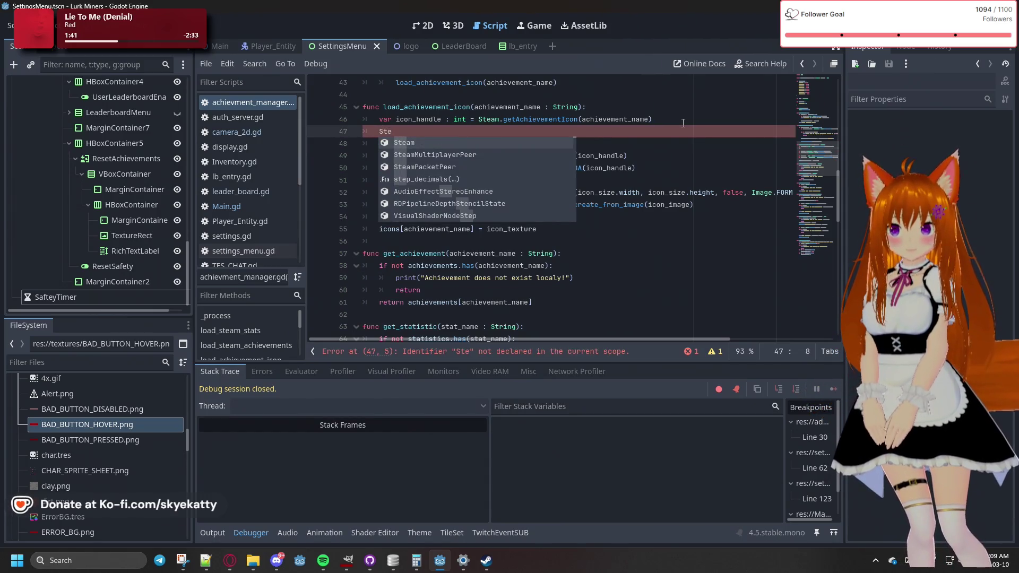
pyautogui.press('BackSpace')
pyautogui.press('BackSpace')
pyautogui.press('BackSpace')
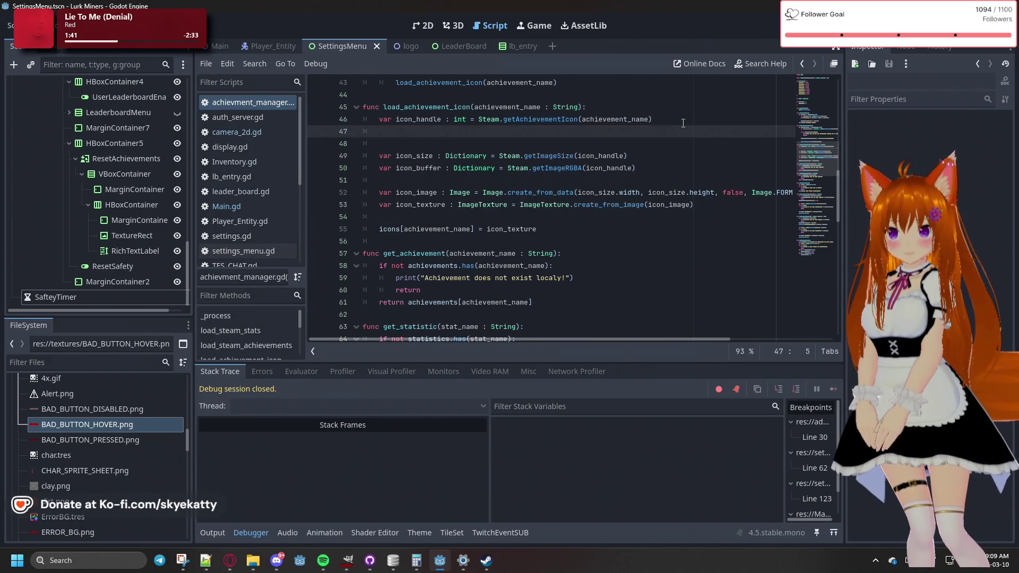
pyautogui.press('BackSpace')
pyautogui.press('BackSpace')
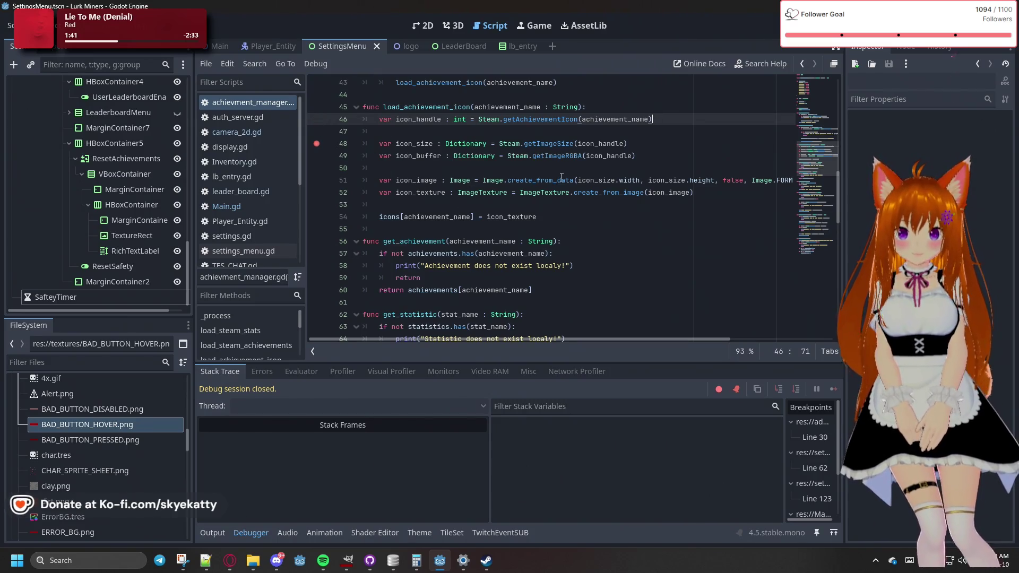
# Run to the line 48 breakpoint, confirm icon_handle is 7, and breakpoint line 52
pyautogui.press('F5')
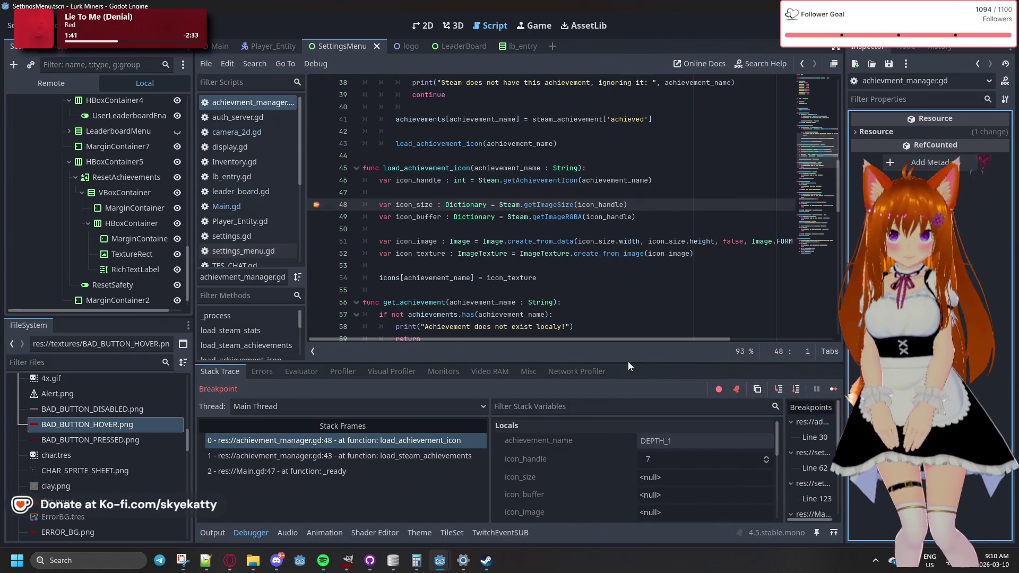
pyautogui.moveTo(627, 365); pyautogui.dragTo(629, 311)
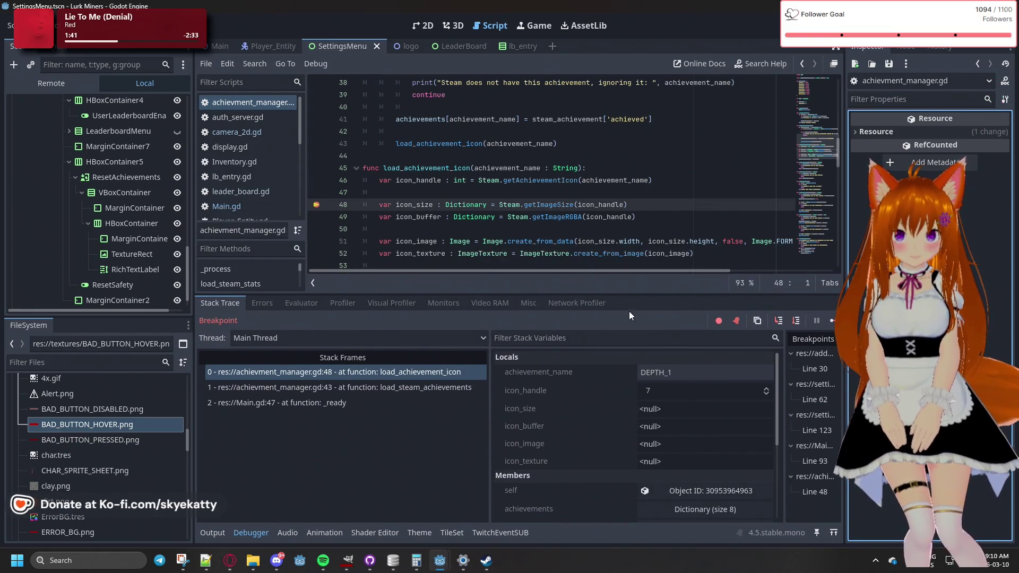
pyautogui.click(651, 391)
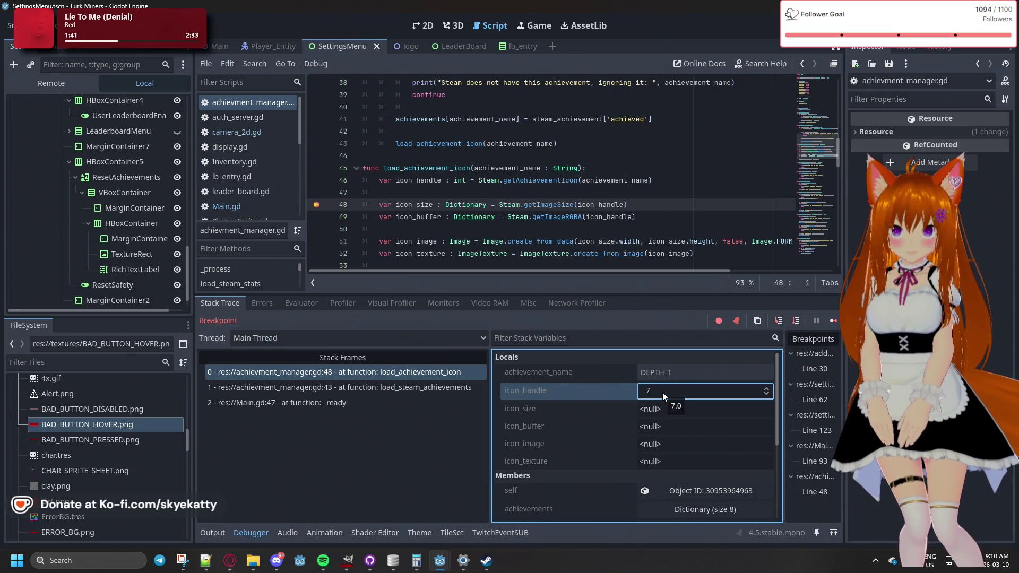
pyautogui.scroll(-2, 404, 220)
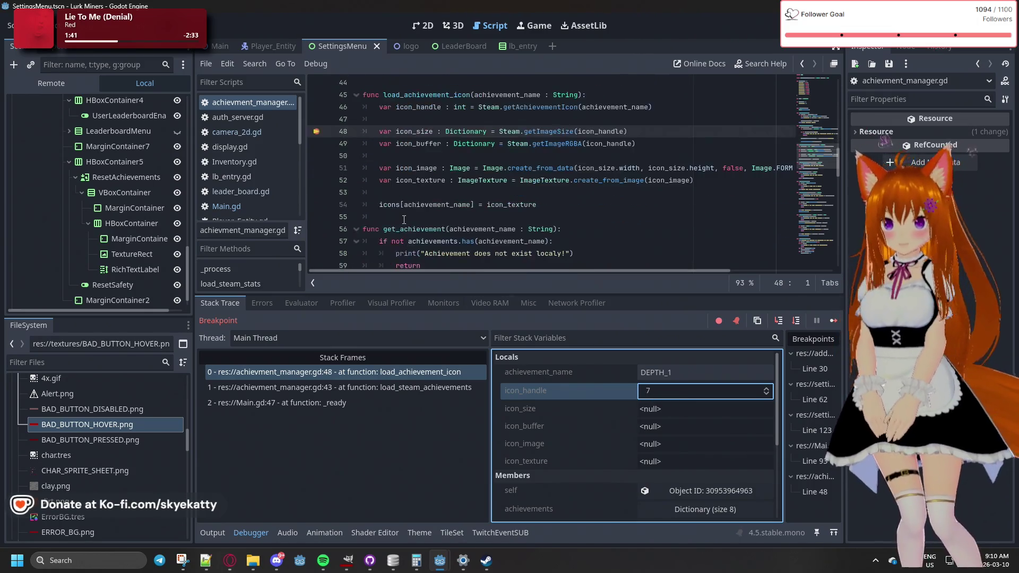
pyautogui.scroll(1, 404, 220)
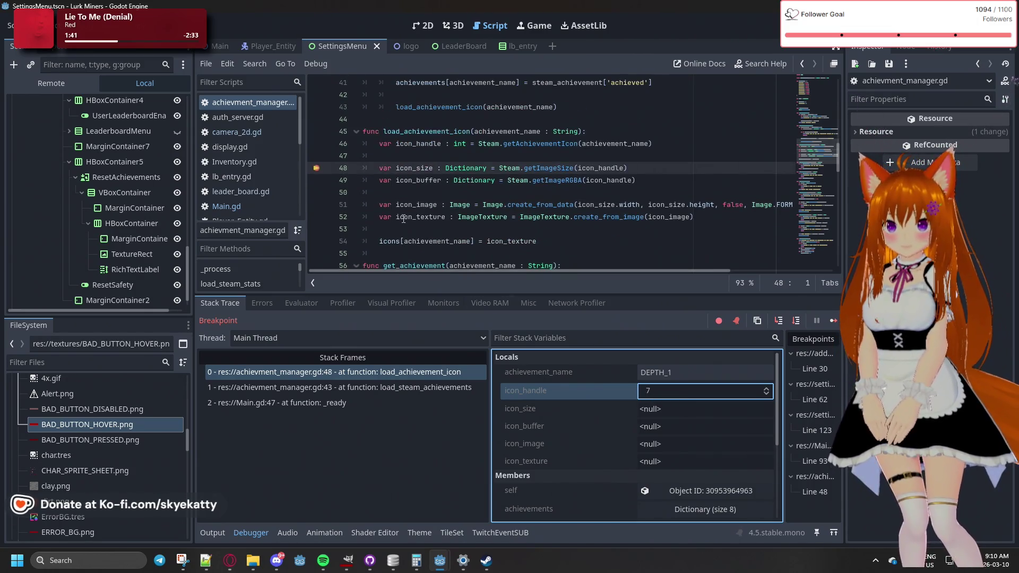
pyautogui.click(317, 217)
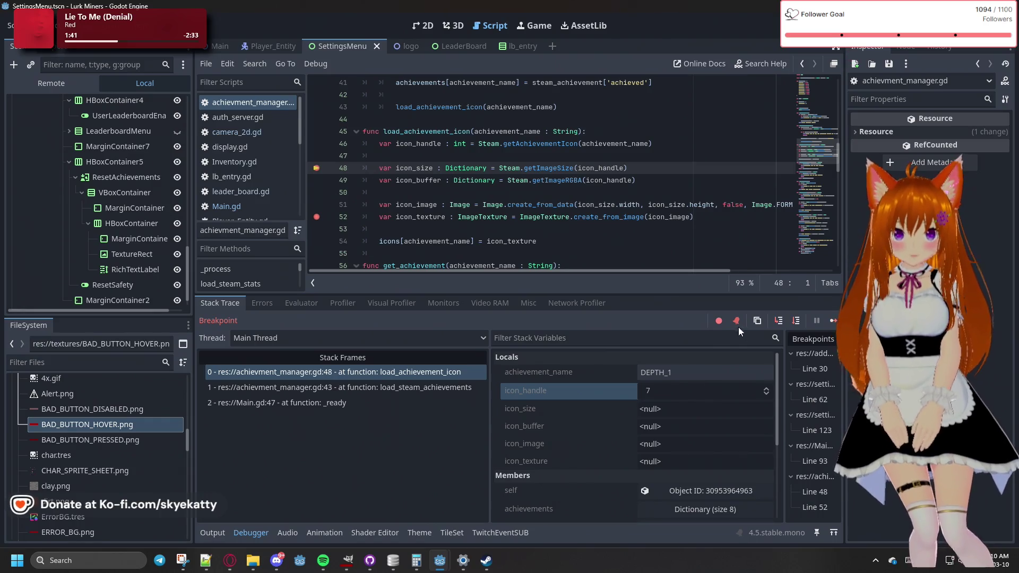
# Continue to the line 52 breakpoint and expand icon_size
pyautogui.click(826, 321)
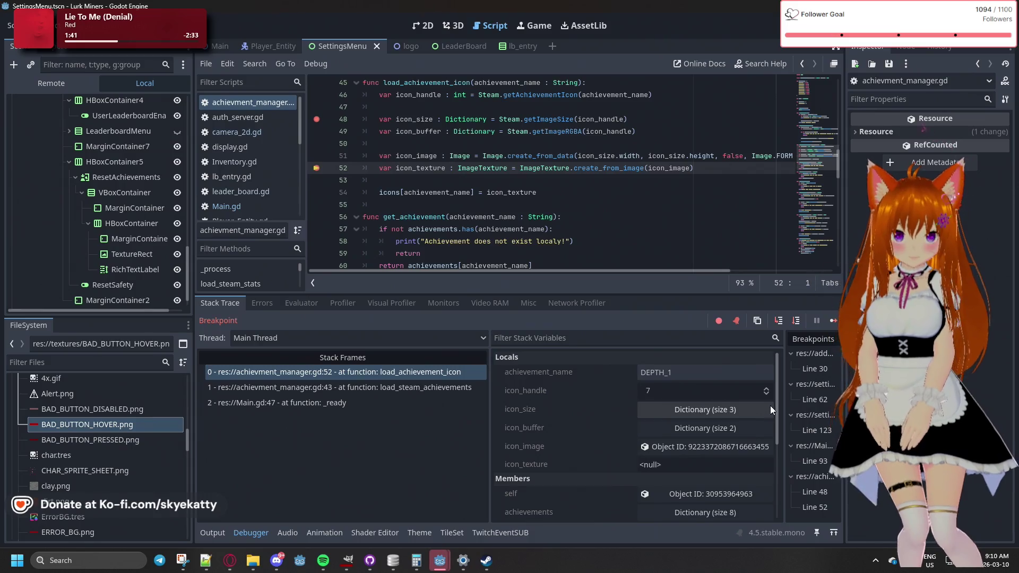
pyautogui.click(706, 409)
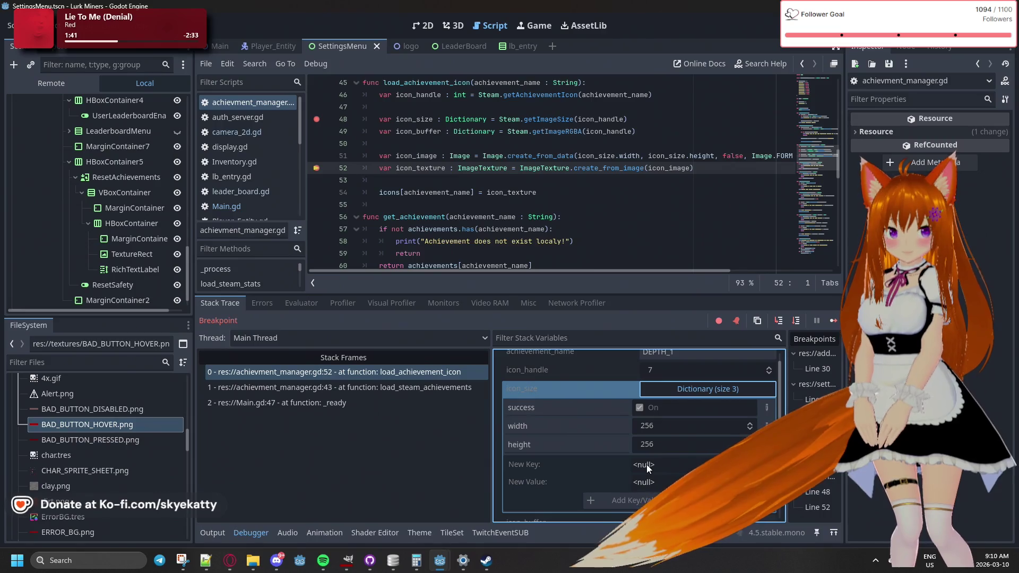
pyautogui.scroll(-3, 647, 464)
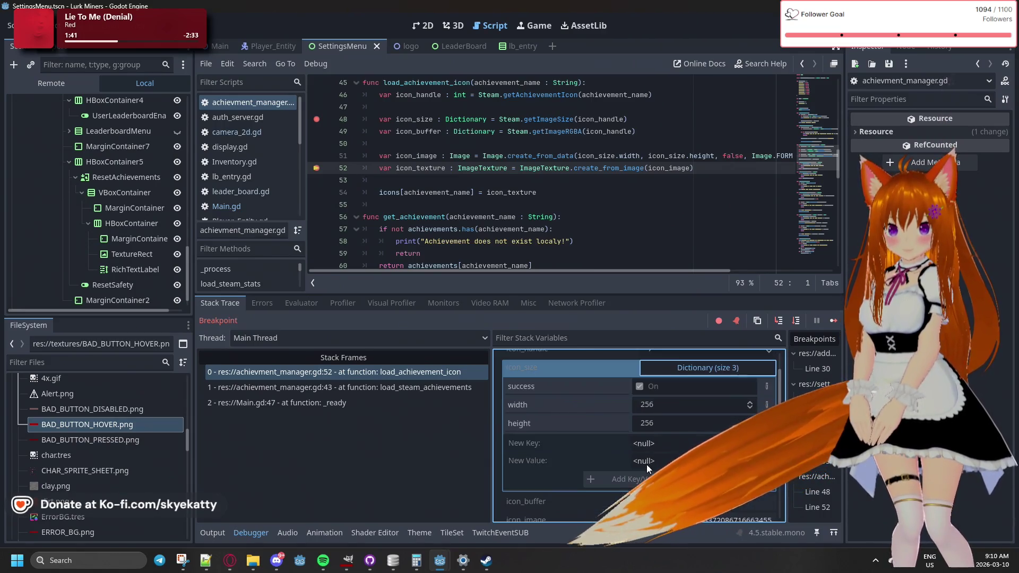
# Expand icon_buffer and icon_image to inspect their contents and the byte list
pyautogui.click(673, 460)
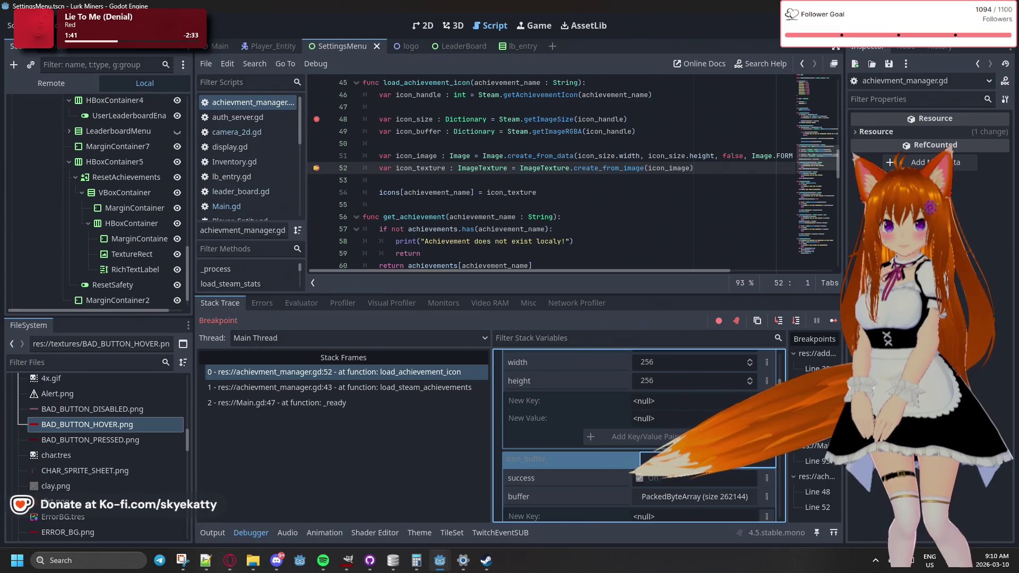
pyautogui.scroll(-2, 673, 463)
pyautogui.scroll(-1, 673, 463)
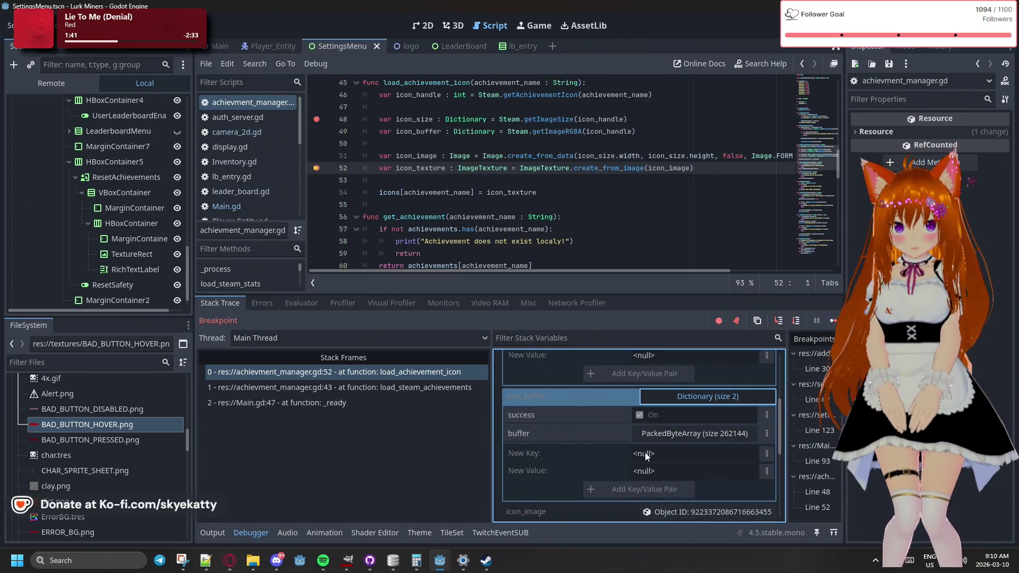
pyautogui.scroll(-1, 642, 452)
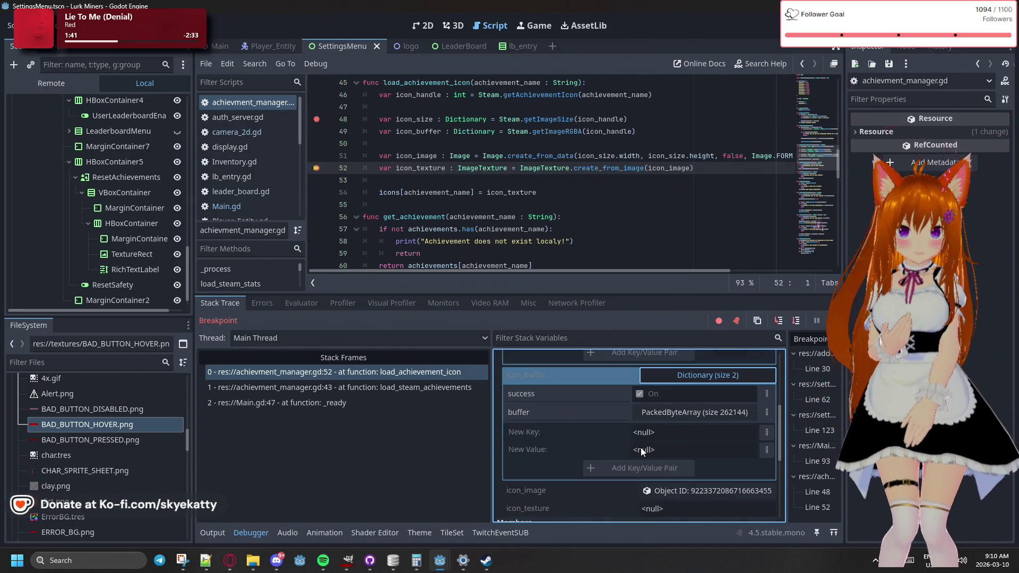
pyautogui.scroll(2, 641, 451)
pyautogui.scroll(-2, 642, 451)
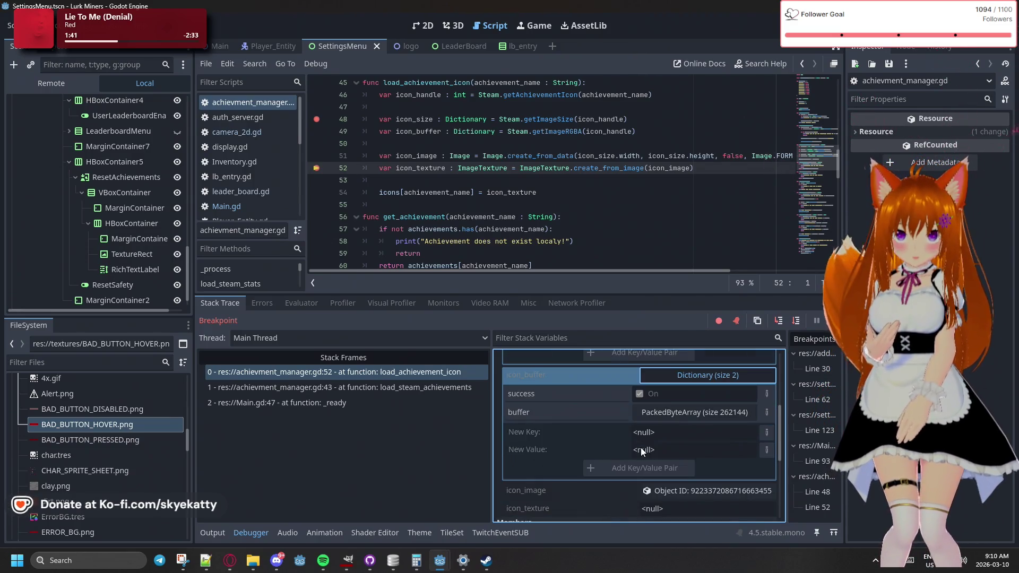
pyautogui.scroll(-1, 671, 417)
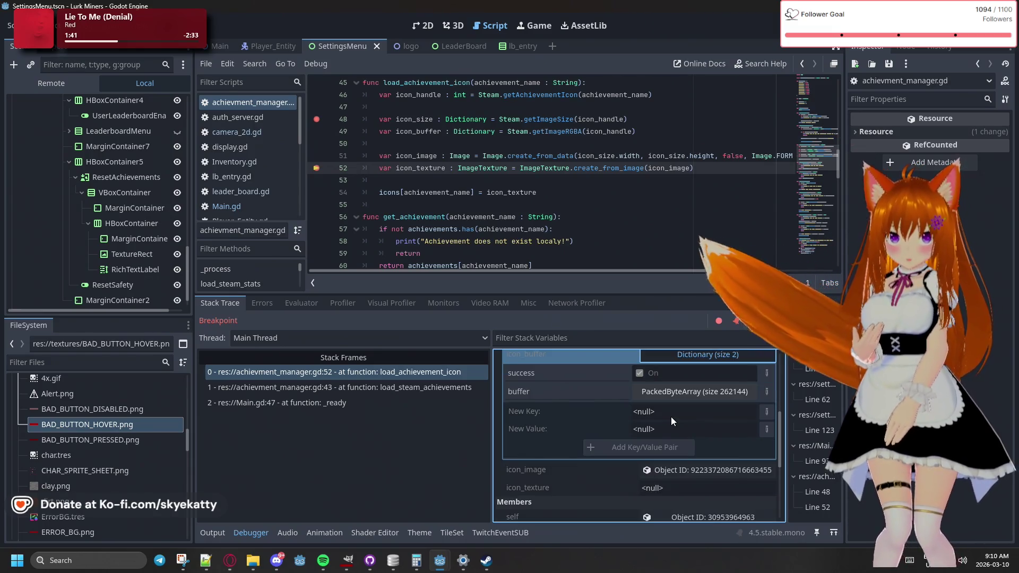
pyautogui.scroll(-2, 671, 417)
pyautogui.click(674, 422)
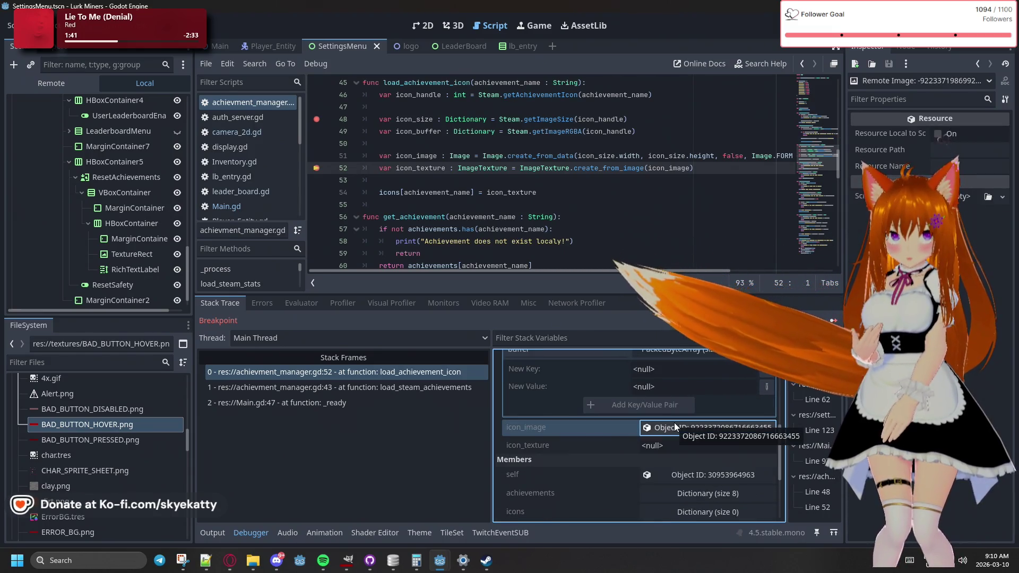
pyautogui.scroll(-1, 682, 432)
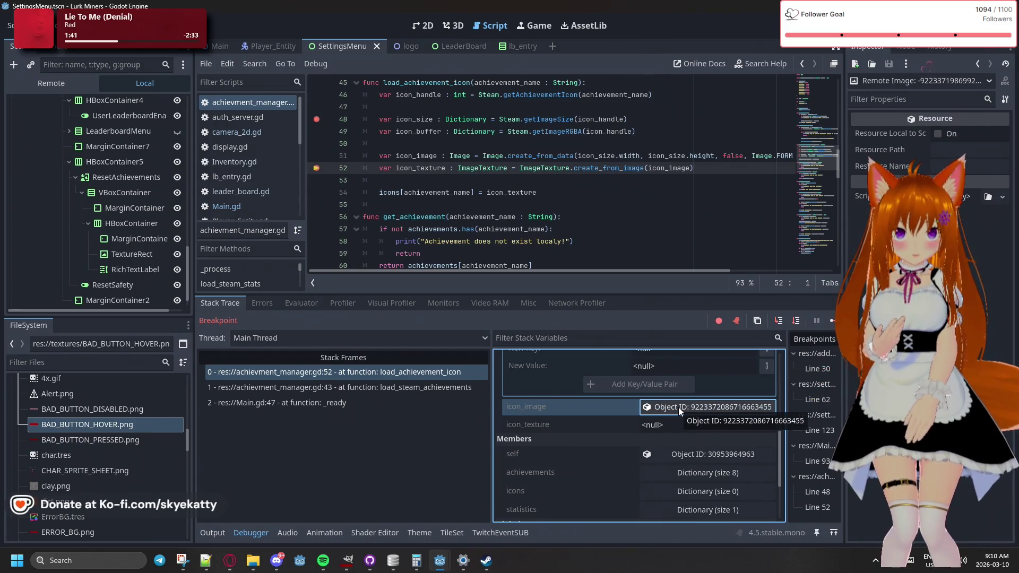
pyautogui.scroll(3, 678, 419)
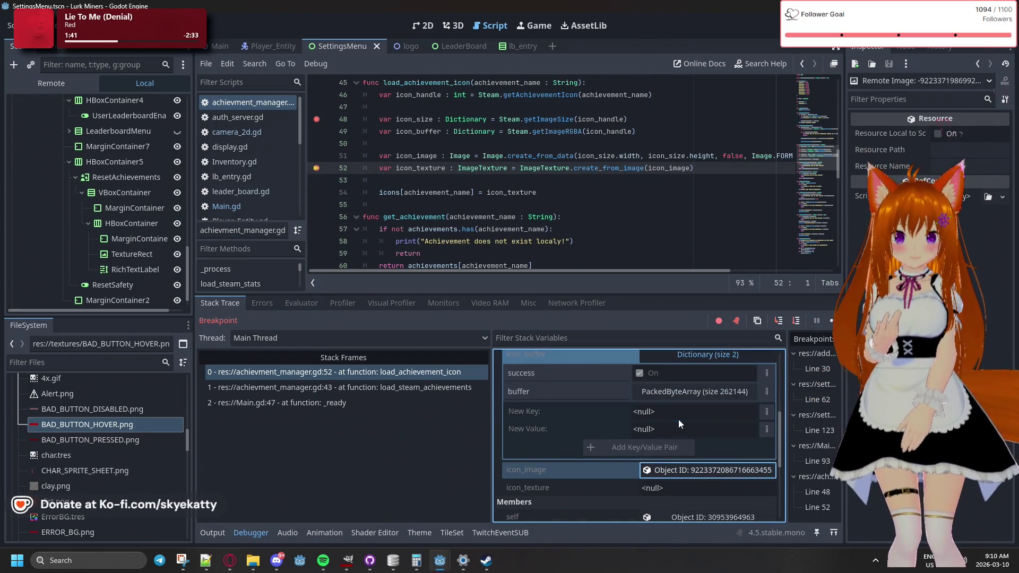
pyautogui.click(690, 397)
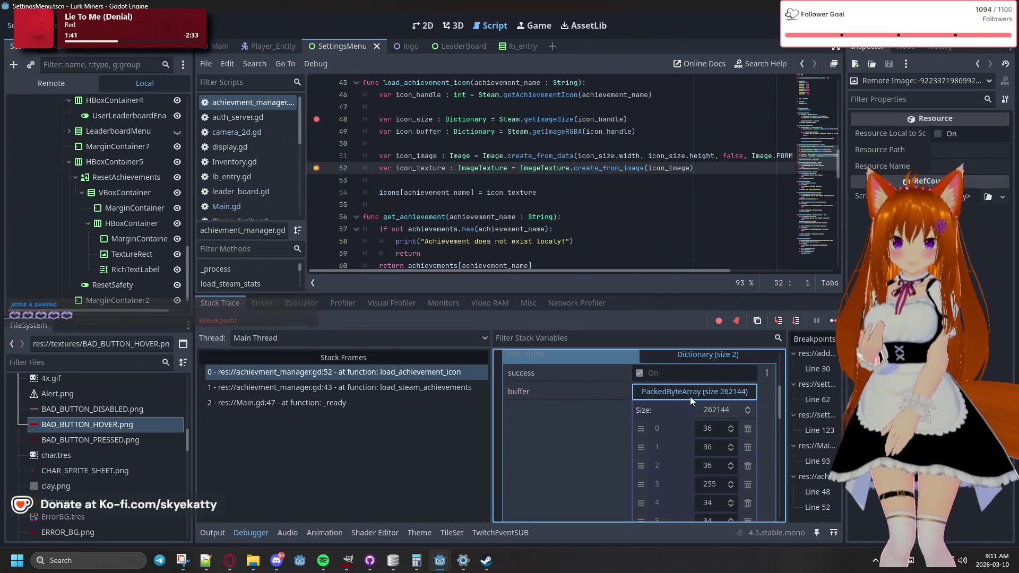
pyautogui.click(690, 396)
pyautogui.scroll(1, 690, 404)
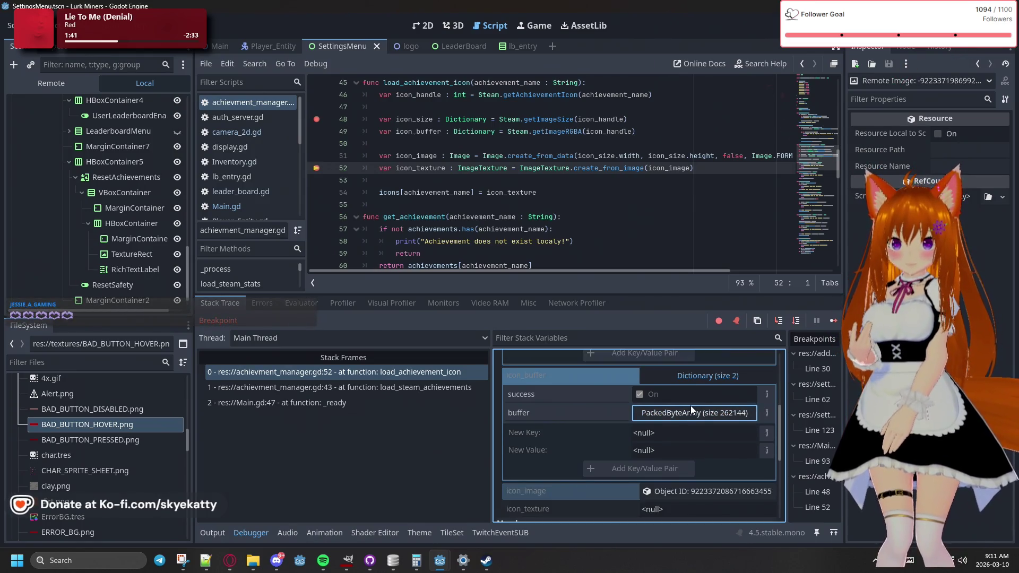
pyautogui.scroll(2, 681, 451)
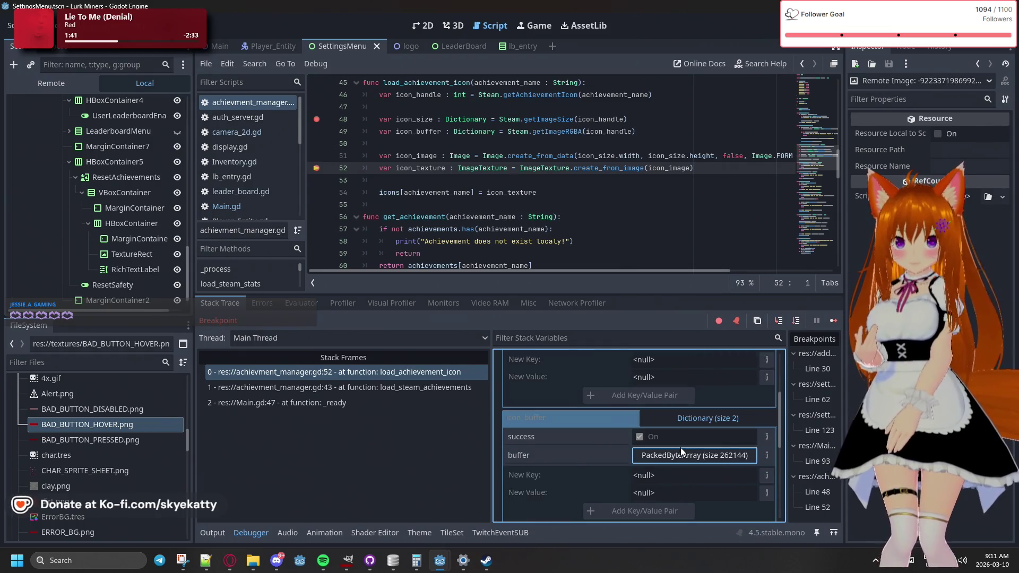
pyautogui.scroll(-1, 681, 449)
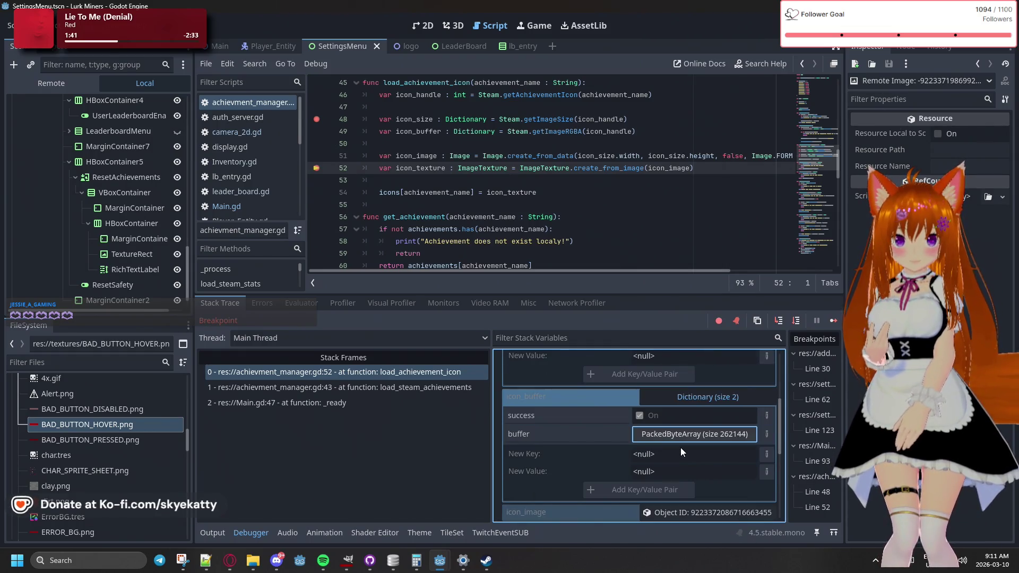
pyautogui.scroll(1, 681, 453)
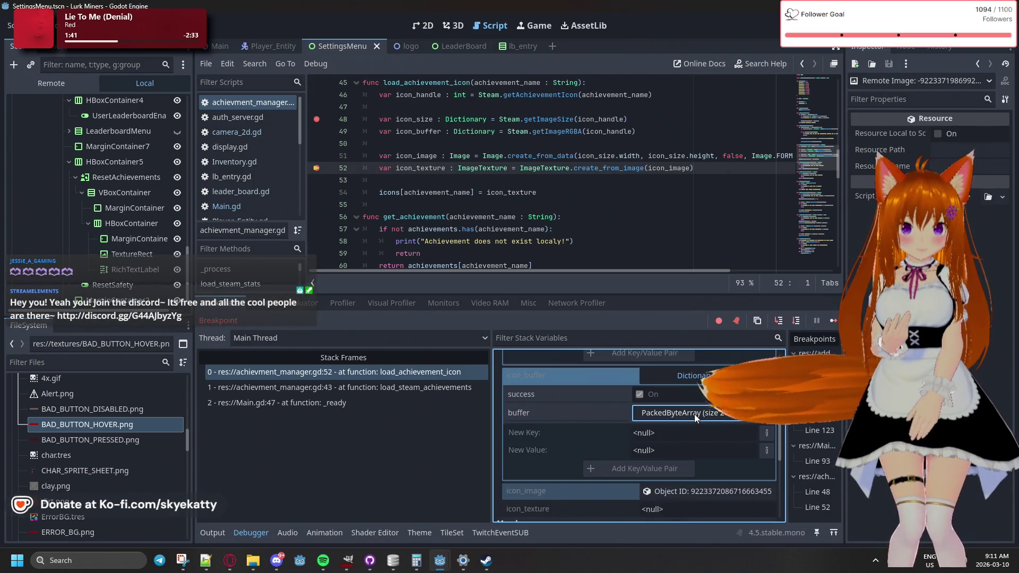
pyautogui.scroll(6, 694, 414)
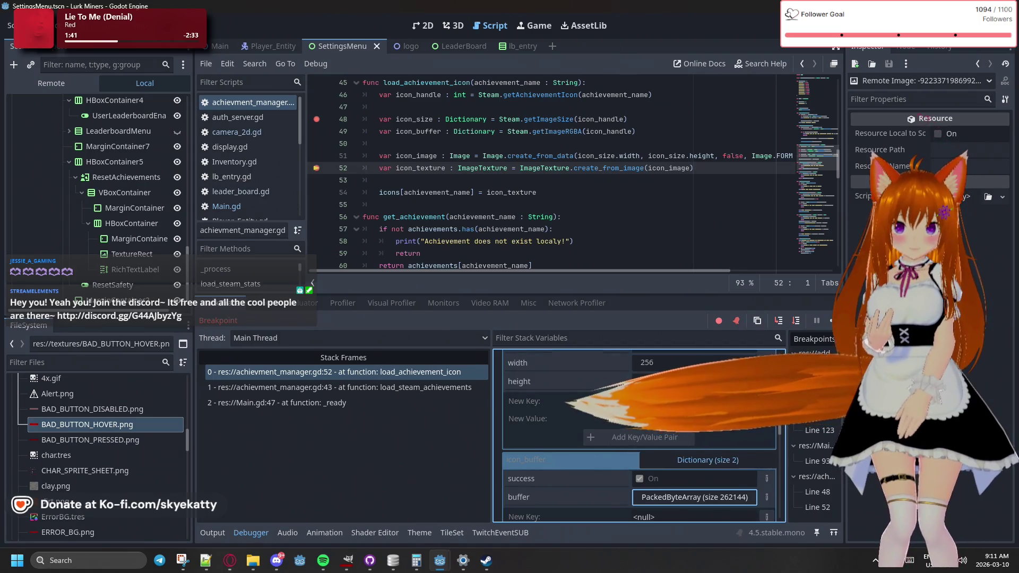
pyautogui.scroll(2, 694, 414)
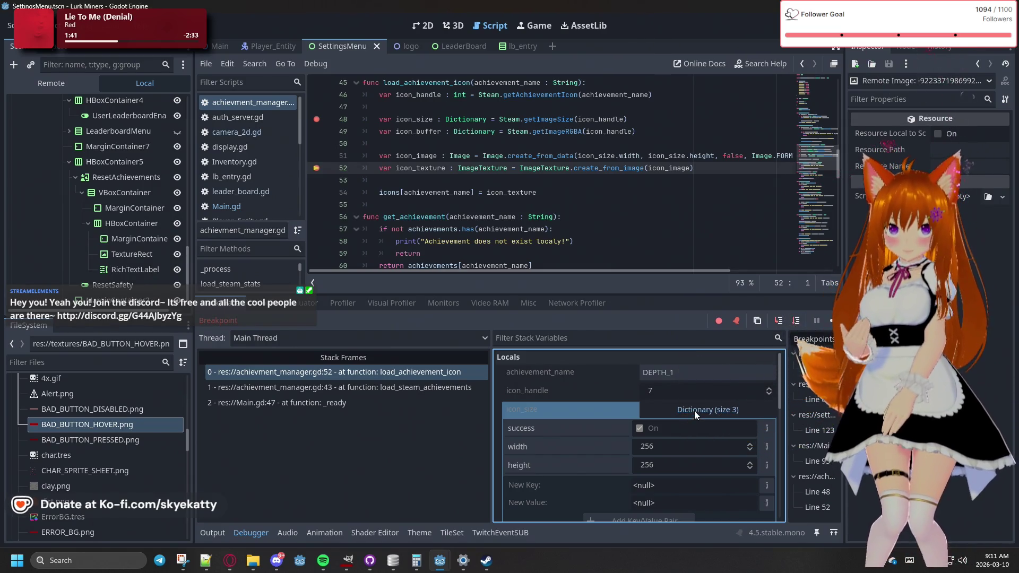
# Toggle icon_size, leaving it expanded to show width and height 256
pyautogui.click(694, 411)
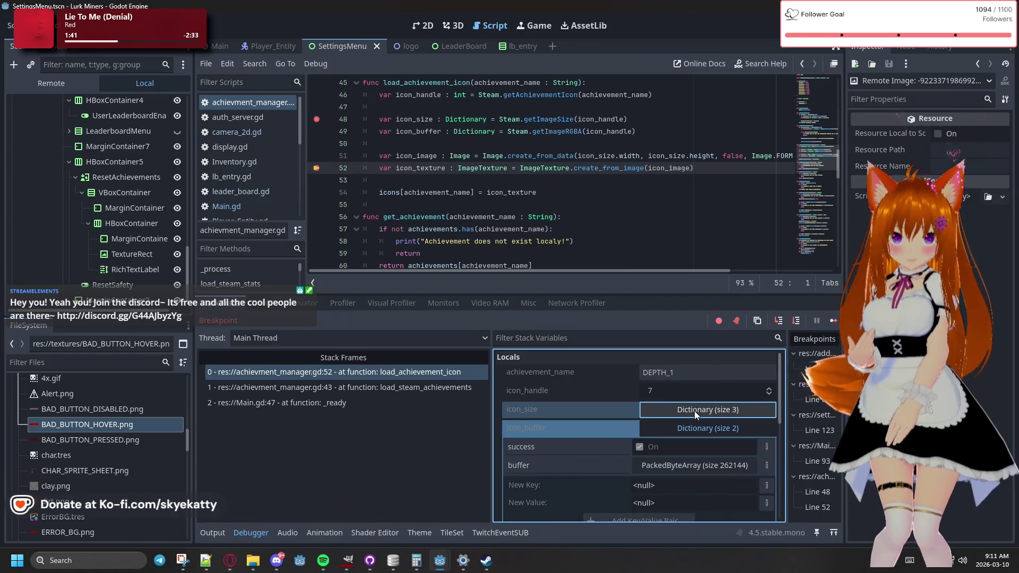
pyautogui.click(695, 411)
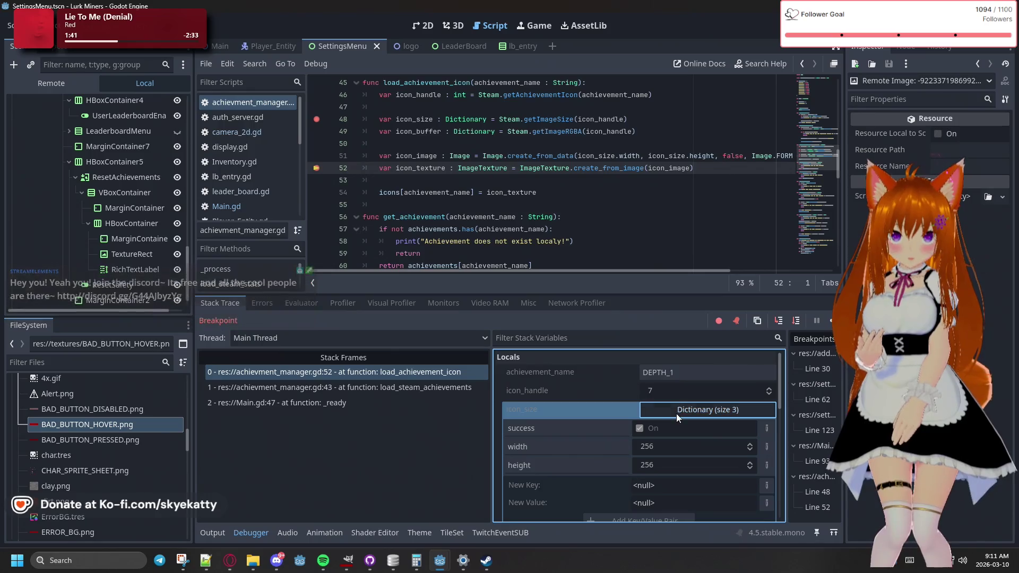
pyautogui.click(676, 413)
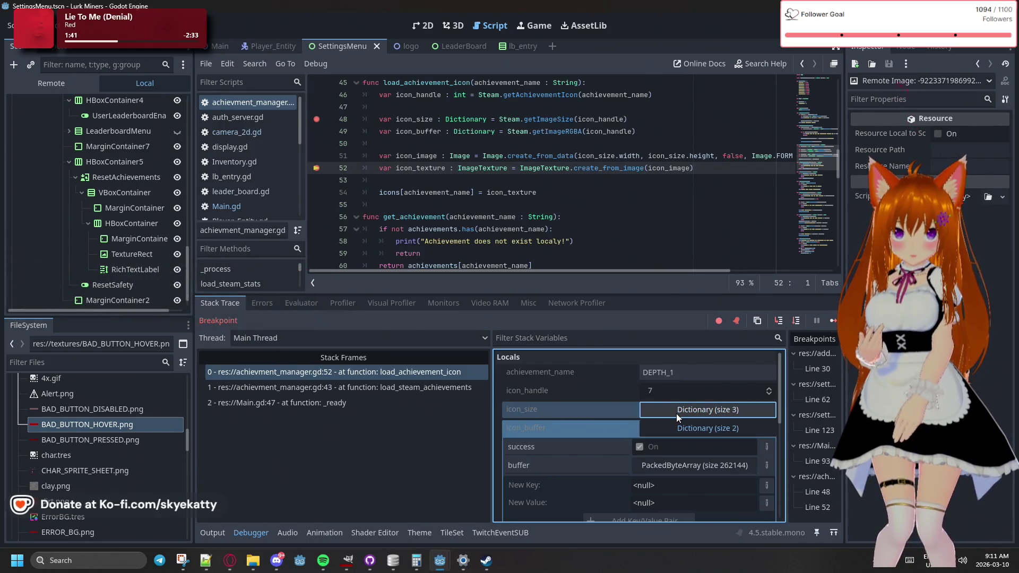
pyautogui.click(676, 412)
pyautogui.click(676, 413)
pyautogui.click(676, 413)
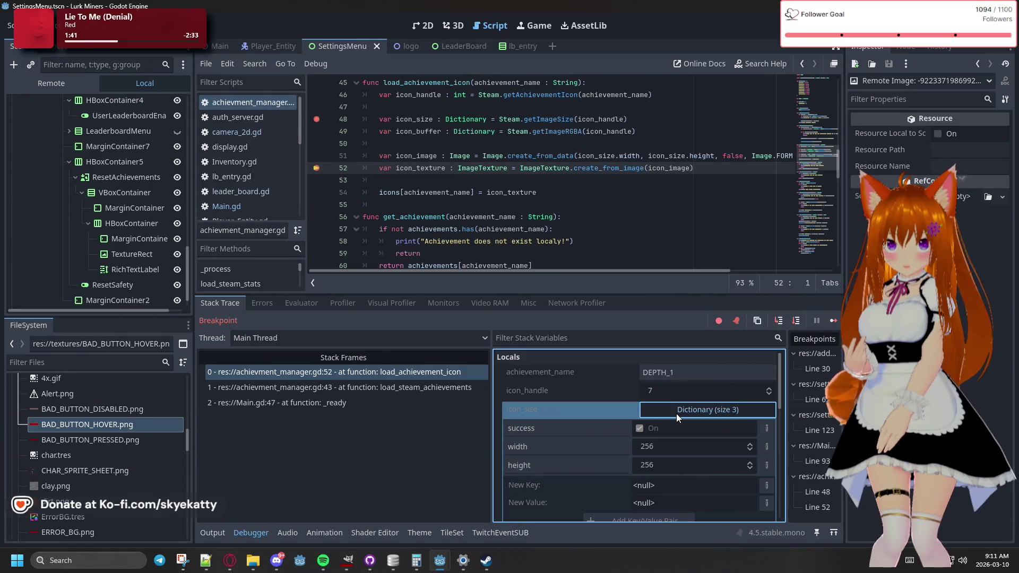
pyautogui.scroll(-1, 676, 413)
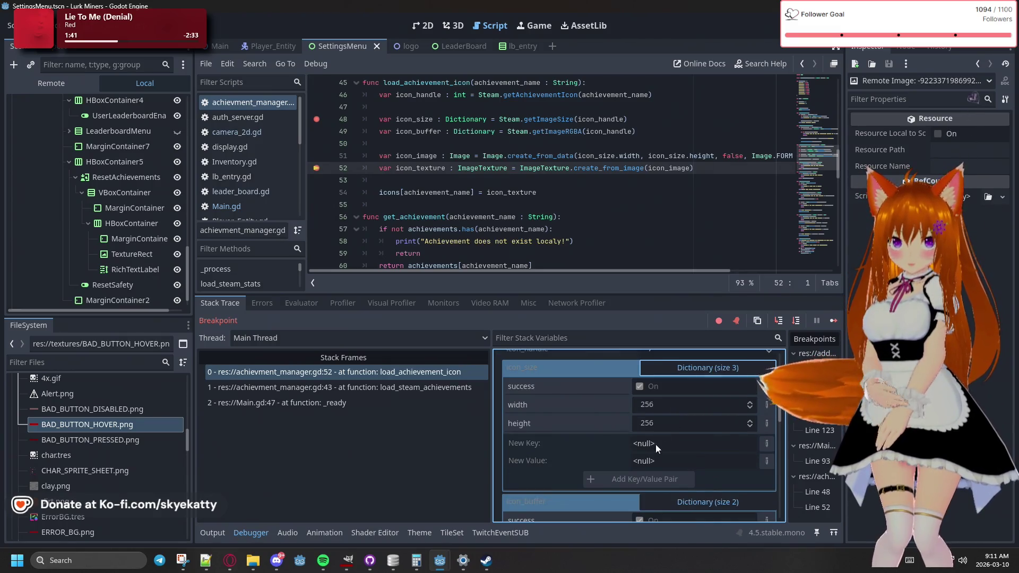
pyautogui.scroll(1, 648, 453)
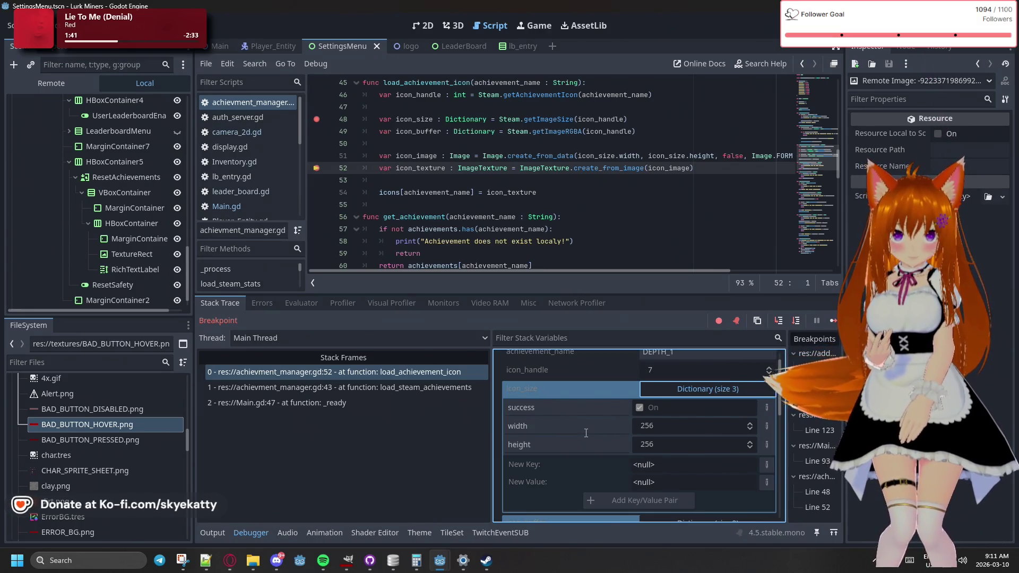
# Scroll the Locals list to show icon_image as an Image and icon_texture still null
pyautogui.scroll(1, 586, 436)
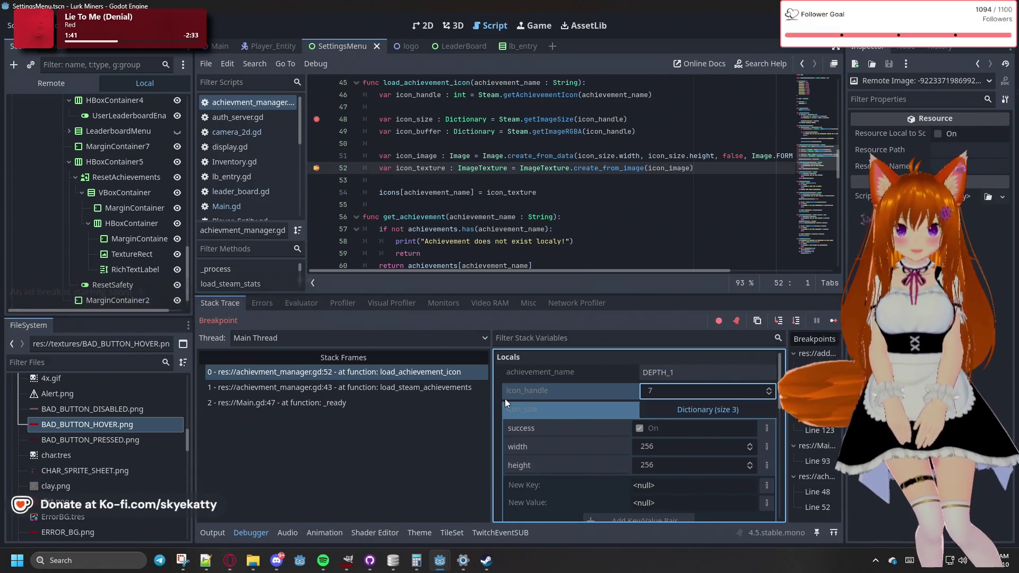
pyautogui.scroll(-5, 517, 407)
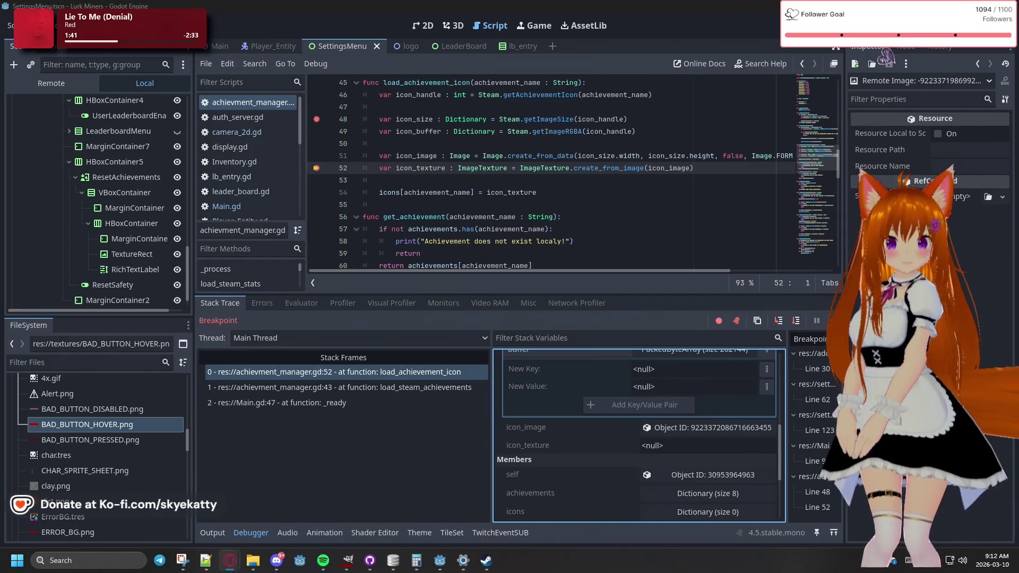
# Bring the Opera GX GodotSteam docs window forward and widen it over the editor
pyautogui.press('super+d')
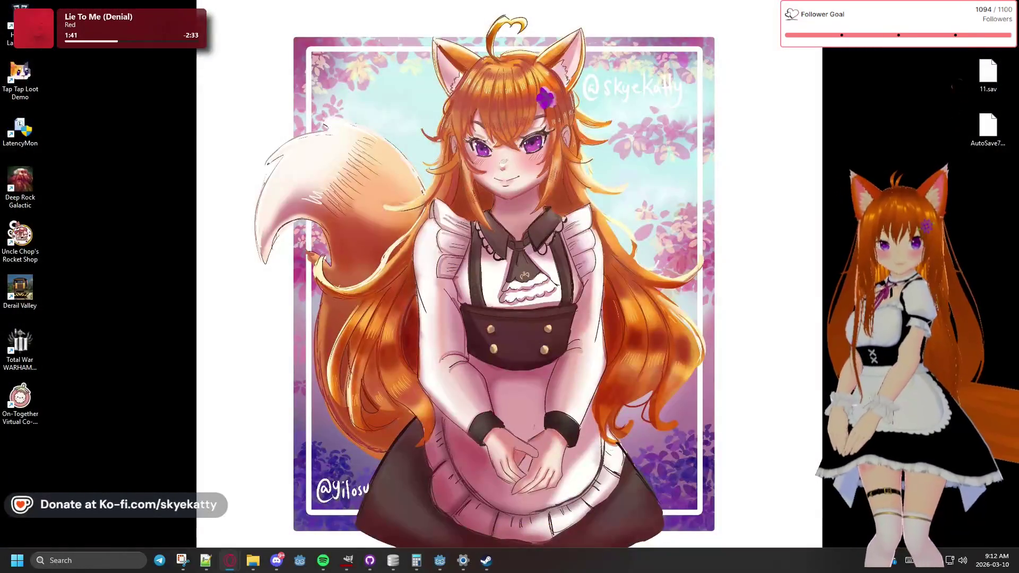
pyautogui.press('super+d')
pyautogui.hotkey('alt', 'Tab')
pyautogui.moveTo(509, 87)
pyautogui.mouseDown()
pyautogui.moveTo(614, 31)
pyautogui.moveTo(610, 39)
pyautogui.mouseUp()
pyautogui.moveTo(805, 310); pyautogui.dragTo(913, 310)
# Scroll to the All-In-One example, then view the Steamworks ISteamUserStats reference
pyautogui.scroll(-2, 623, 285)
pyautogui.scroll(2, 612, 266)
pyautogui.scroll(-4, 612, 266)
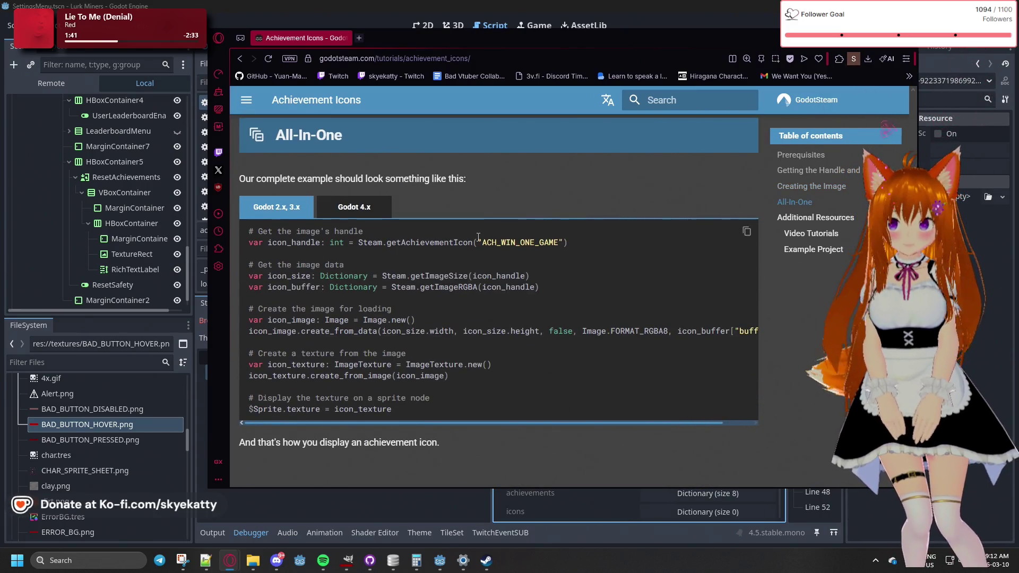
pyautogui.scroll(-4, 456, 215)
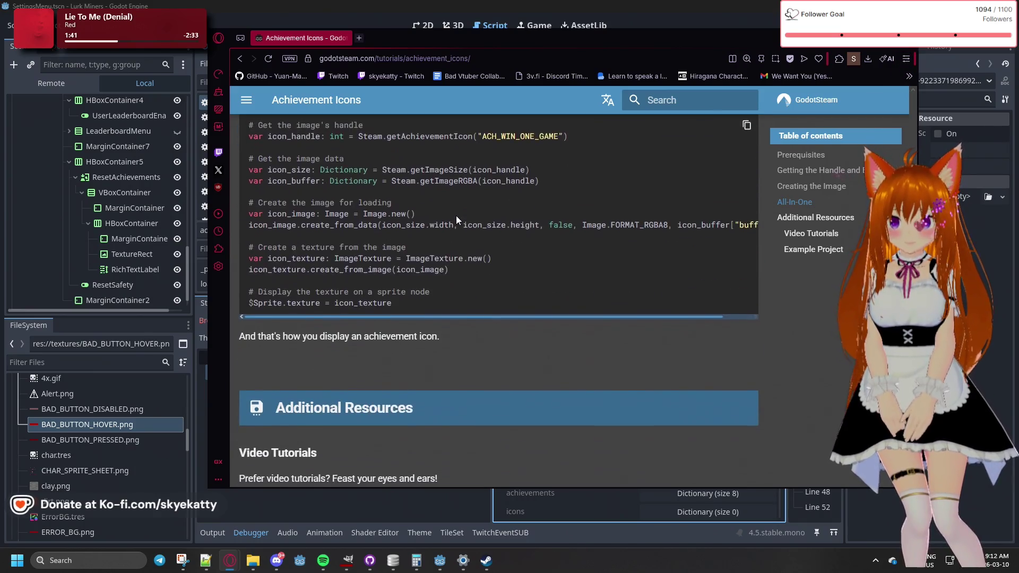
pyautogui.scroll(3, 456, 214)
pyautogui.scroll(-4, 456, 213)
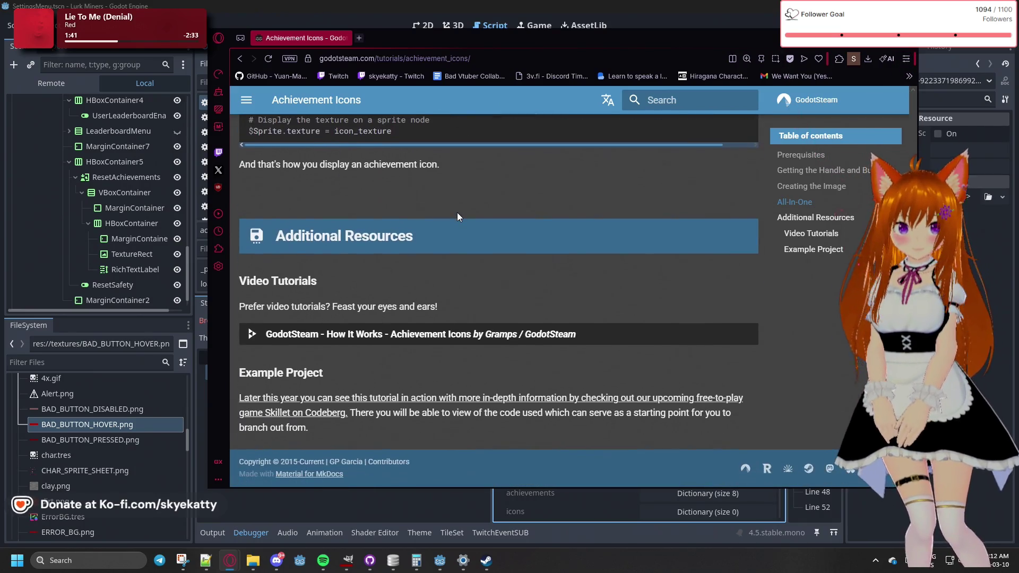
pyautogui.scroll(4, 457, 212)
pyautogui.scroll(1, 458, 213)
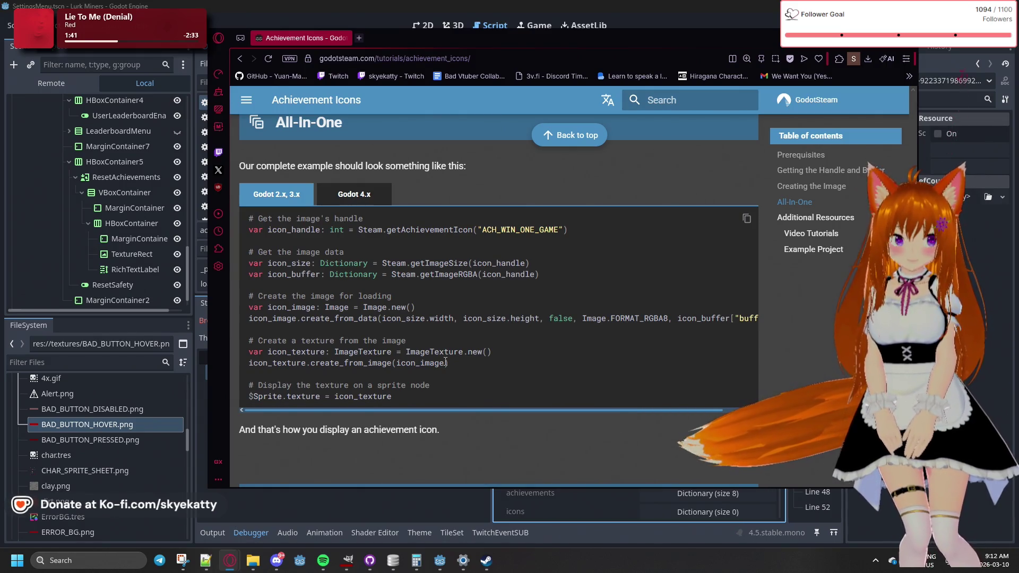
pyautogui.scroll(-2, 446, 339)
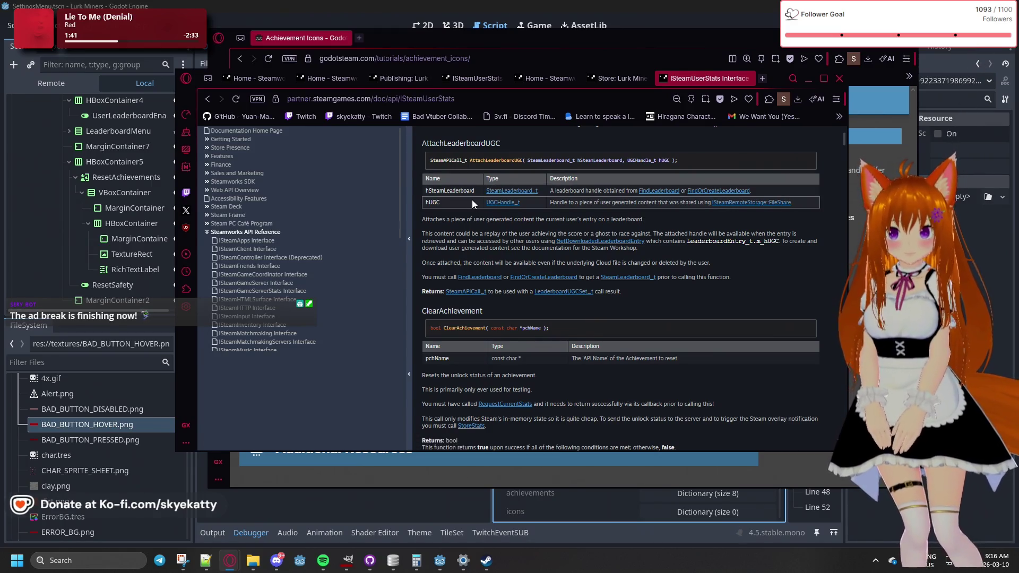
# Scroll past the leaderboard functions to GetAchievementIcon, which returns an int icon handle
pyautogui.scroll(-3, 472, 200)
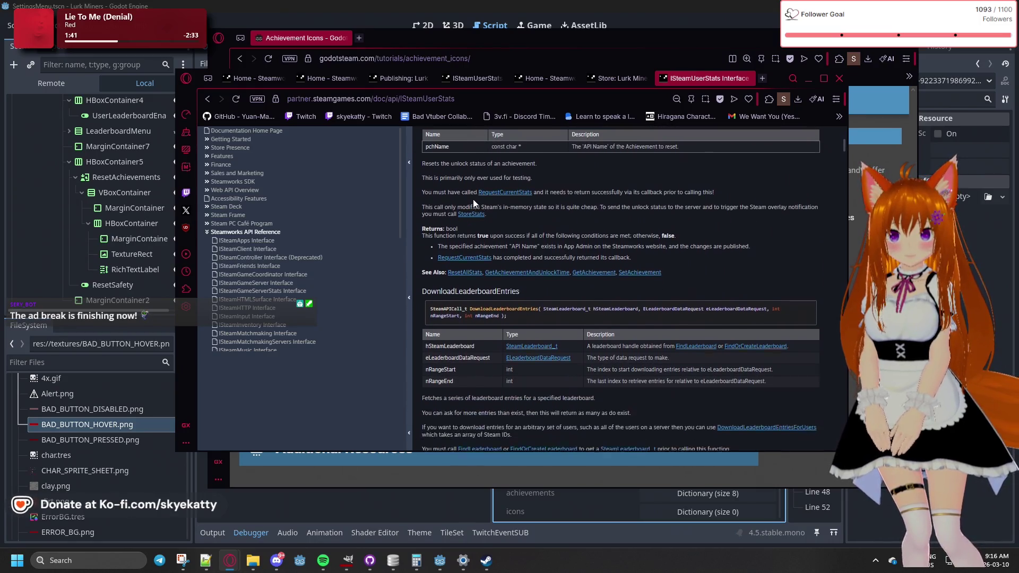
pyautogui.scroll(1, 472, 193)
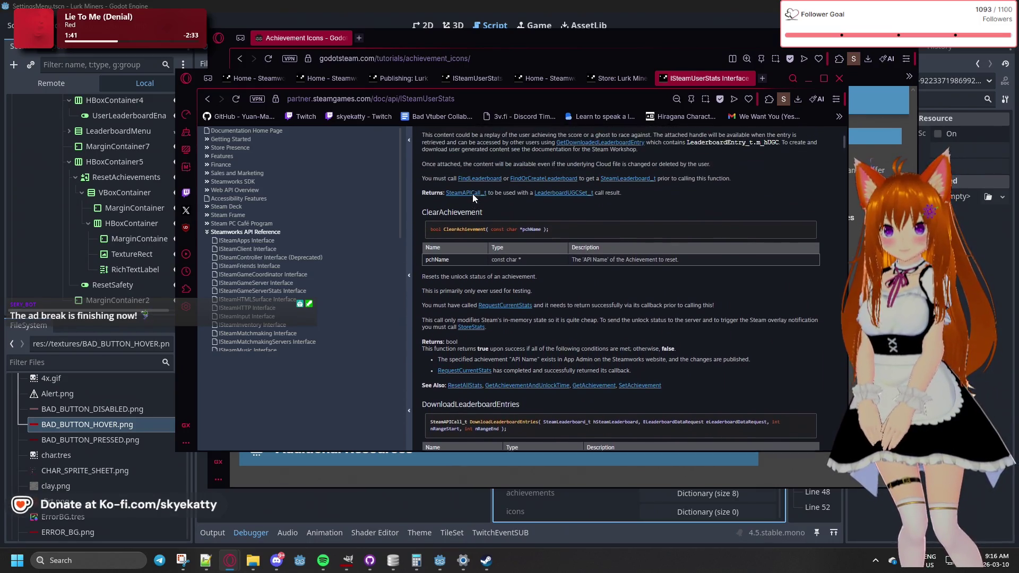
pyautogui.scroll(-3, 472, 193)
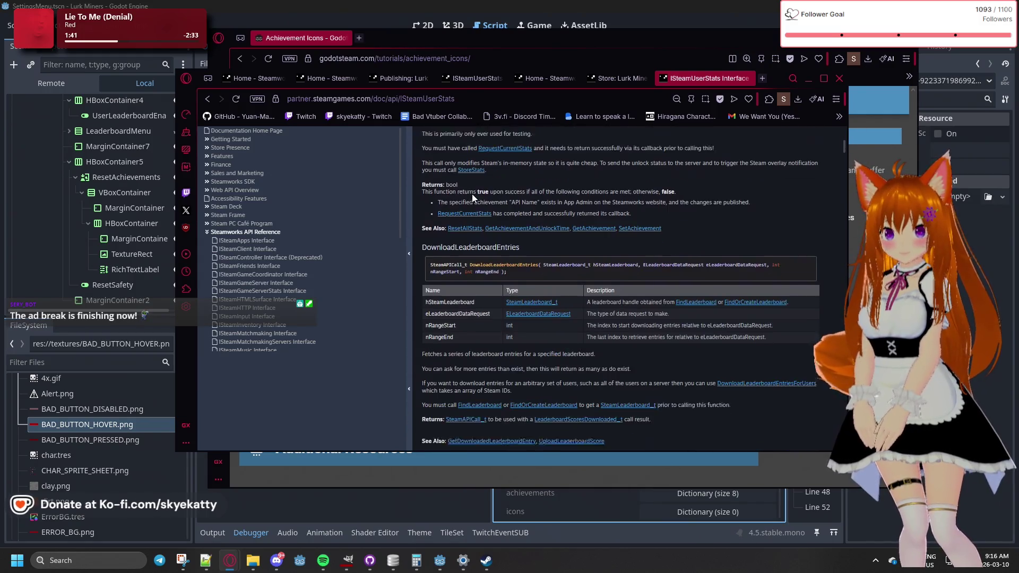
pyautogui.scroll(-3, 508, 257)
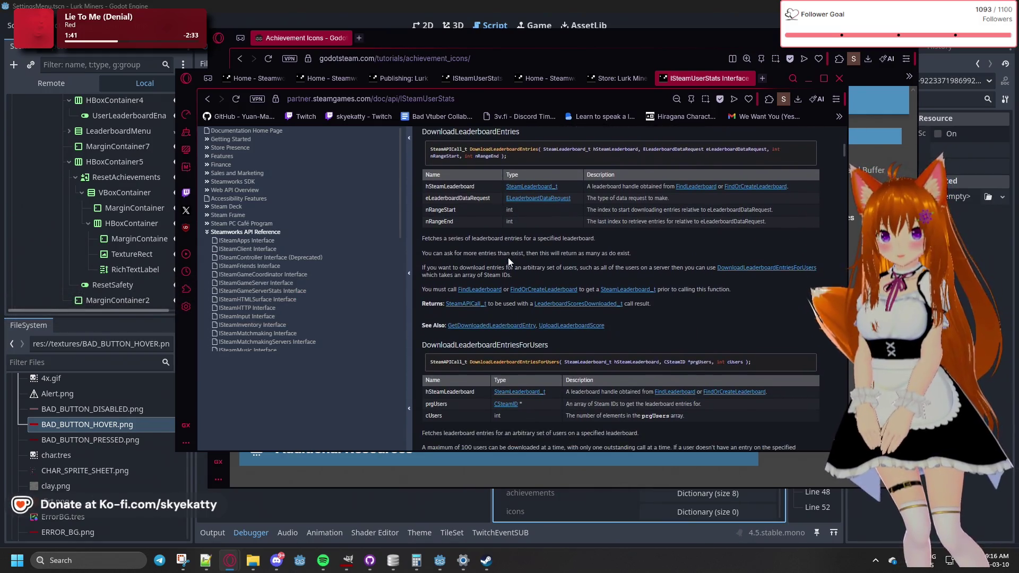
pyautogui.scroll(-4, 508, 257)
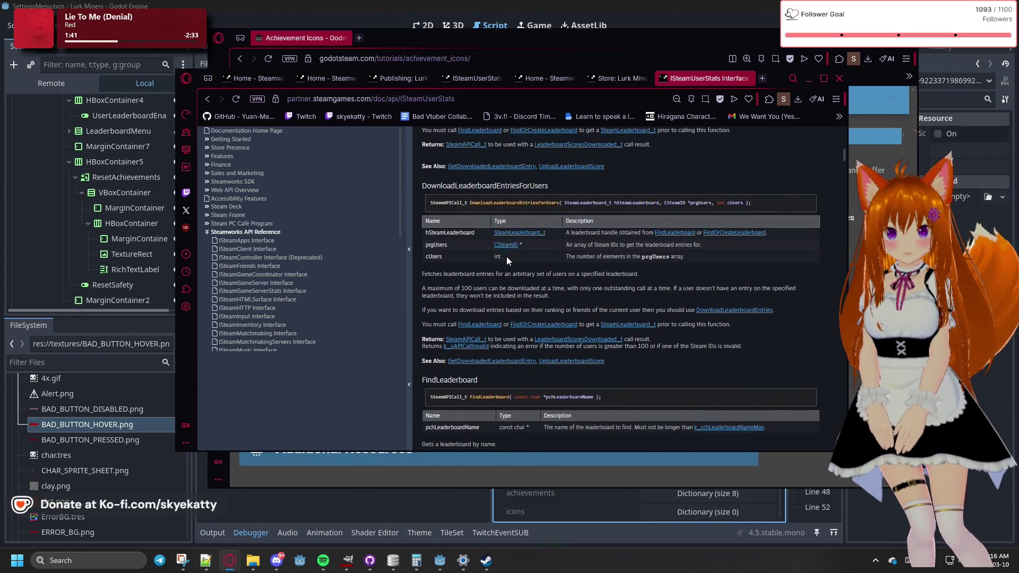
pyautogui.scroll(-4, 506, 260)
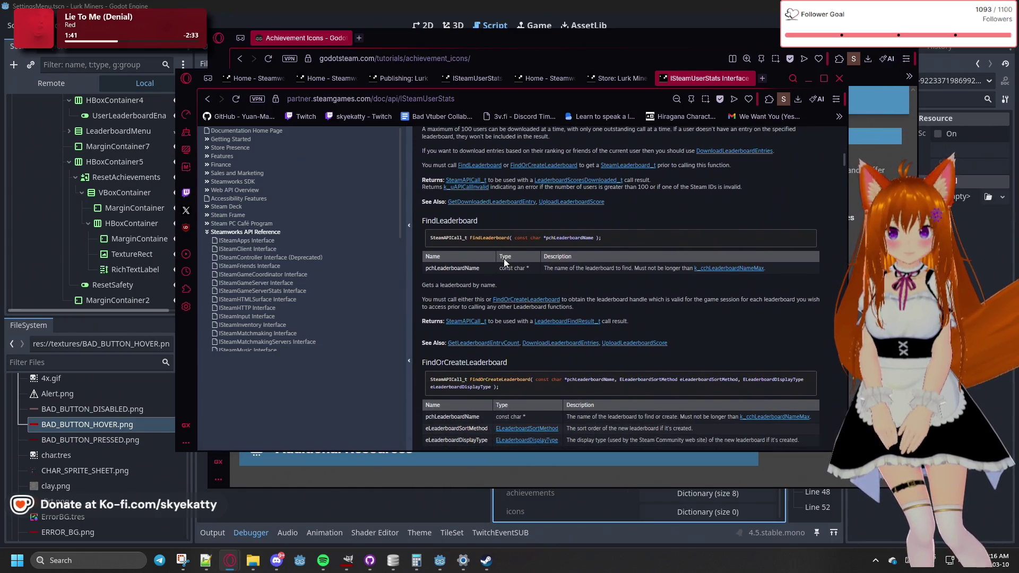
pyautogui.scroll(-5, 505, 260)
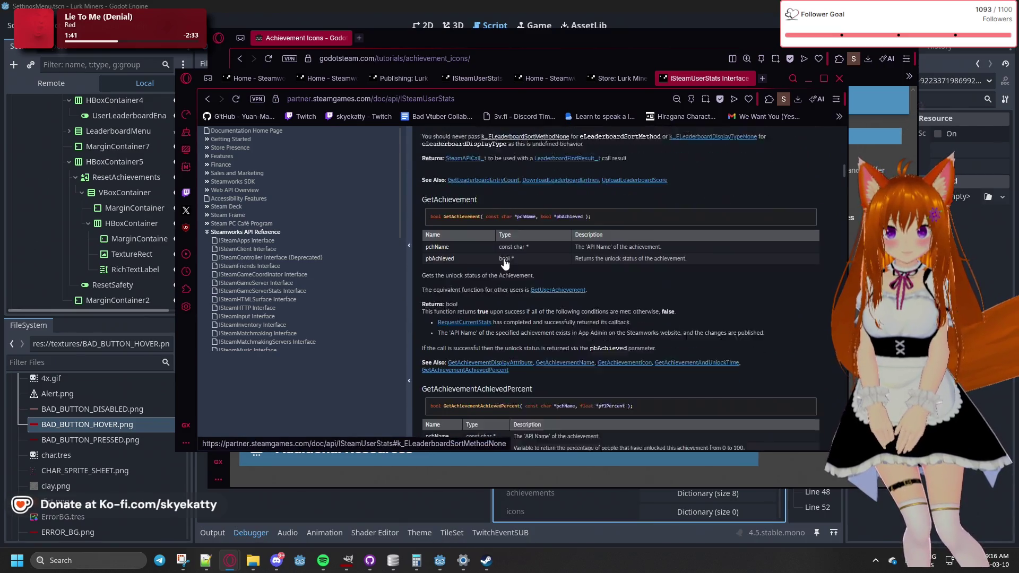
pyautogui.scroll(-4, 501, 226)
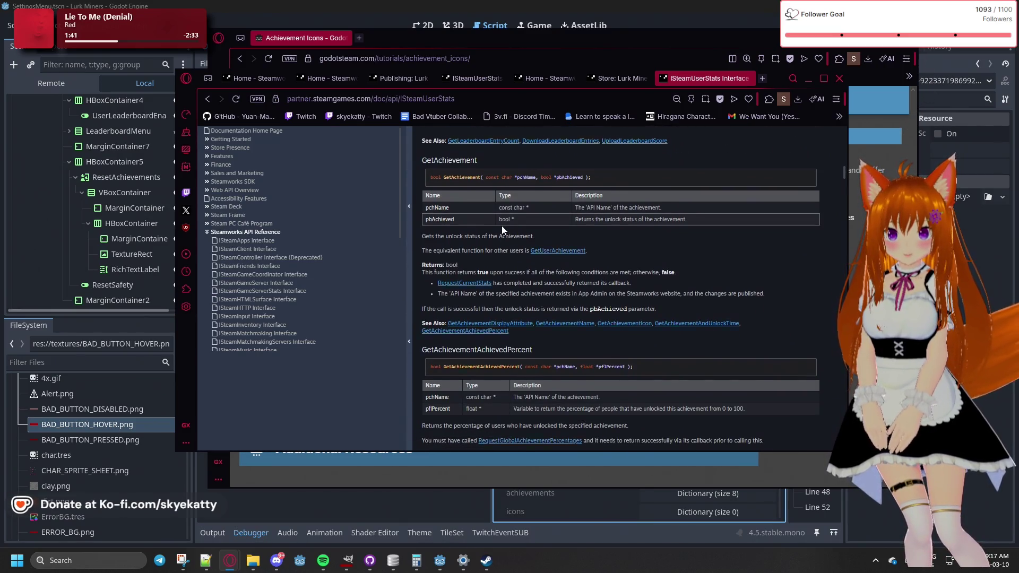
pyautogui.scroll(-3, 502, 230)
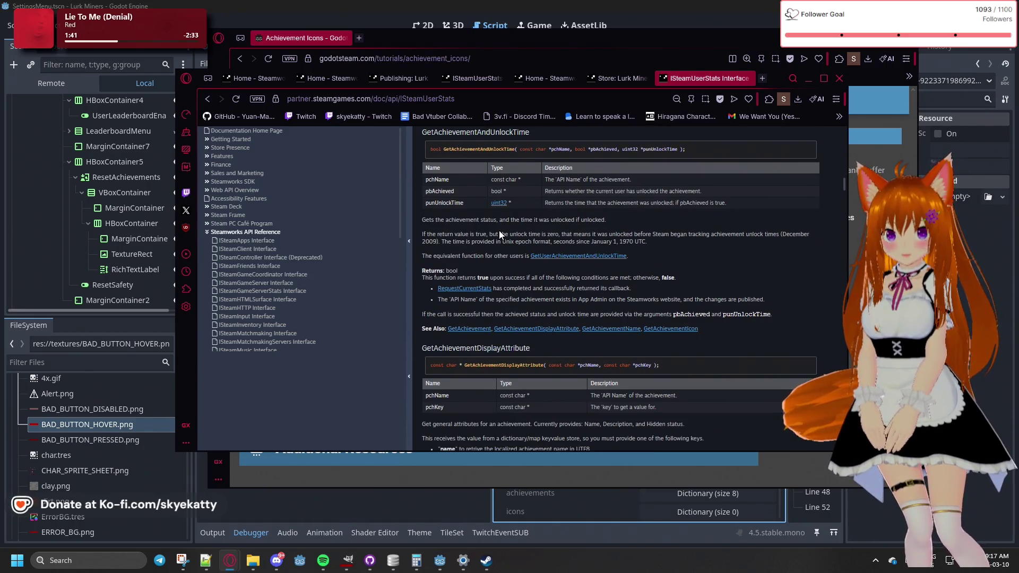
pyautogui.scroll(-2, 499, 230)
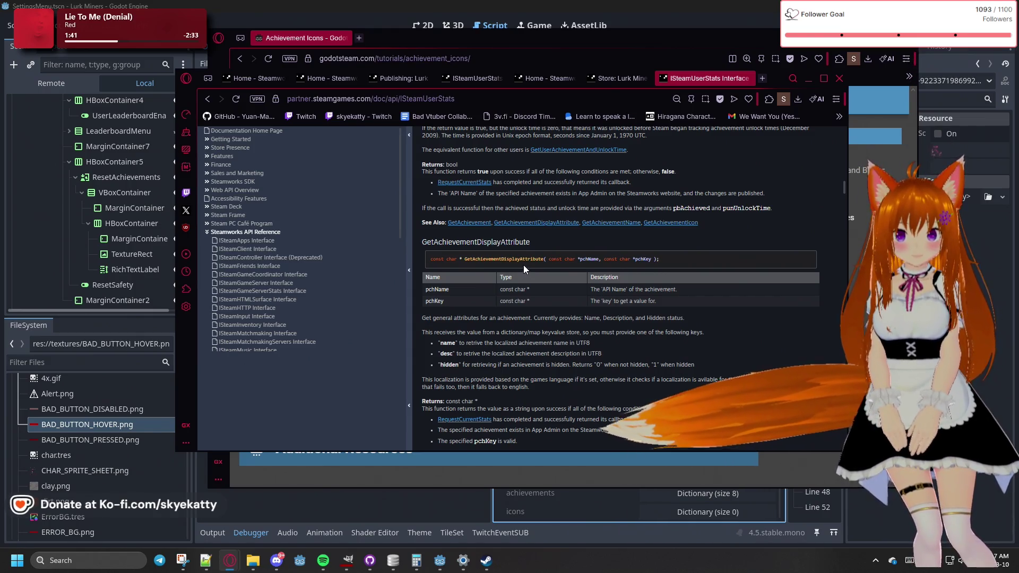
pyautogui.scroll(-2, 524, 263)
pyautogui.scroll(-1, 486, 260)
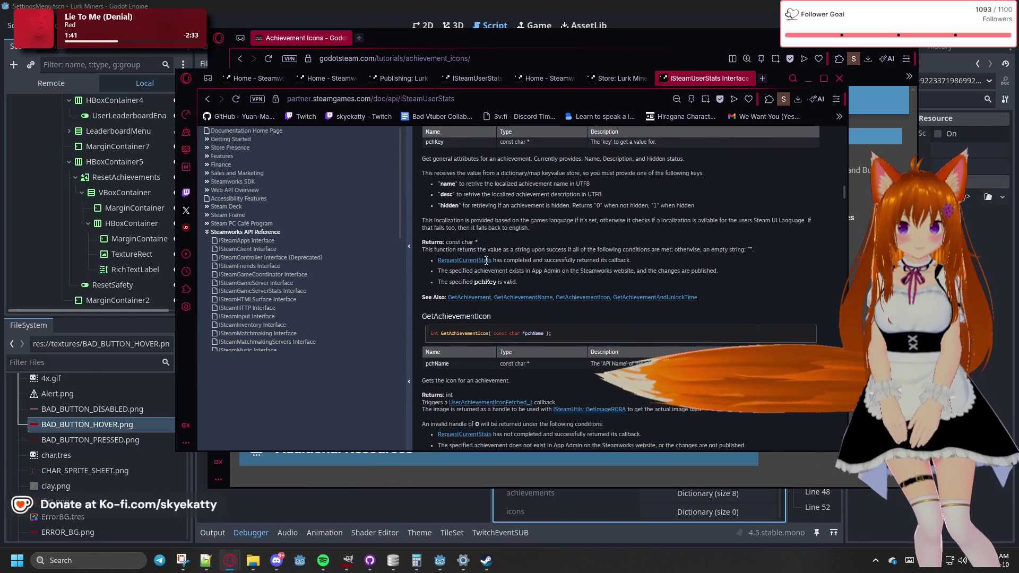
pyautogui.scroll(-2, 486, 261)
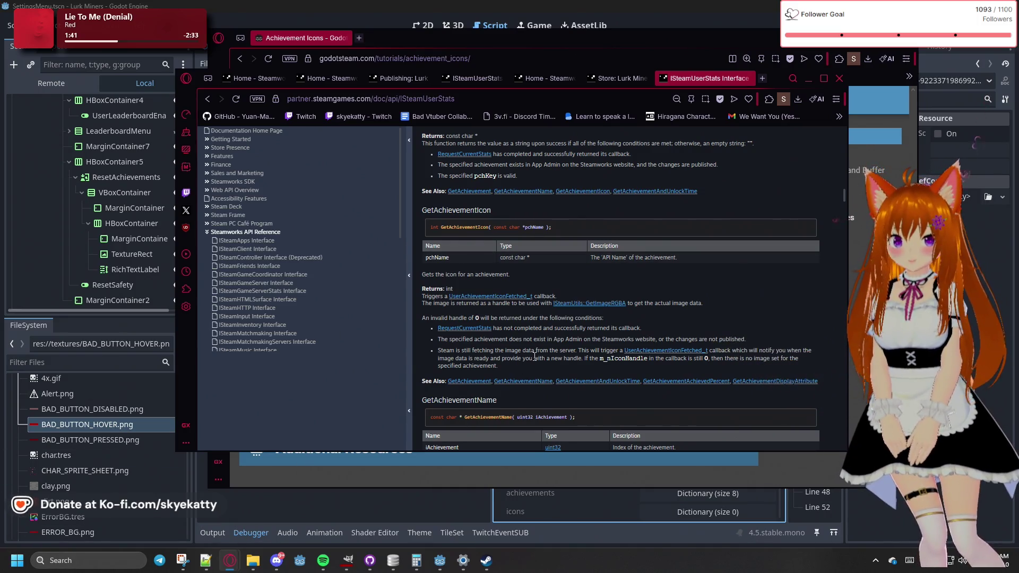
pyautogui.scroll(-1, 552, 371)
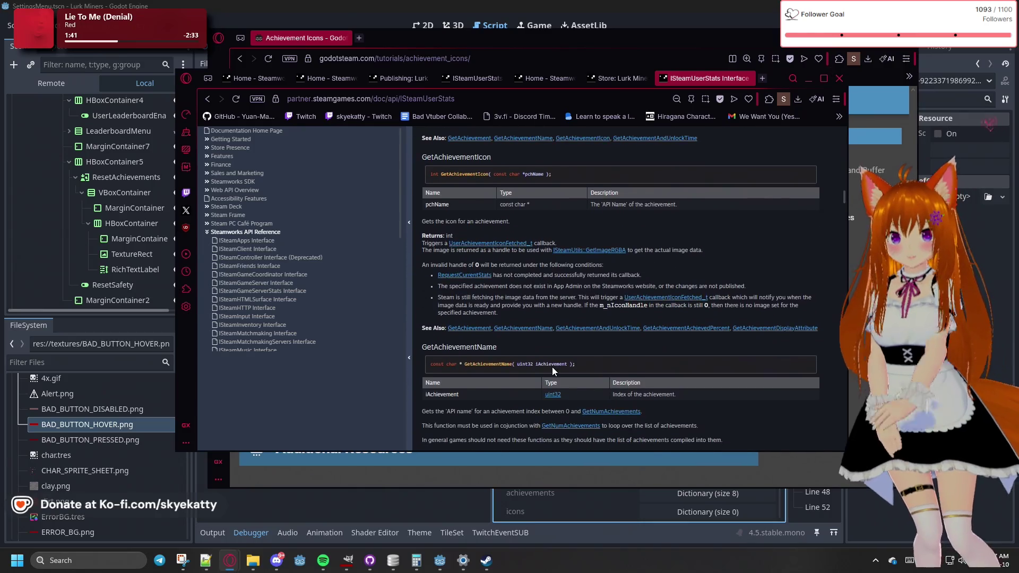
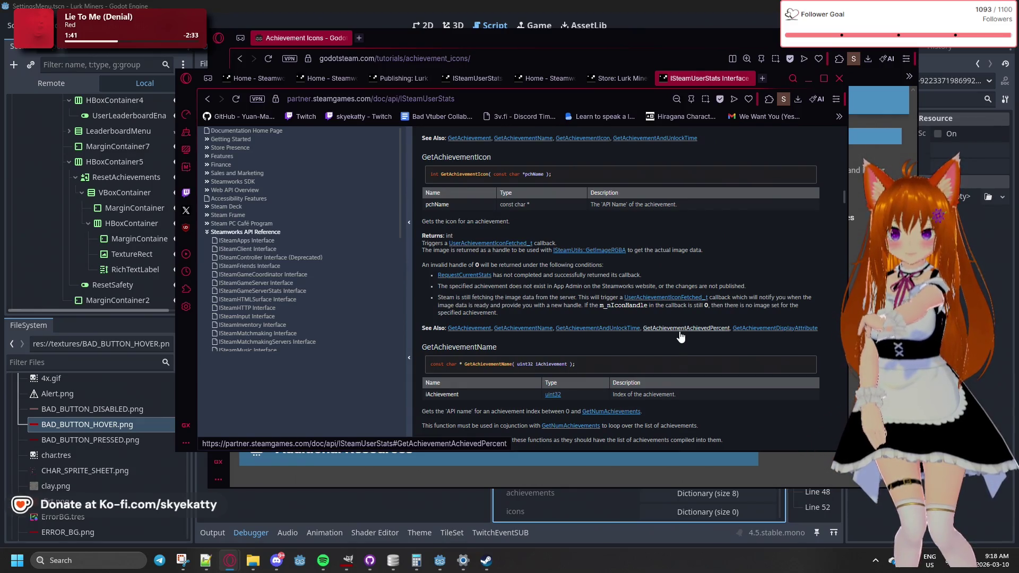
# Open the ISteamUtils::GetImageRGBA link under GetAchievementIcon in a new tab
pyautogui.scroll(-5, 333, 260)
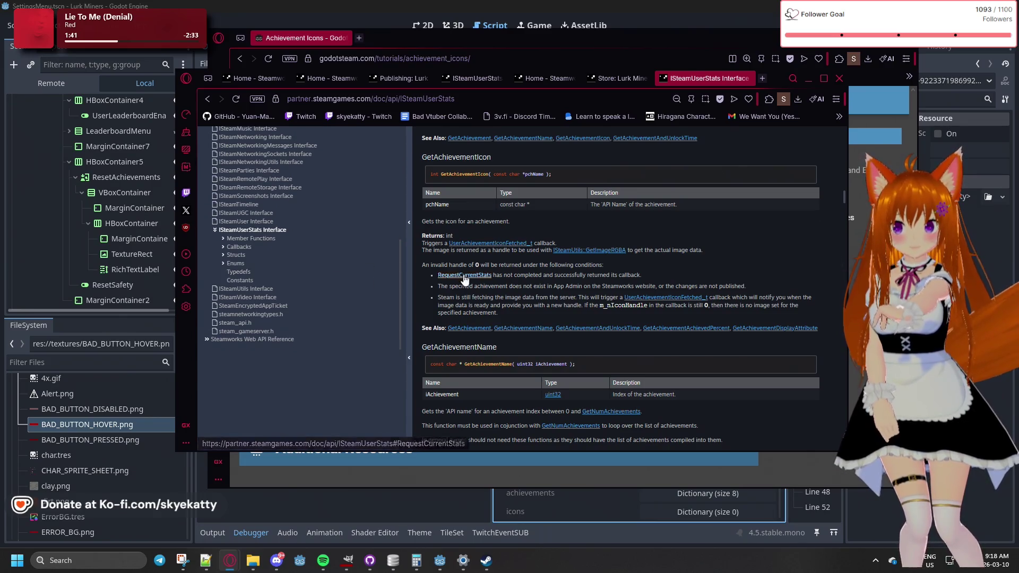
pyautogui.scroll(-3, 499, 249)
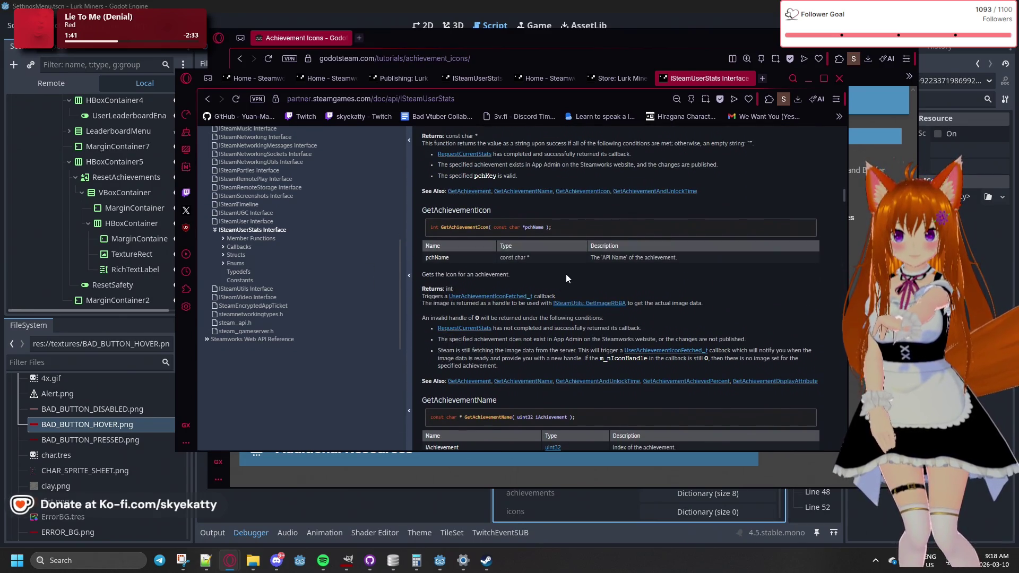
pyautogui.rightClick(575, 308)
pyautogui.click(592, 317)
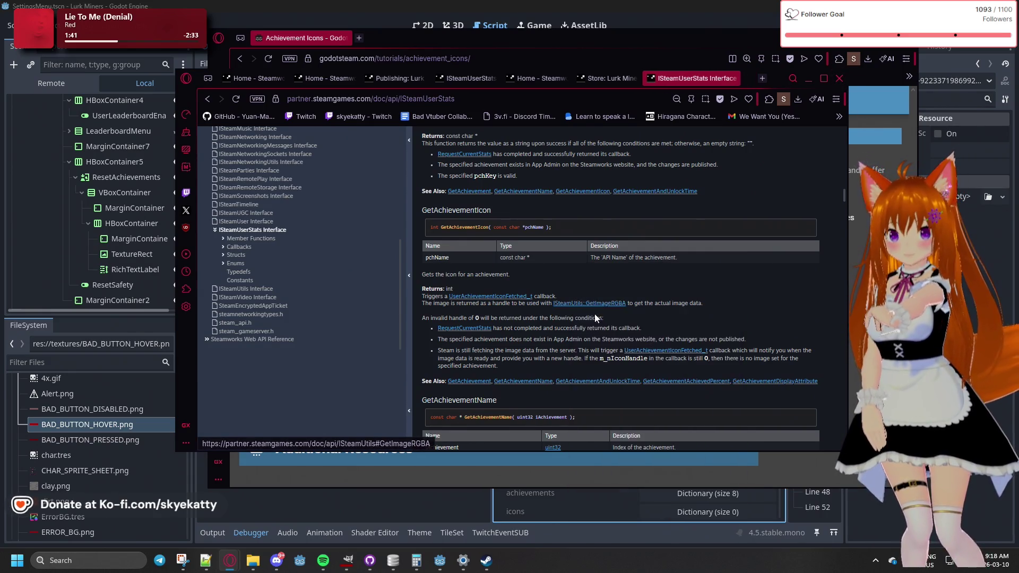
pyautogui.scroll(-5, 583, 274)
pyautogui.scroll(2, 581, 264)
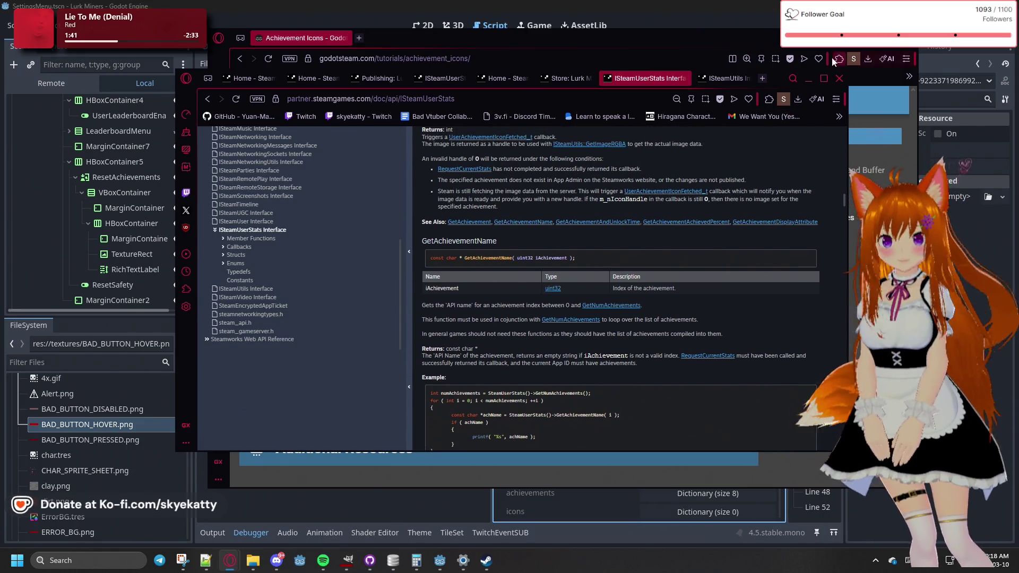
# Glance at the GodotSteam achievement icon example, then return to the Steamworks GetImageRGBA page
pyautogui.hotkey('alt', 'F4')
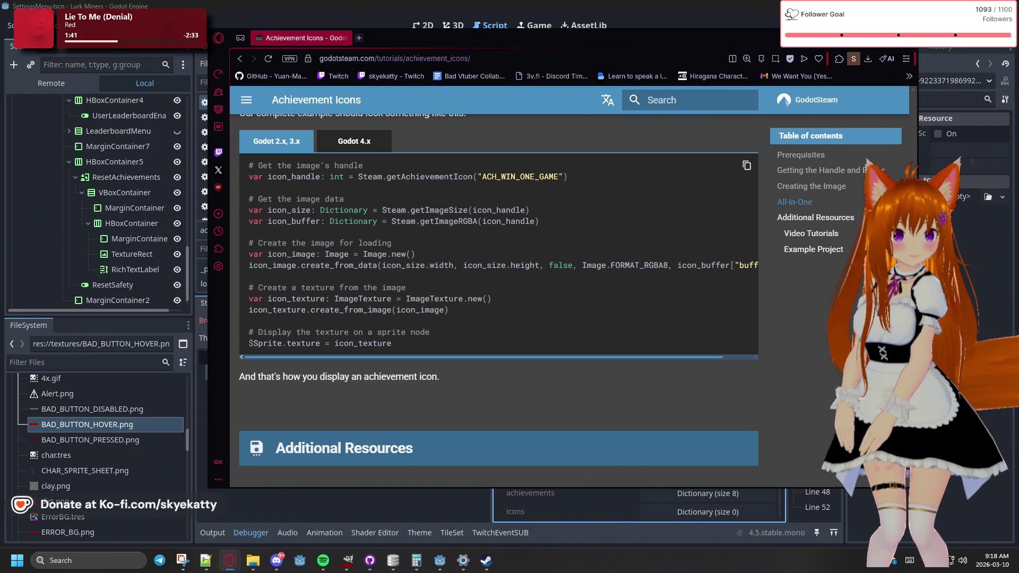
pyautogui.hotkey('alt', 'Tab')
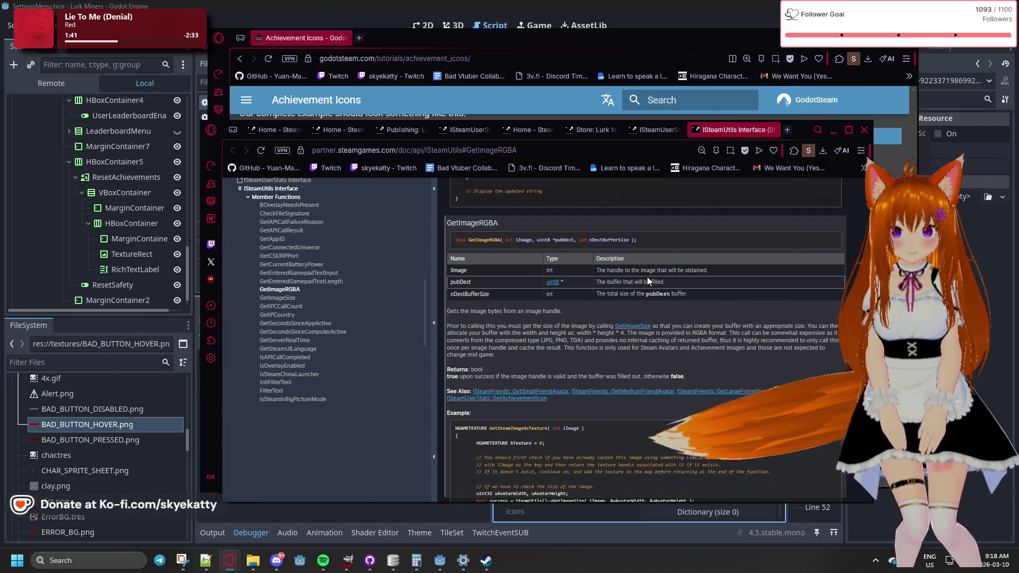
# Read GetImageRGBA, highlighting the image-bytes, call-GetImageSize-first and buffer size passages
pyautogui.scroll(-1, 583, 271)
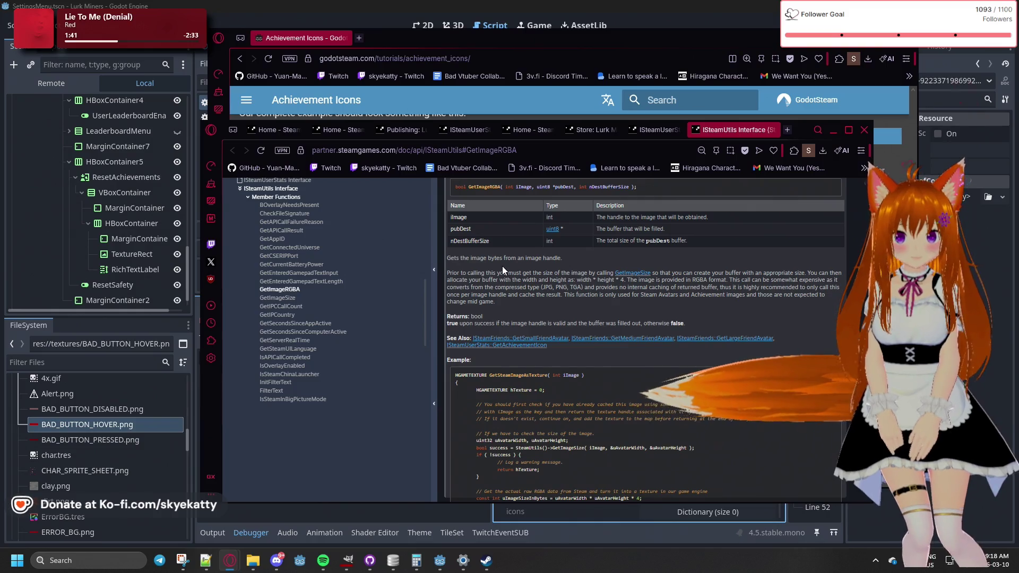
pyautogui.moveTo(507, 259); pyautogui.dragTo(553, 259)
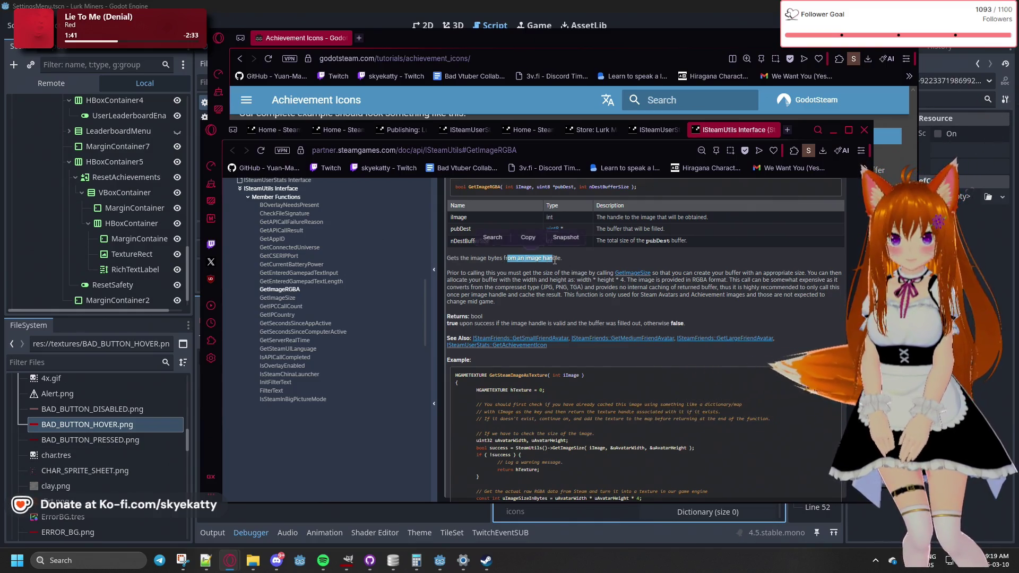
pyautogui.click(539, 269)
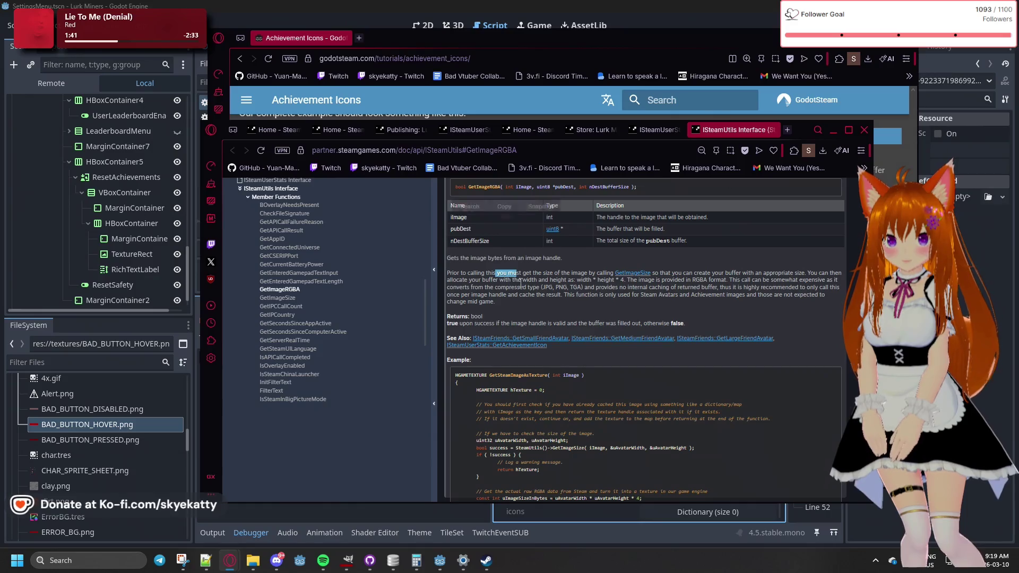
pyautogui.moveTo(557, 277); pyautogui.dragTo(573, 283)
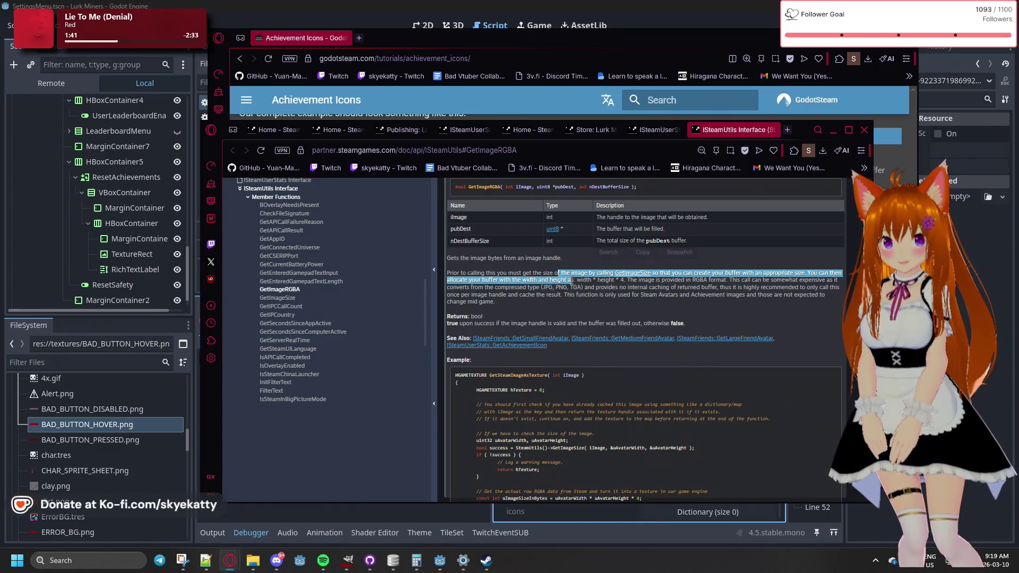
pyautogui.click(624, 289)
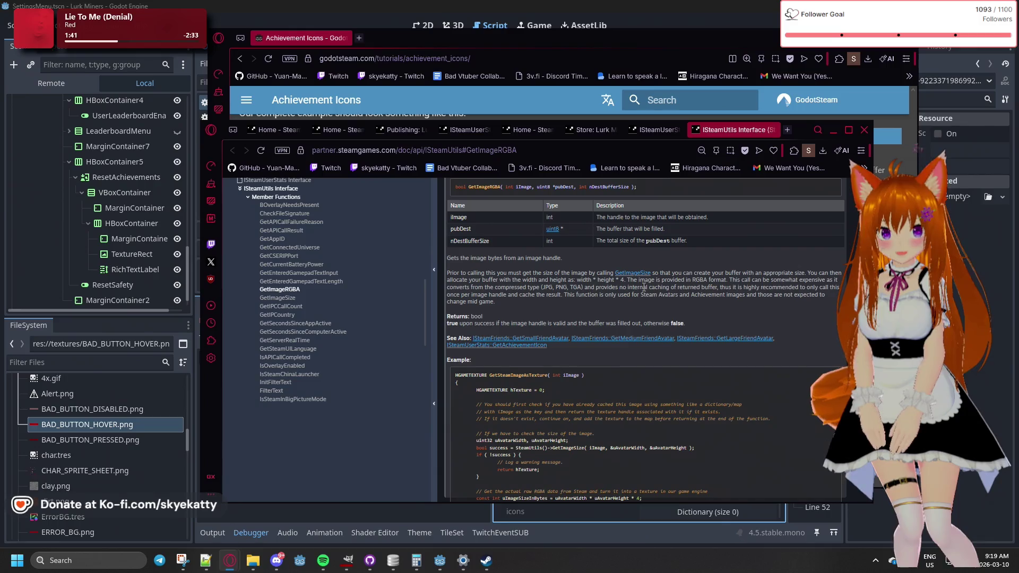
pyautogui.moveTo(684, 276)
pyautogui.mouseDown()
pyautogui.moveTo(779, 285)
pyautogui.moveTo(642, 273)
pyautogui.mouseUp()
pyautogui.click(733, 281)
pyautogui.click(779, 285)
pyautogui.click(599, 303)
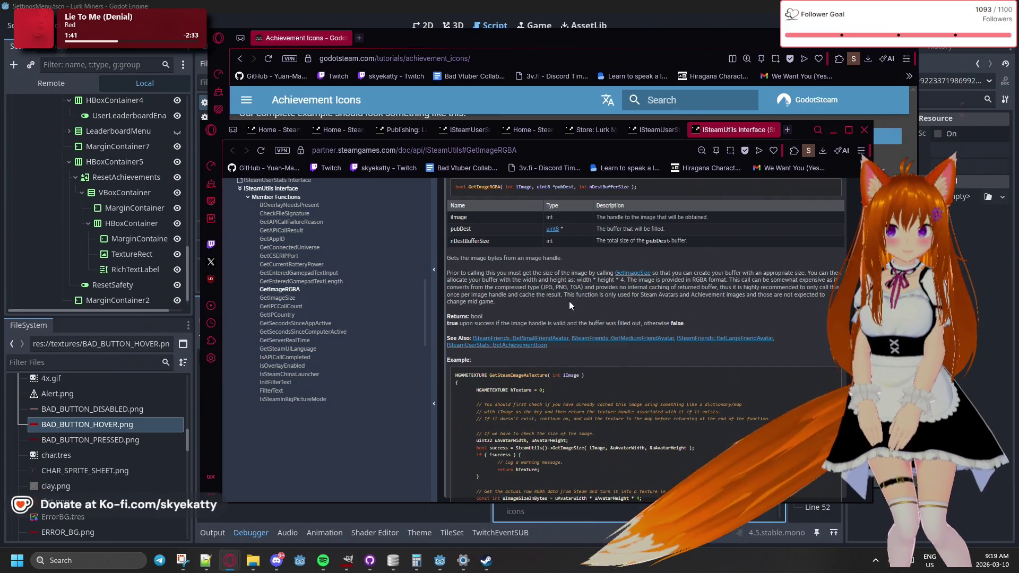
# Scroll down to read the GetImageSize reference
pyautogui.scroll(-2, 557, 301)
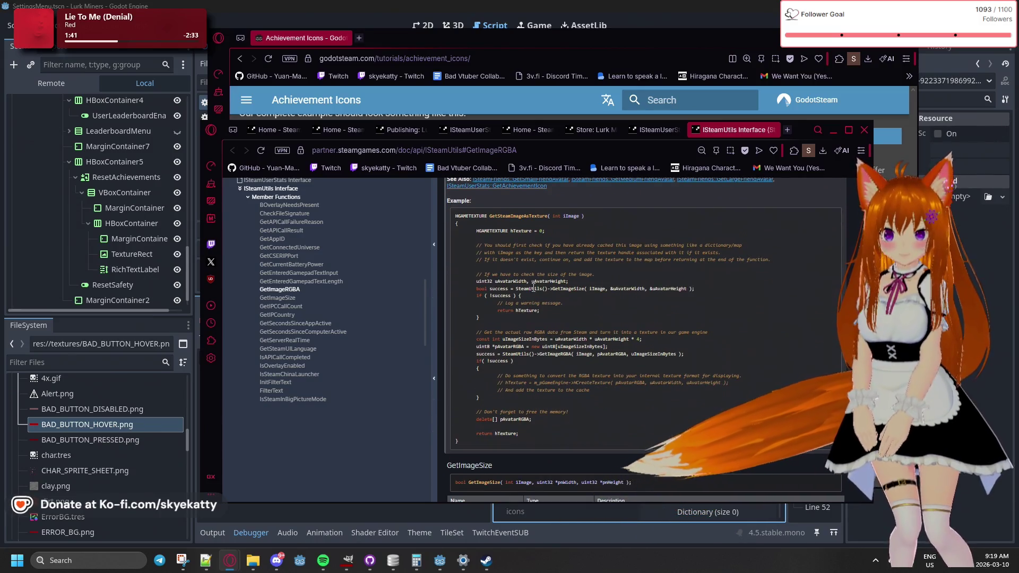
pyautogui.scroll(-1, 541, 292)
pyautogui.scroll(-5, 533, 287)
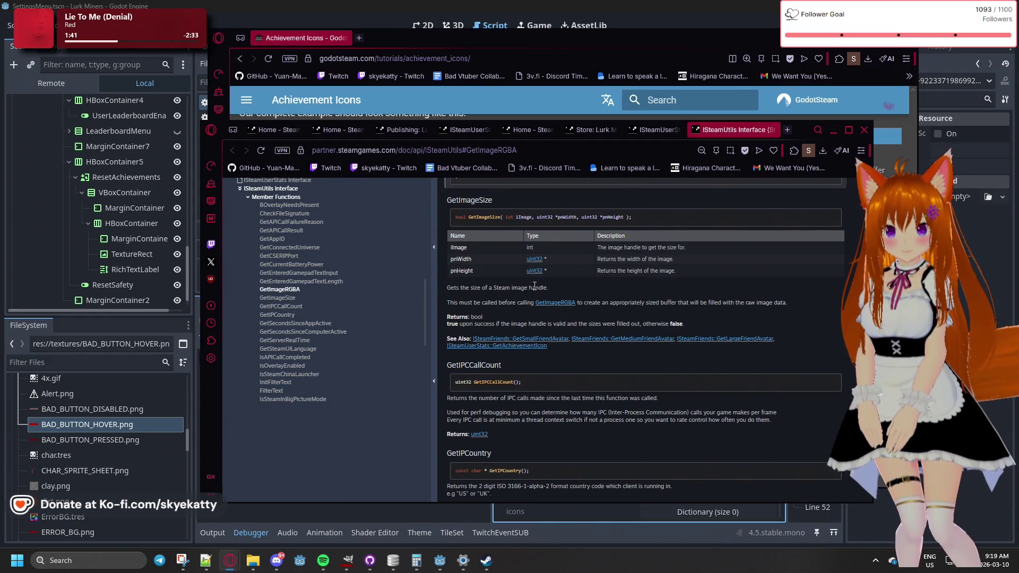
pyautogui.scroll(-1, 535, 286)
# Return to the ISteamUserStats tab and reread the GetAchievementIcon return details
pyautogui.click(654, 132)
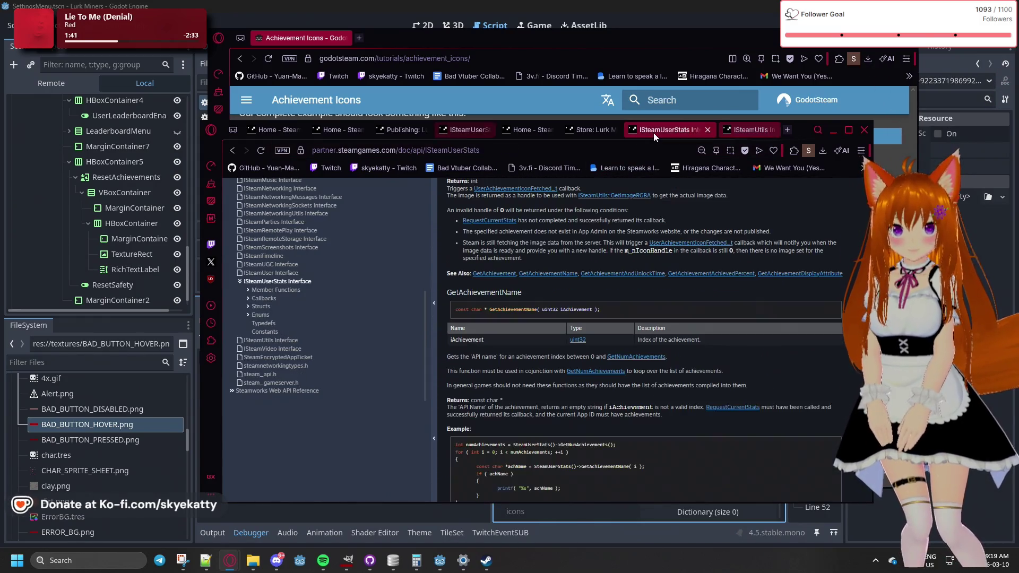
pyautogui.scroll(1, 609, 235)
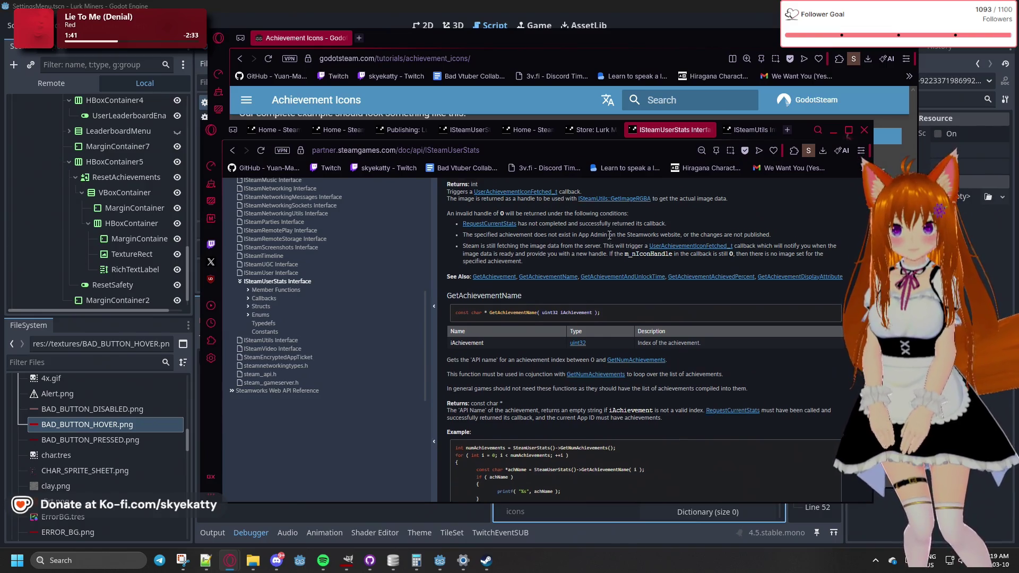
pyautogui.scroll(1, 565, 235)
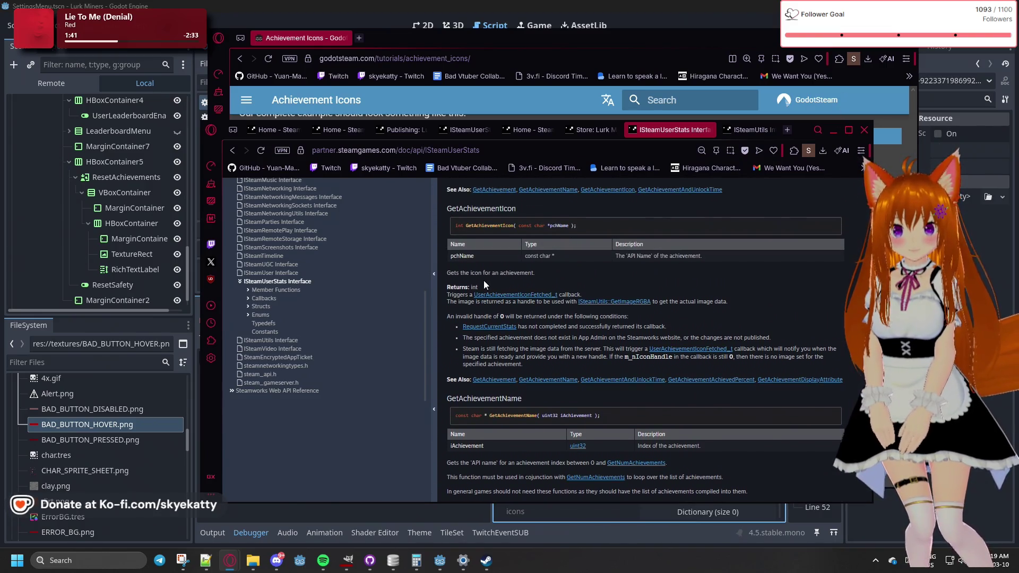
pyautogui.doubleClick(526, 273)
pyautogui.click(588, 274)
pyautogui.scroll(1, 588, 274)
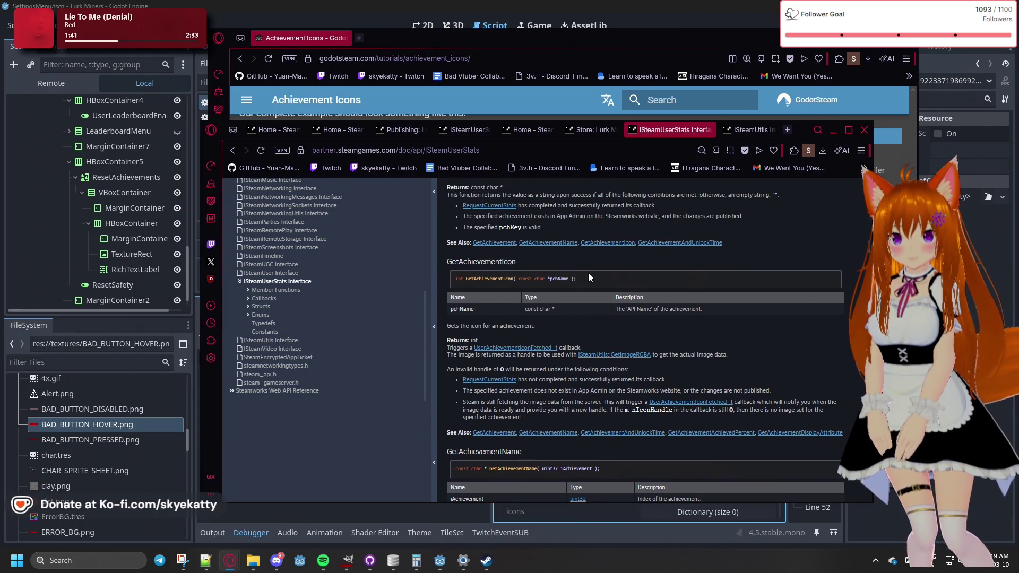
pyautogui.scroll(1, 587, 272)
pyautogui.scroll(-1, 586, 272)
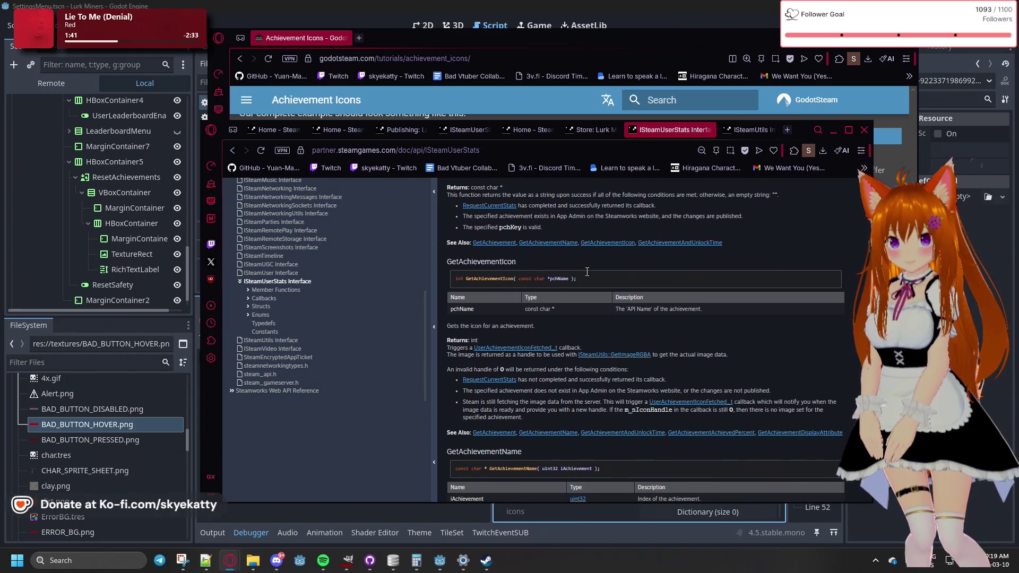
pyautogui.scroll(-1, 585, 272)
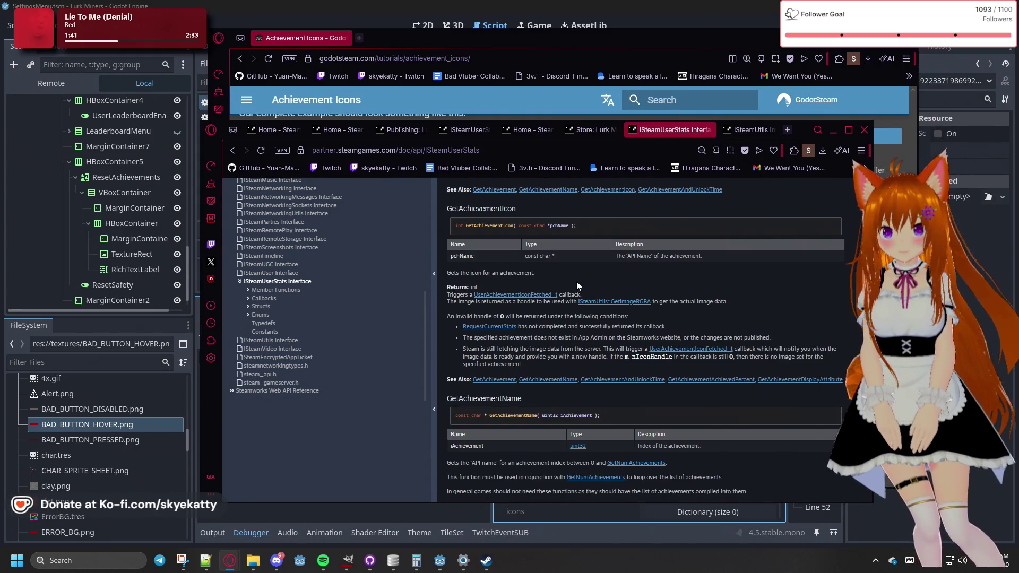
pyautogui.scroll(-1, 576, 282)
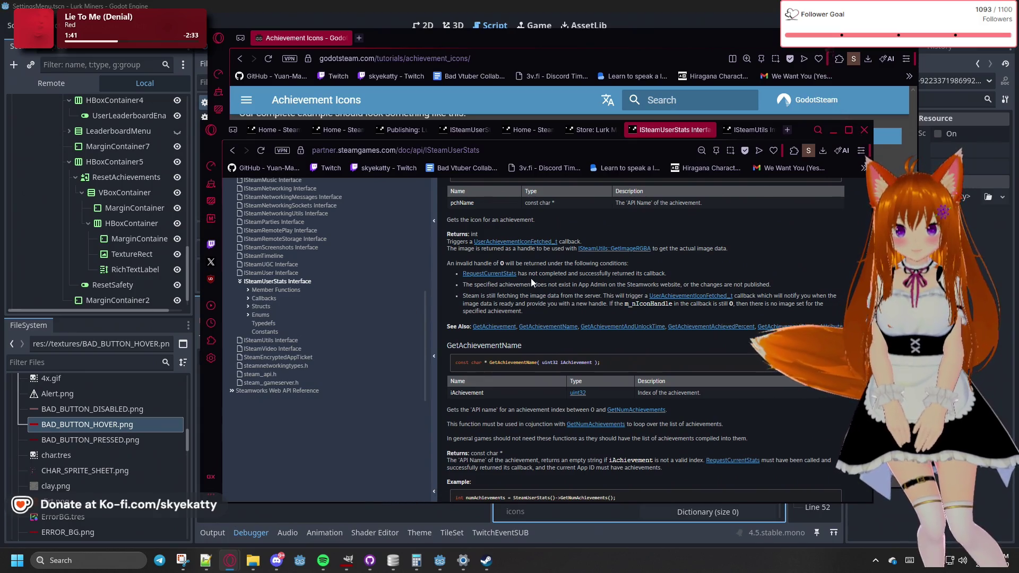
pyautogui.scroll(1, 532, 278)
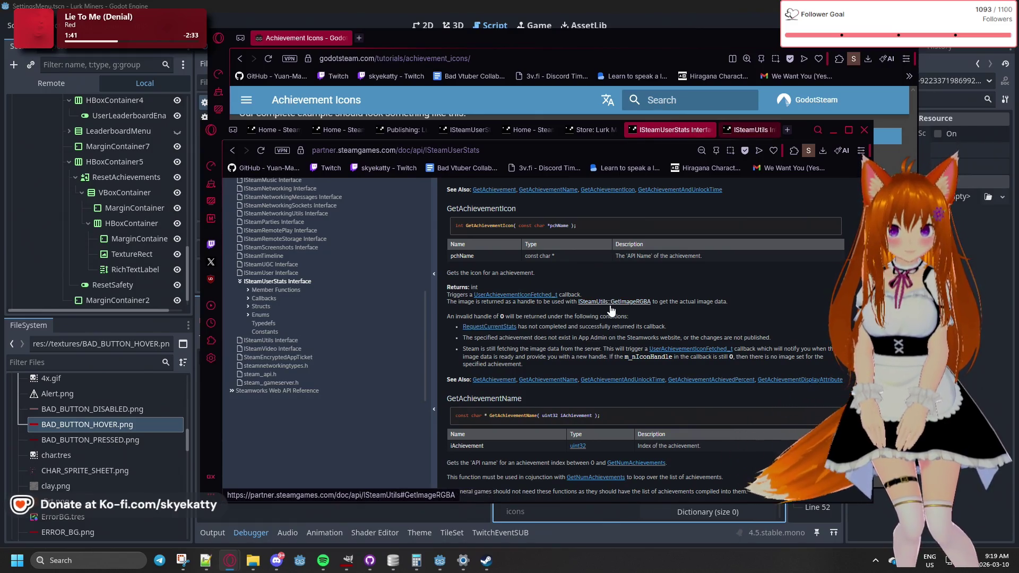
# Scroll past the leaderboard functions to GetNextMostAchievedAchievementInfo and its example loop
pyautogui.scroll(-5, 612, 311)
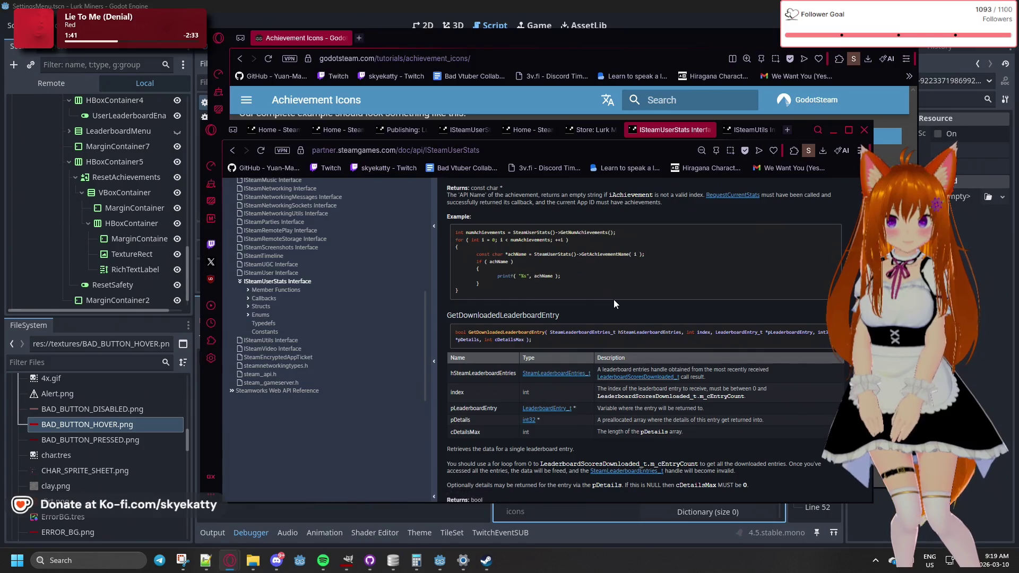
pyautogui.scroll(-1, 615, 305)
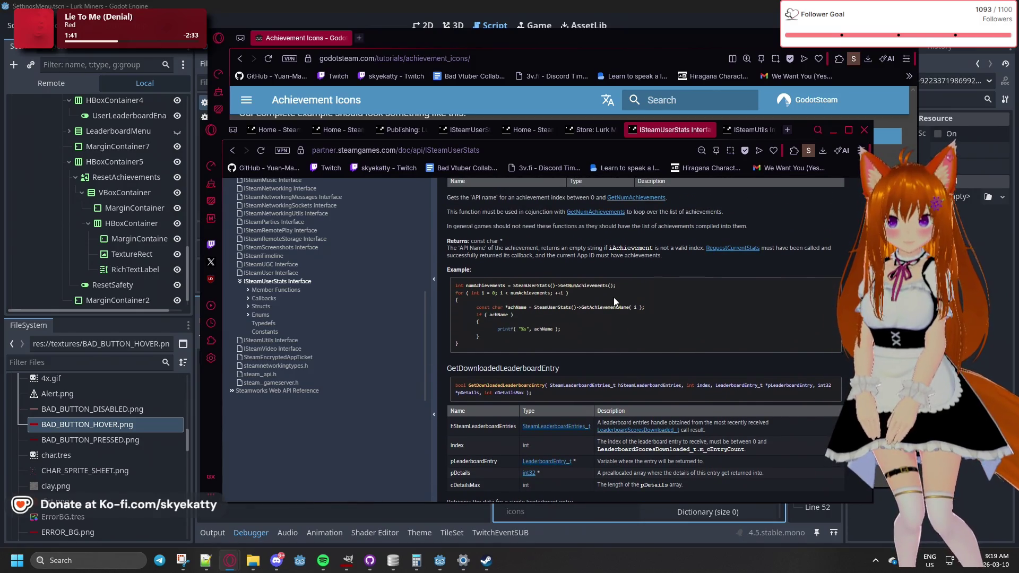
pyautogui.scroll(1, 615, 301)
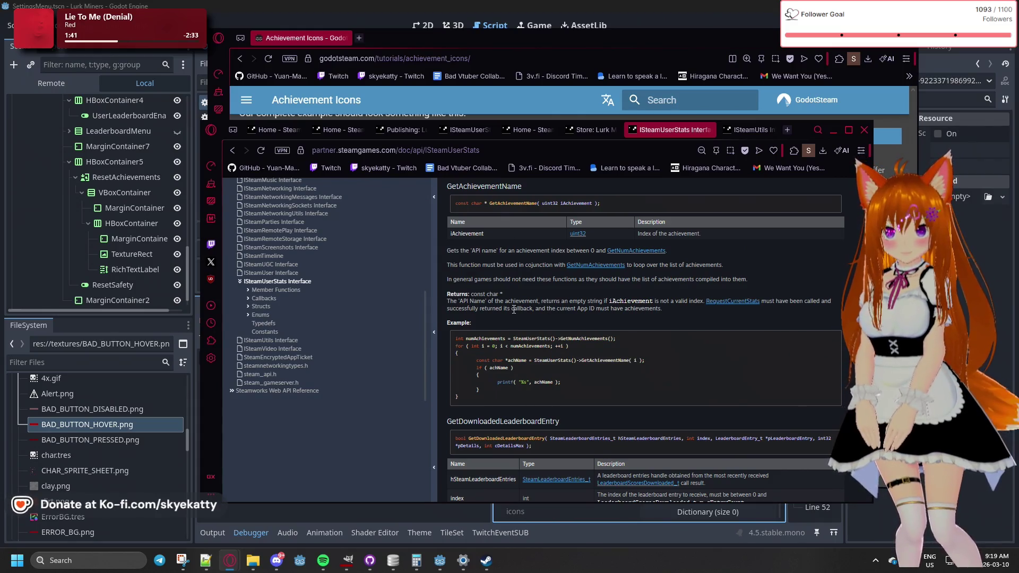
pyautogui.scroll(-2, 518, 308)
pyautogui.scroll(-2, 520, 308)
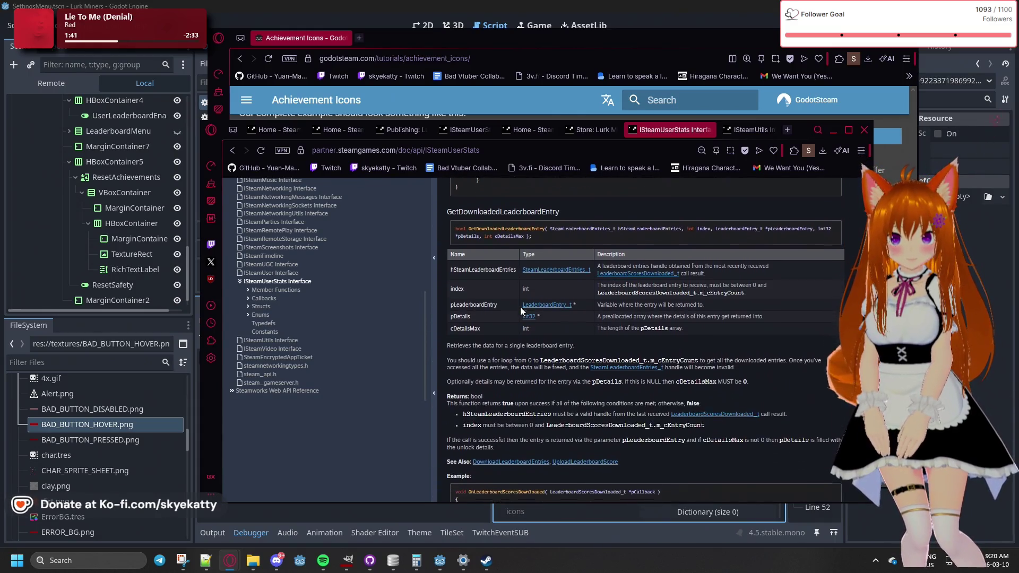
pyautogui.scroll(-3, 520, 306)
pyautogui.scroll(-4, 522, 305)
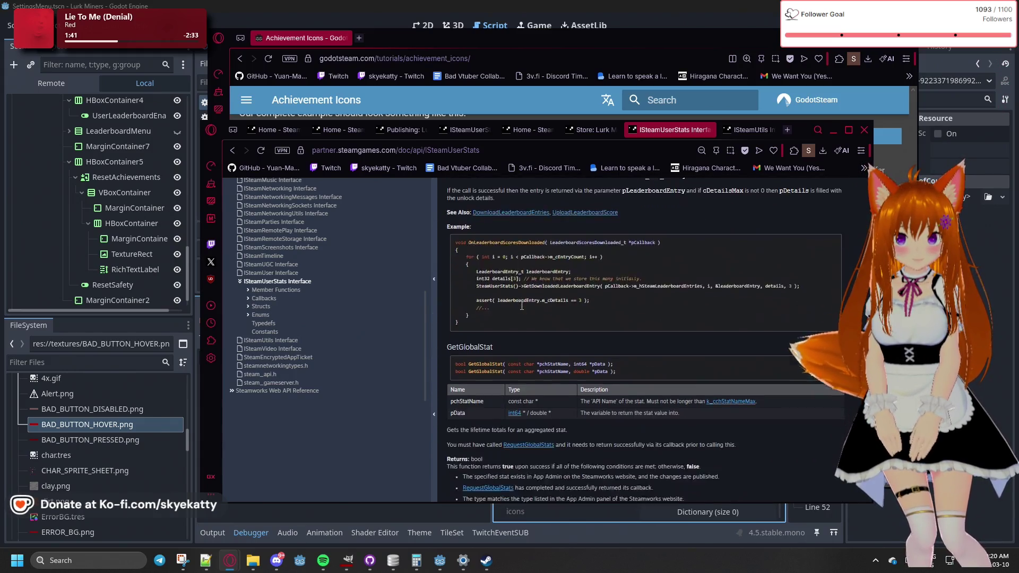
pyautogui.scroll(-6, 521, 305)
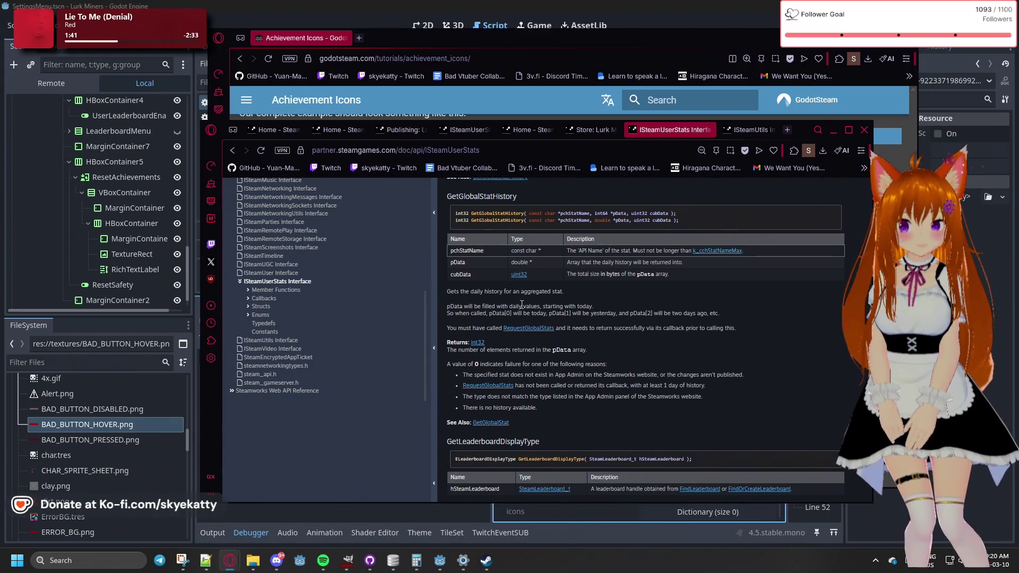
pyautogui.scroll(-6, 522, 305)
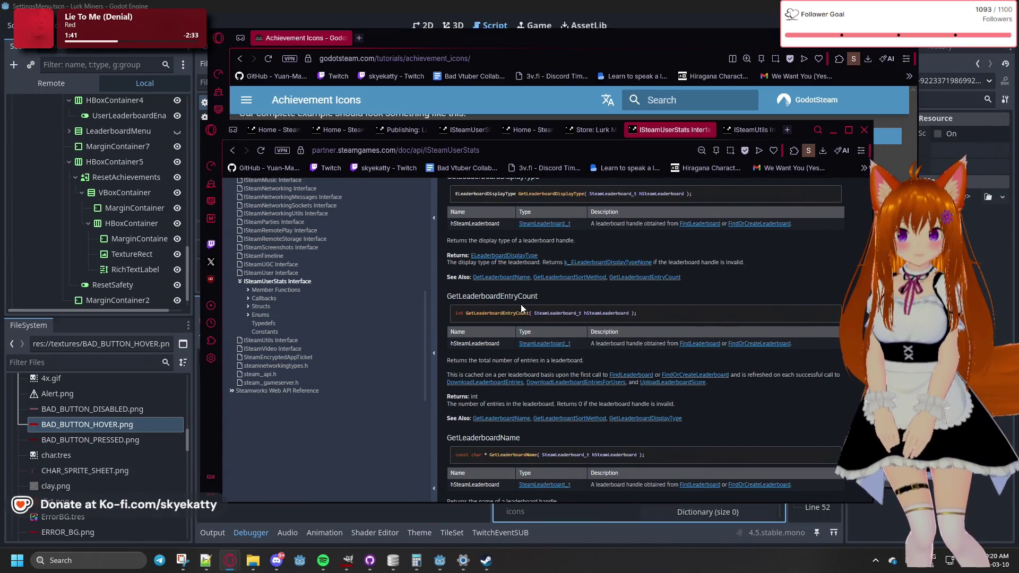
pyautogui.scroll(-2, 521, 303)
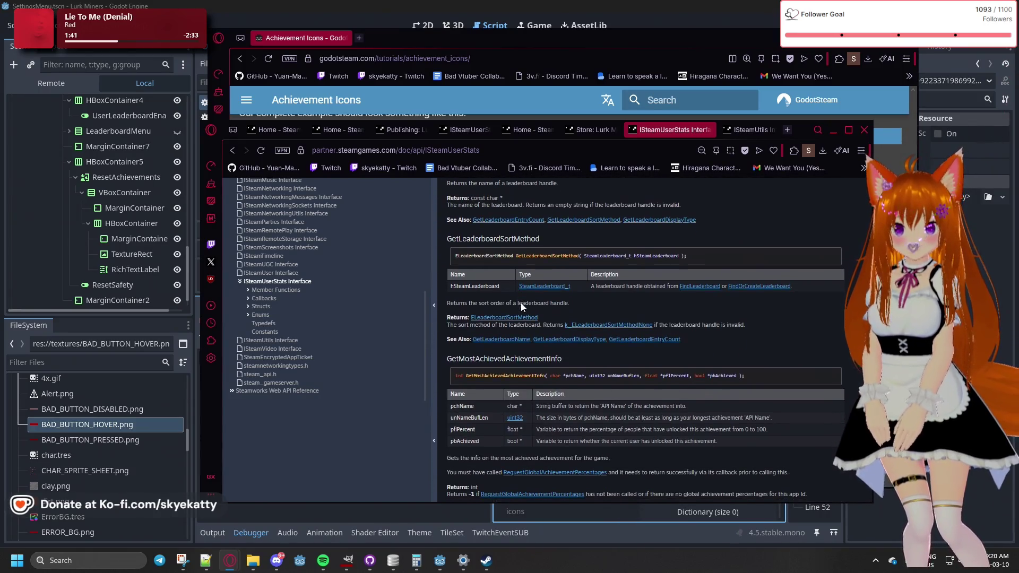
pyautogui.scroll(-6, 522, 303)
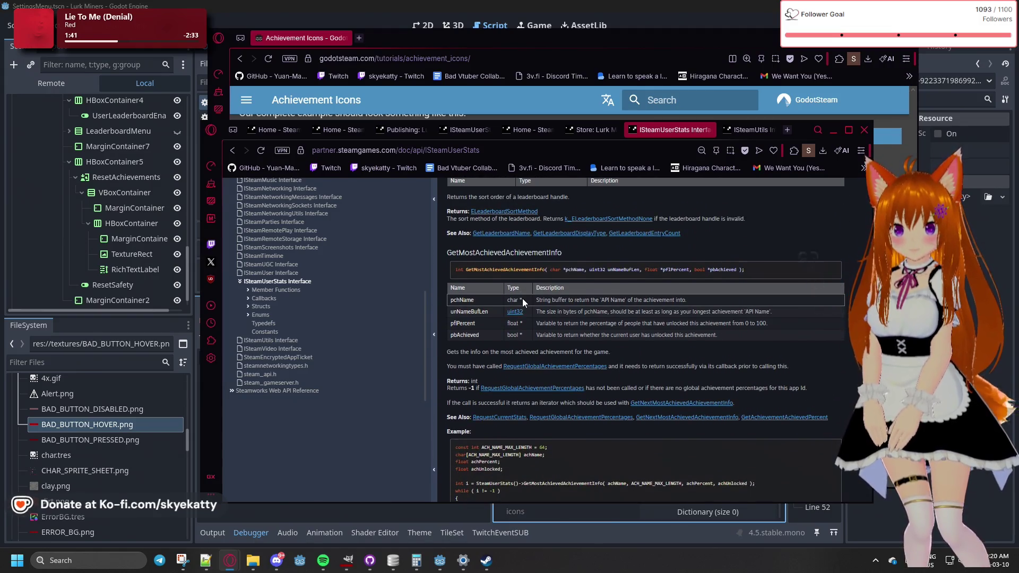
pyautogui.scroll(-2, 523, 299)
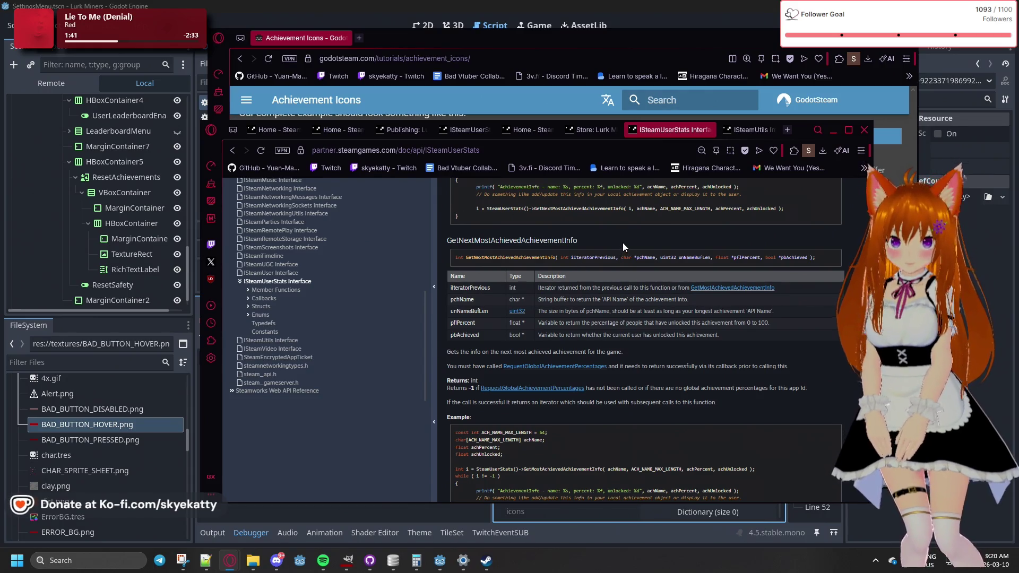
# Search the ISteamUserStats page for 'icon'
pyautogui.hotkey('ctrl', 'f')
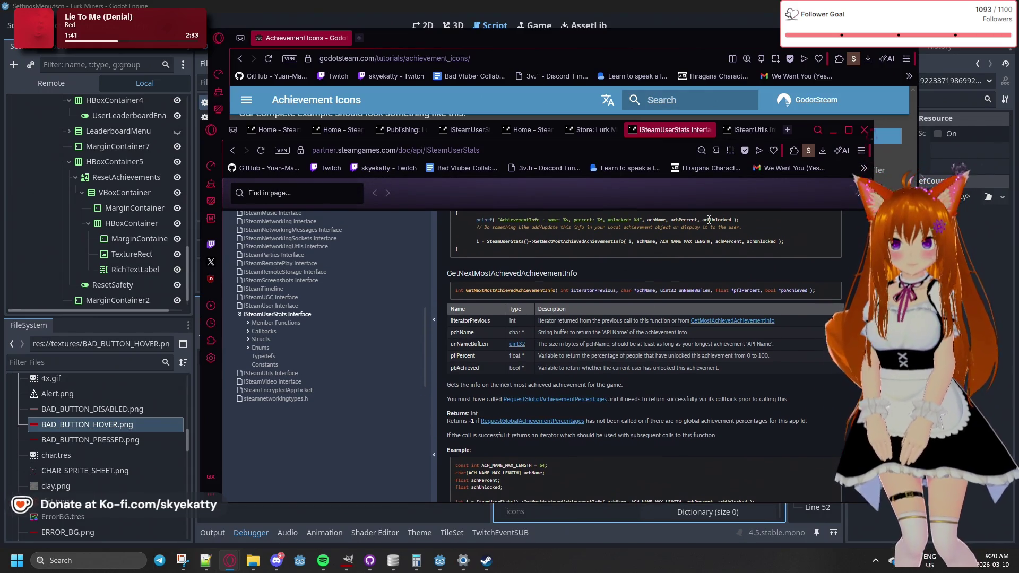
pyautogui.write('icon')
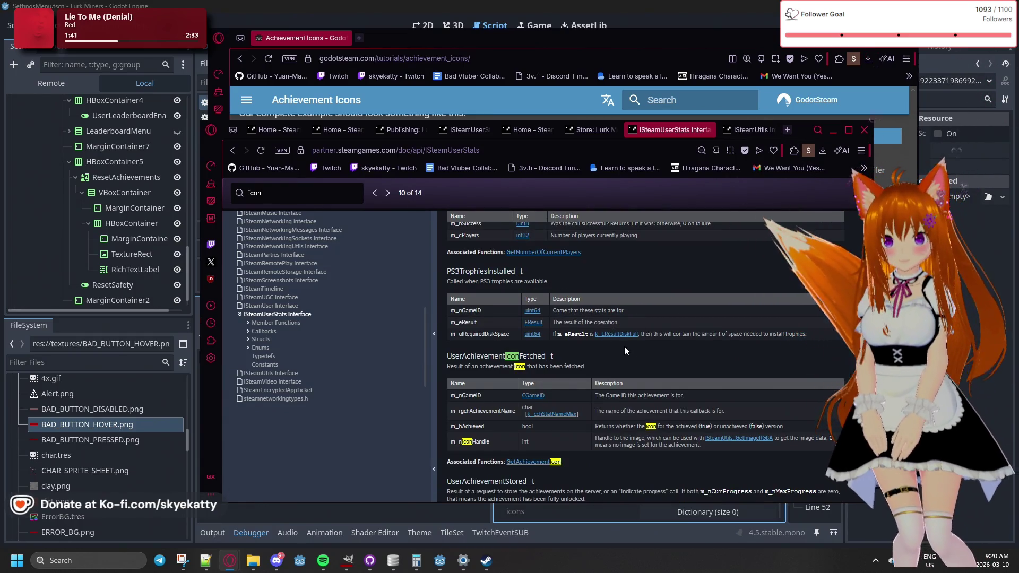
pyautogui.scroll(2, 601, 266)
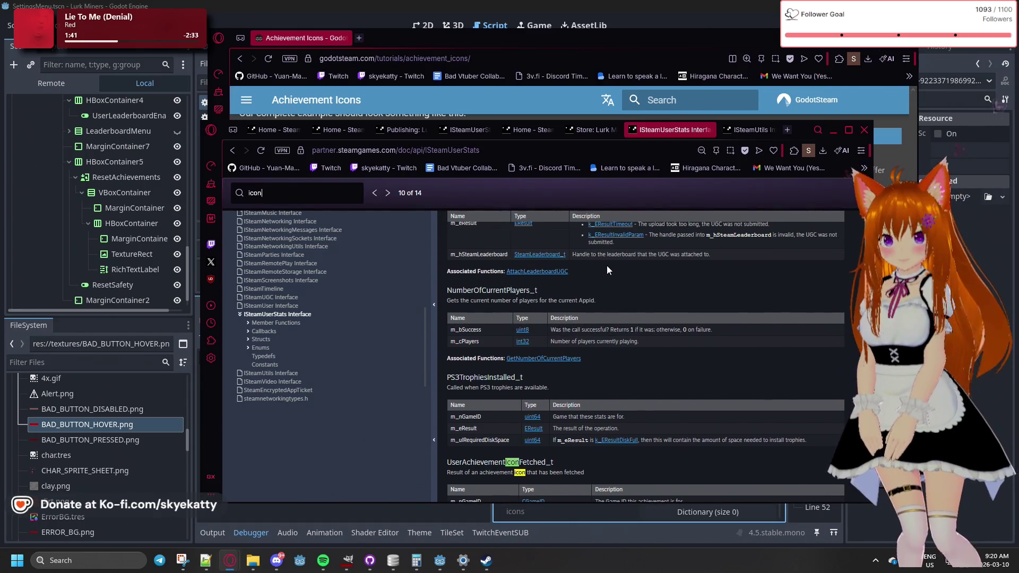
pyautogui.scroll(6, 607, 266)
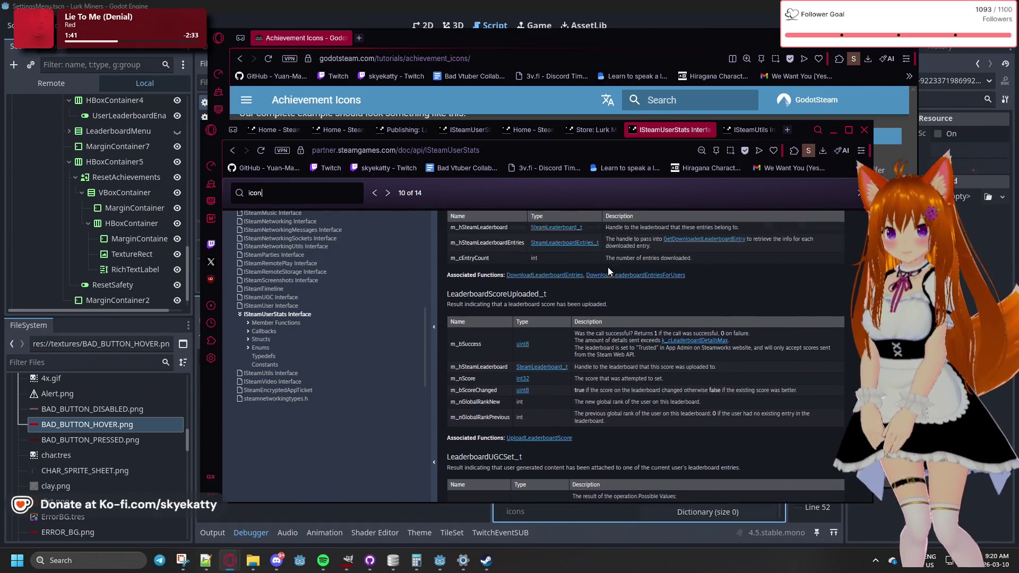
pyautogui.scroll(-4, 608, 267)
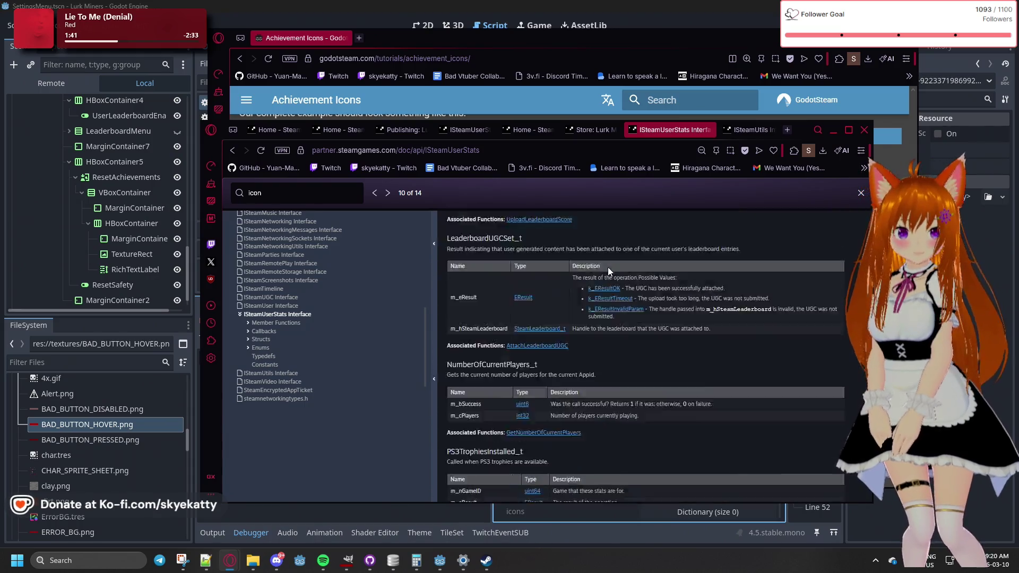
pyautogui.scroll(-4, 607, 266)
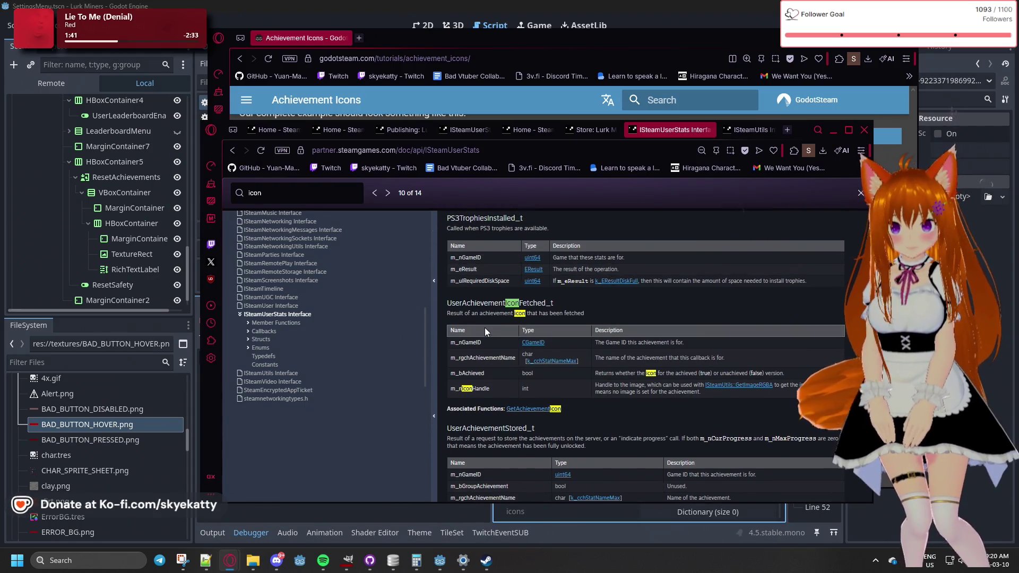
pyautogui.scroll(1, 485, 326)
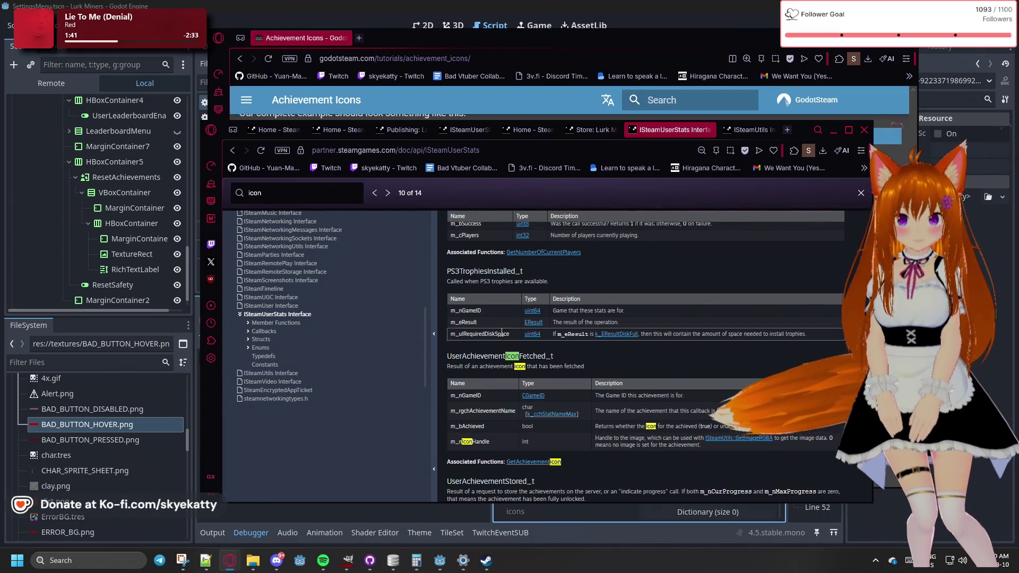
pyautogui.scroll(1, 502, 333)
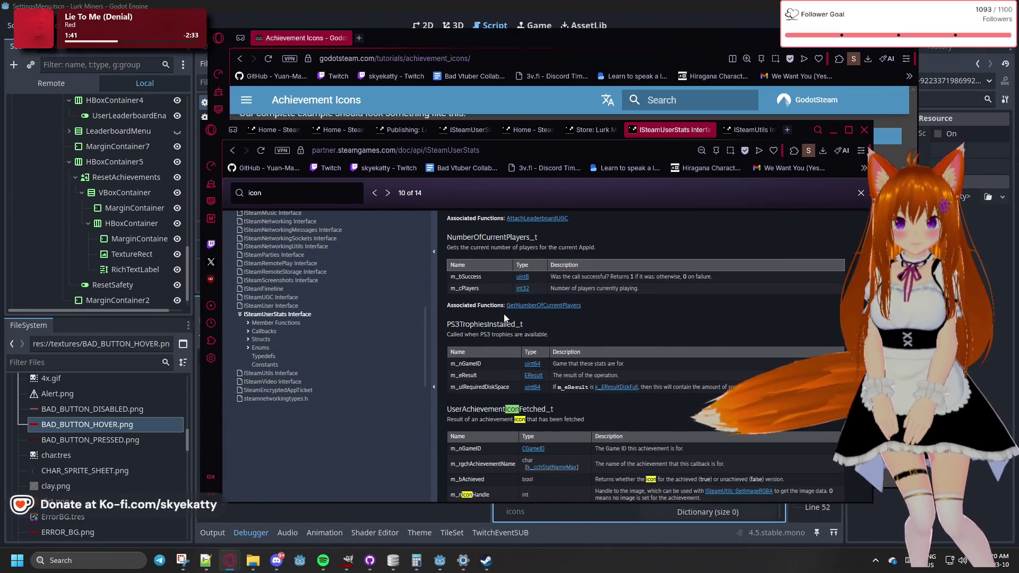
pyautogui.scroll(-2, 504, 317)
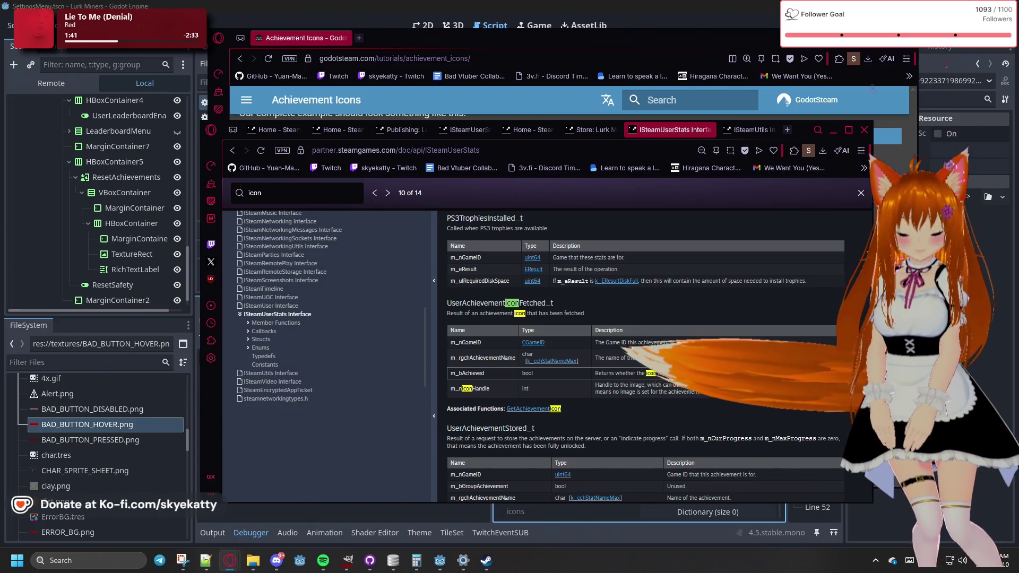
pyautogui.scroll(1, 684, 428)
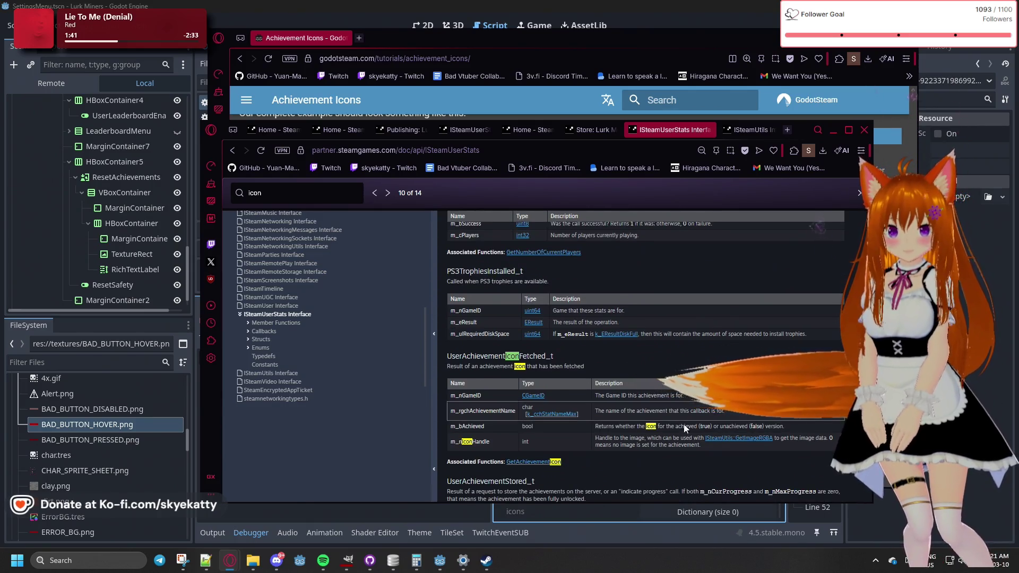
# Read the achievement entries, selecting the m_bAchieved description, down to GetAchievementIcon
pyautogui.moveTo(685, 427); pyautogui.dragTo(811, 430)
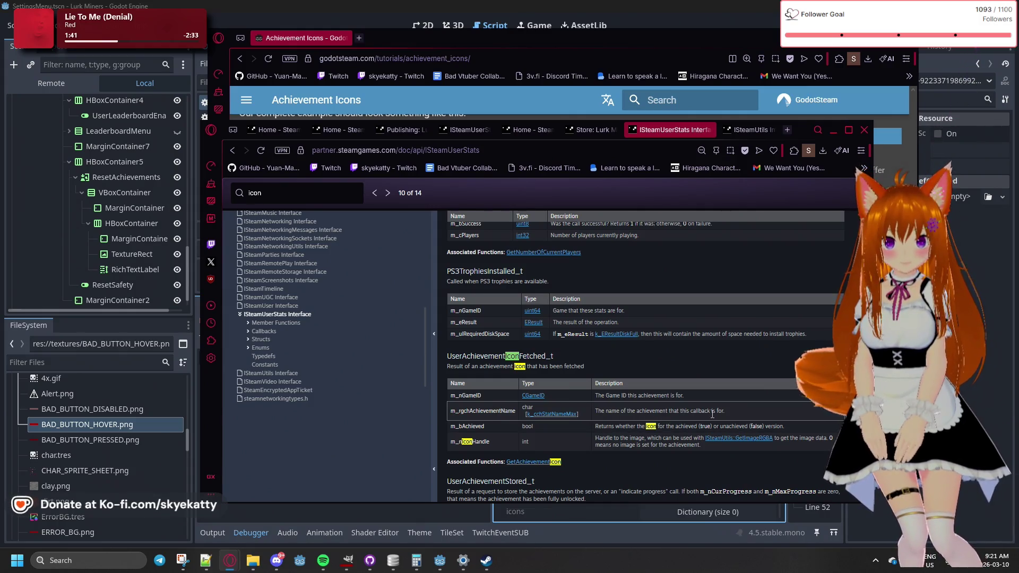
pyautogui.scroll(10, 733, 406)
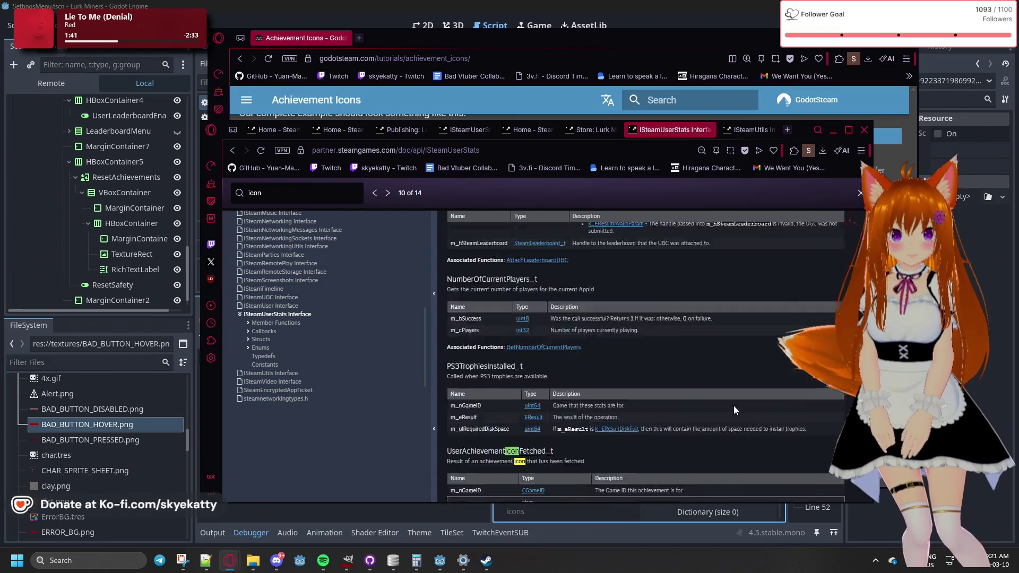
pyautogui.scroll(10, 719, 411)
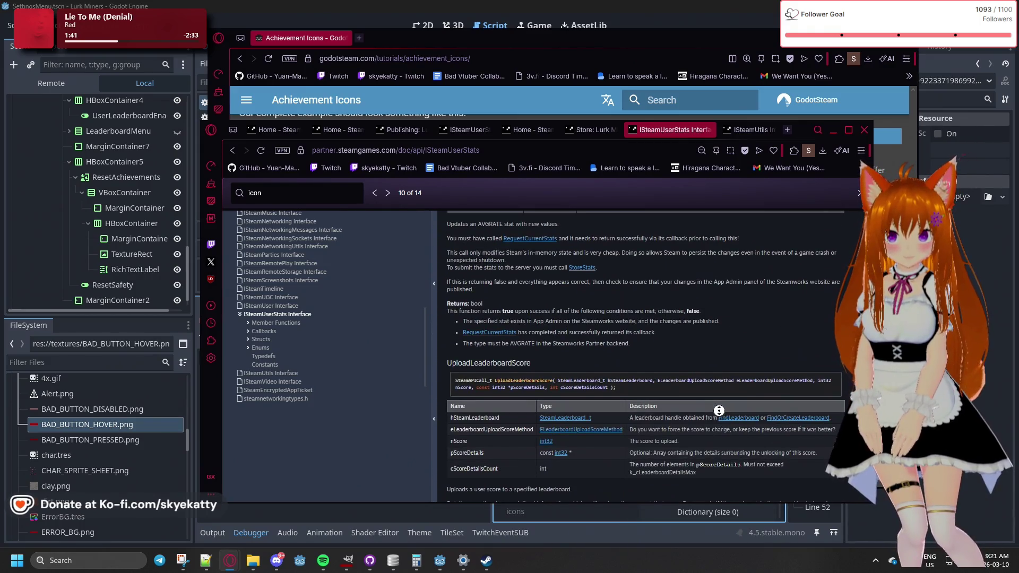
pyautogui.scroll(10, 712, 360)
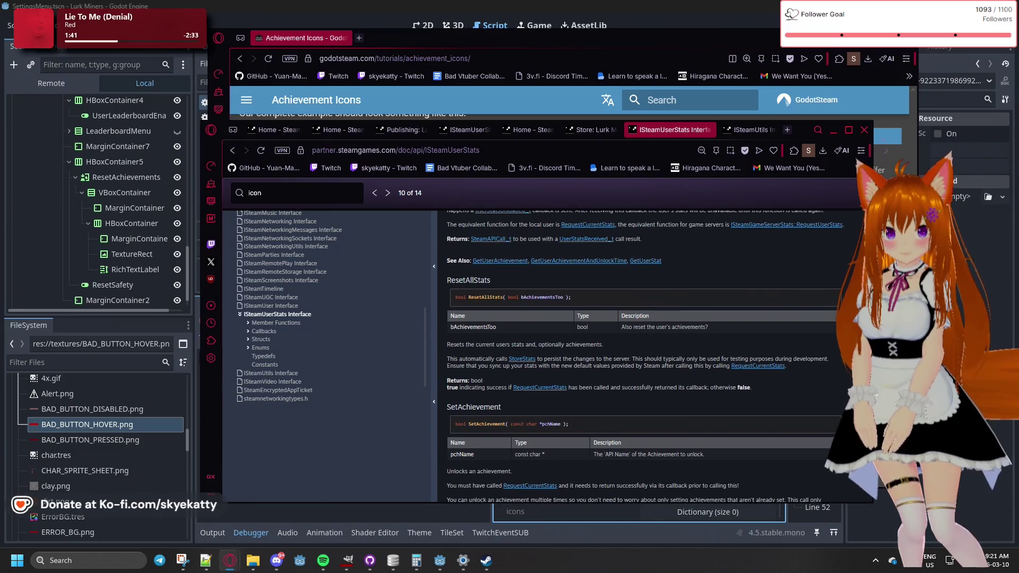
pyautogui.scroll(-3, 756, 344)
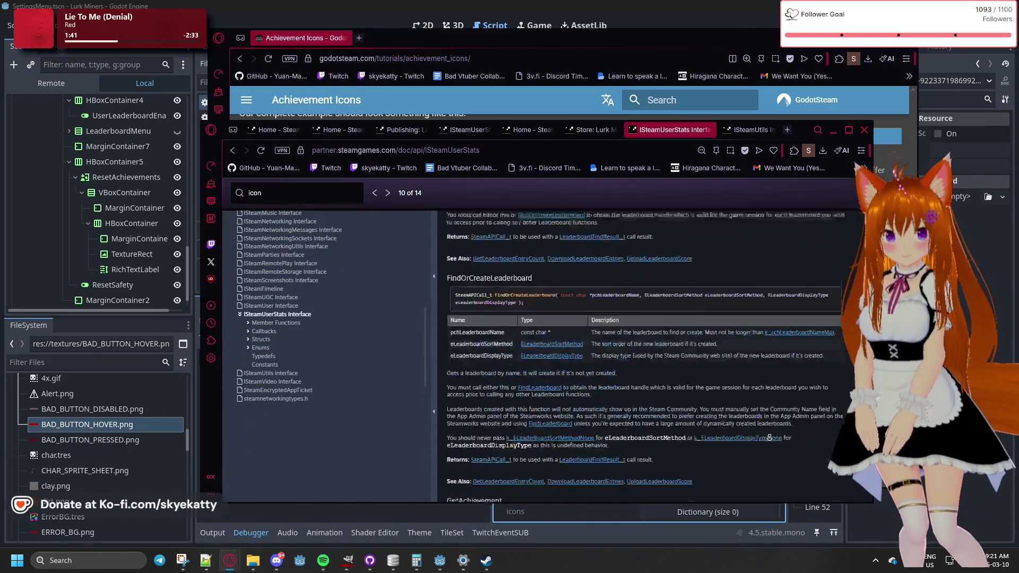
pyautogui.scroll(-3, 756, 345)
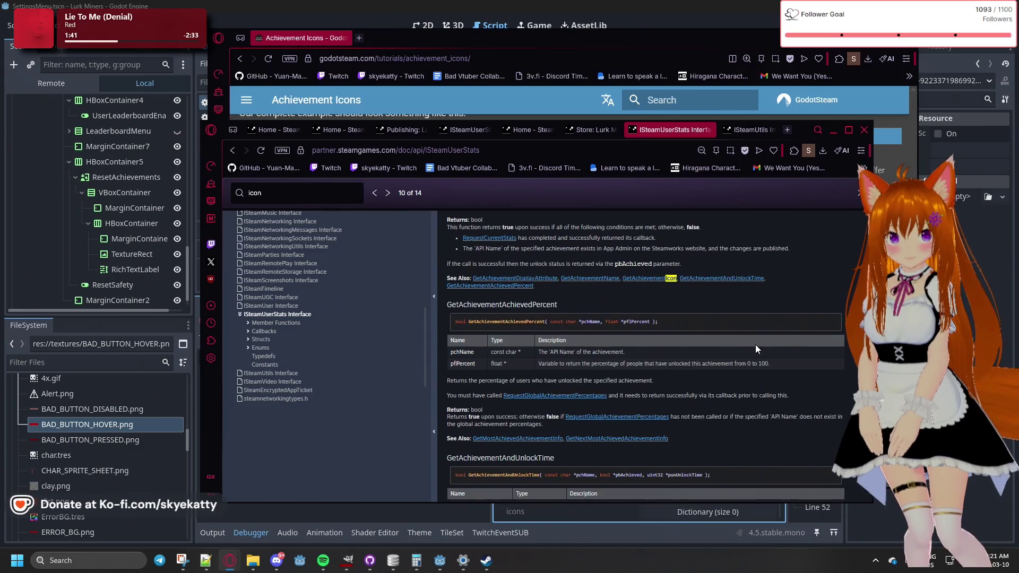
pyautogui.scroll(-2, 755, 349)
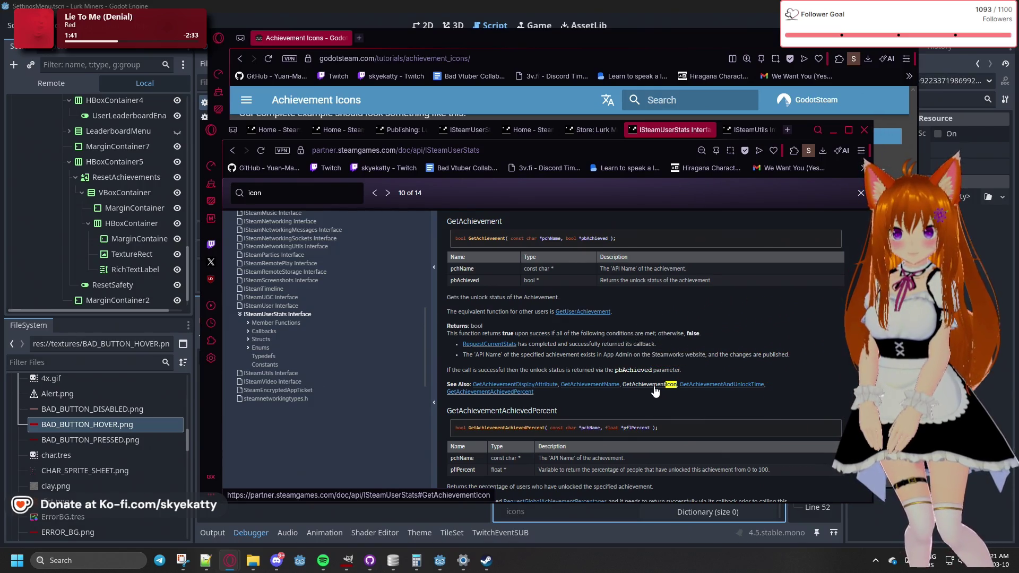
pyautogui.scroll(-2, 656, 392)
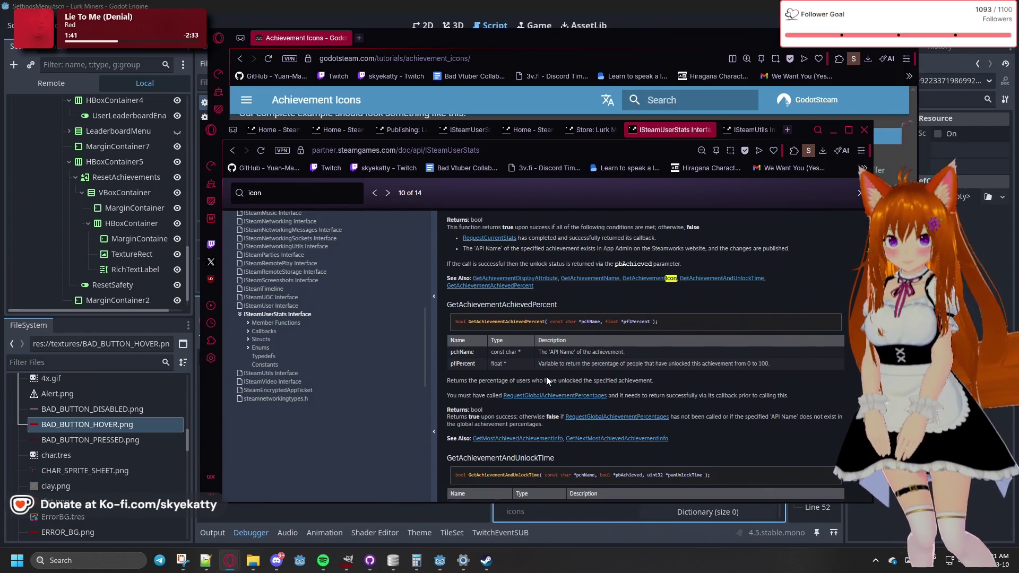
pyautogui.scroll(-1, 546, 376)
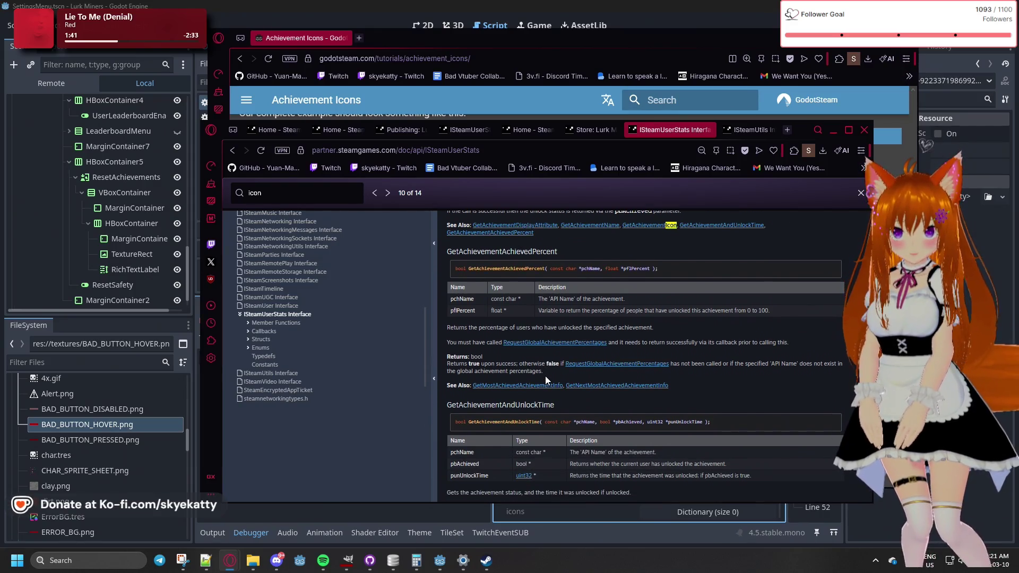
pyautogui.scroll(1, 594, 317)
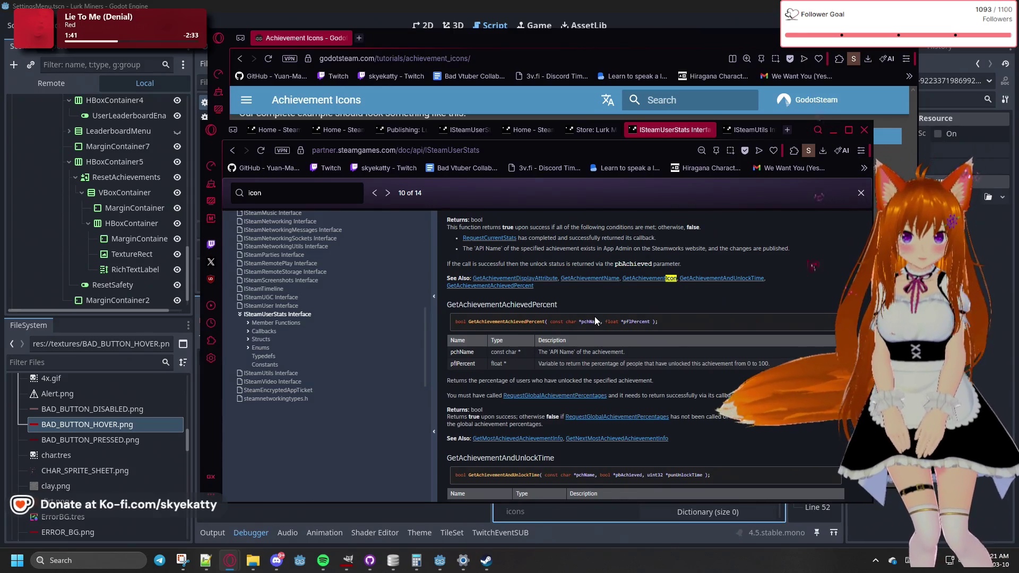
pyautogui.scroll(-2, 594, 317)
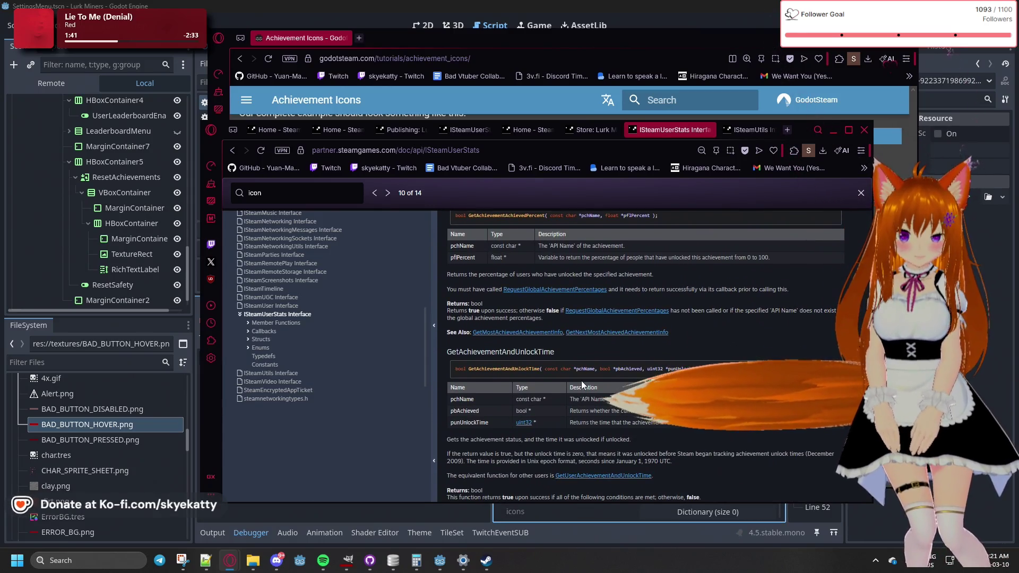
pyautogui.scroll(-2, 565, 372)
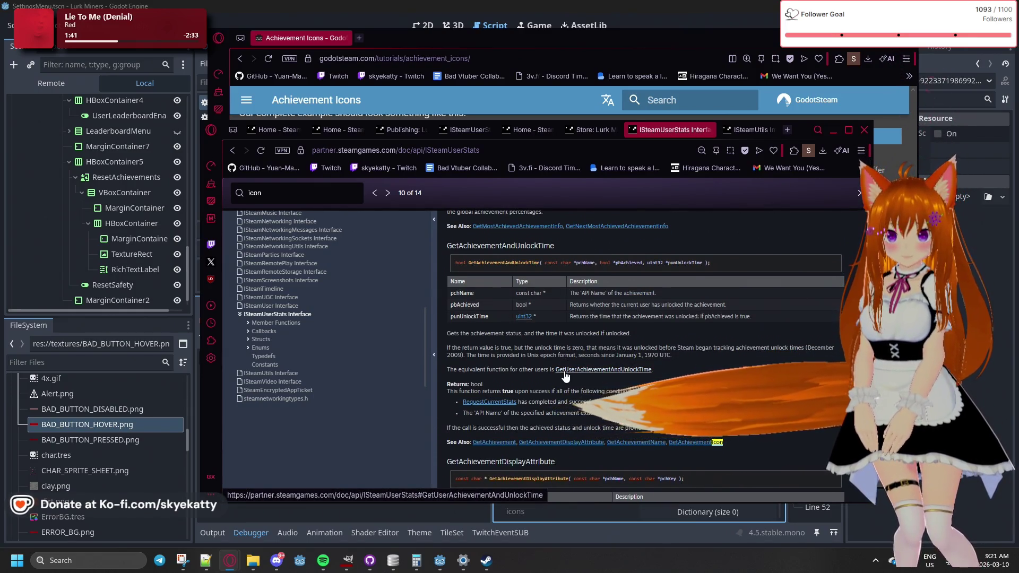
pyautogui.scroll(-2, 725, 348)
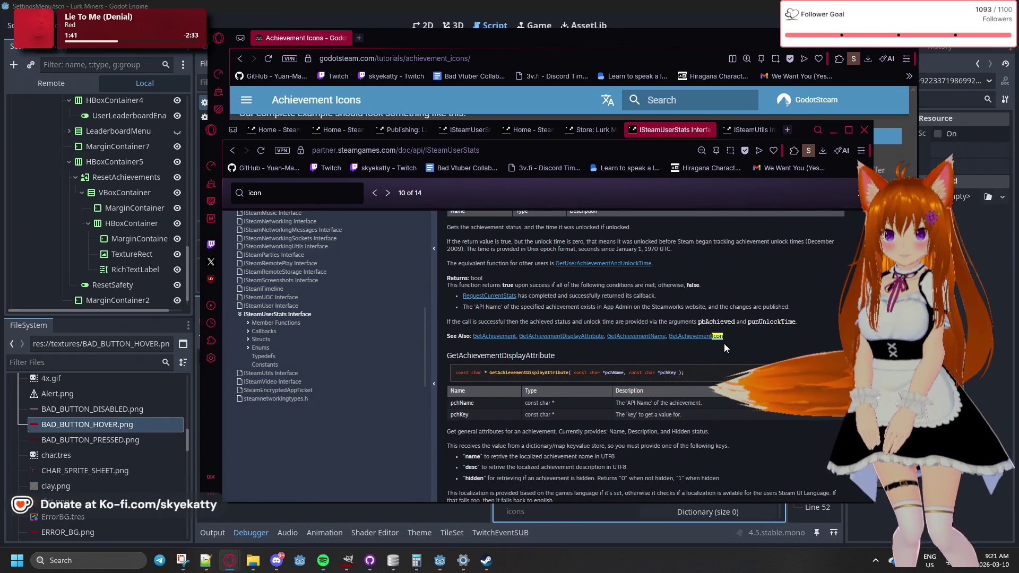
pyautogui.scroll(-3, 724, 346)
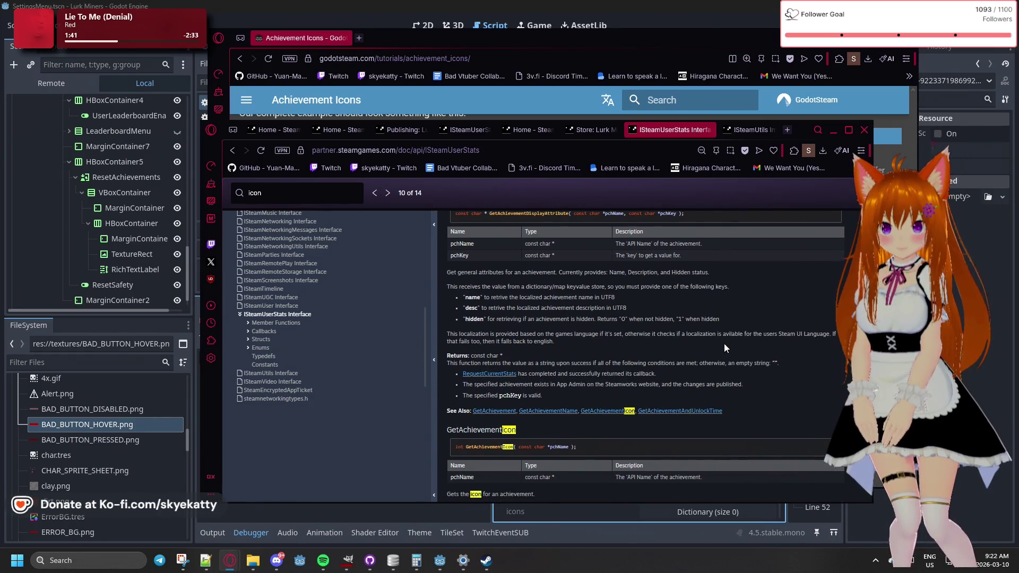
# Read GetAchievementIcon and UserAchievementIconFetched_t, then switch back to Godot's load_achievement_icon script
pyautogui.scroll(-1, 725, 345)
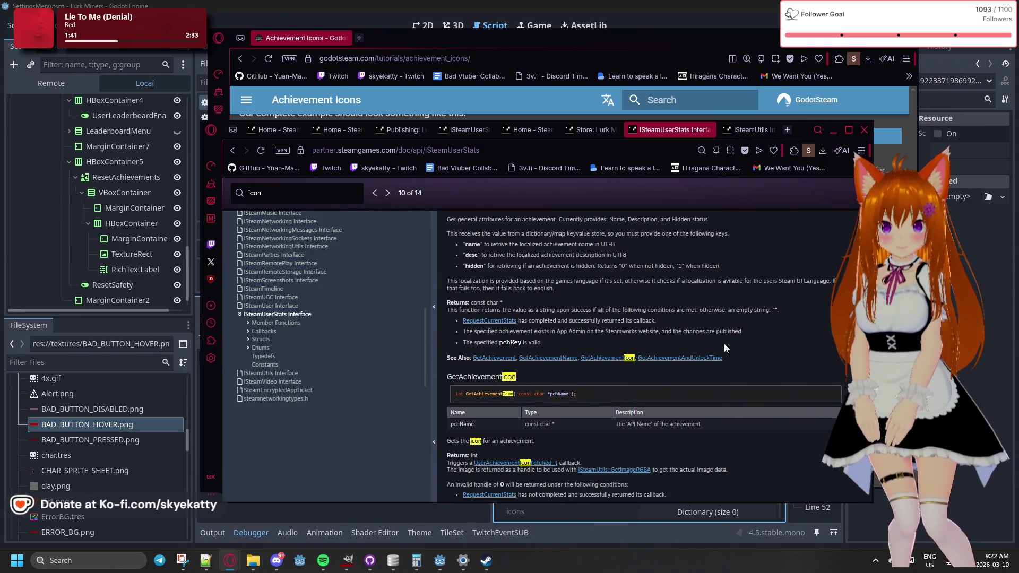
pyautogui.scroll(-2, 601, 353)
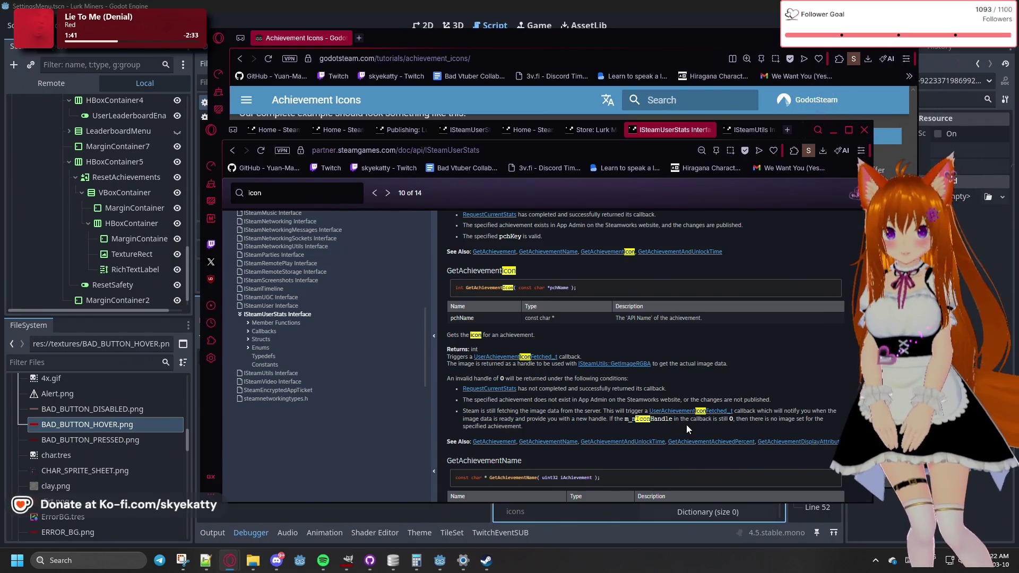
pyautogui.scroll(-1, 686, 425)
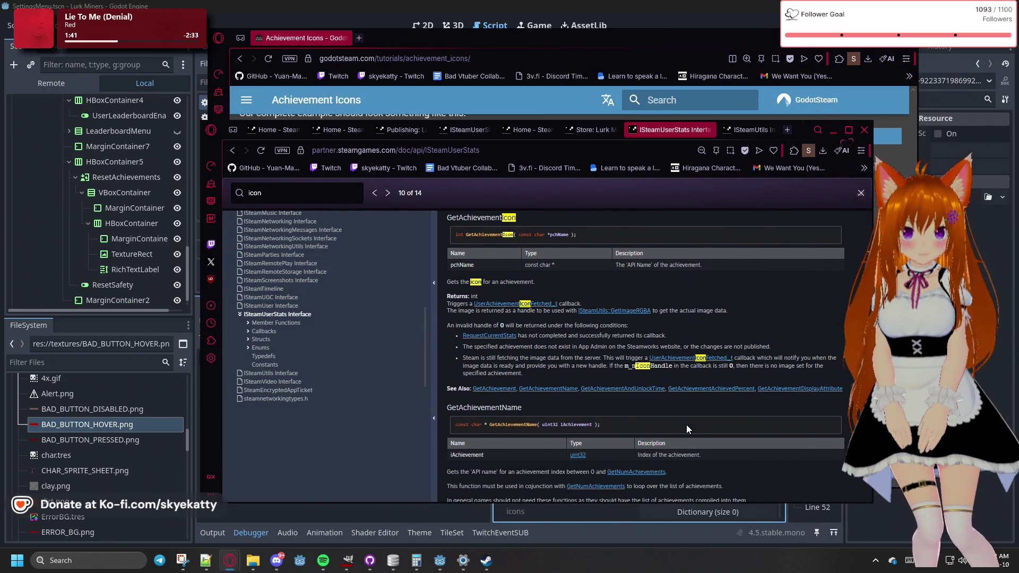
pyautogui.scroll(-1, 686, 425)
pyautogui.scroll(-2, 687, 424)
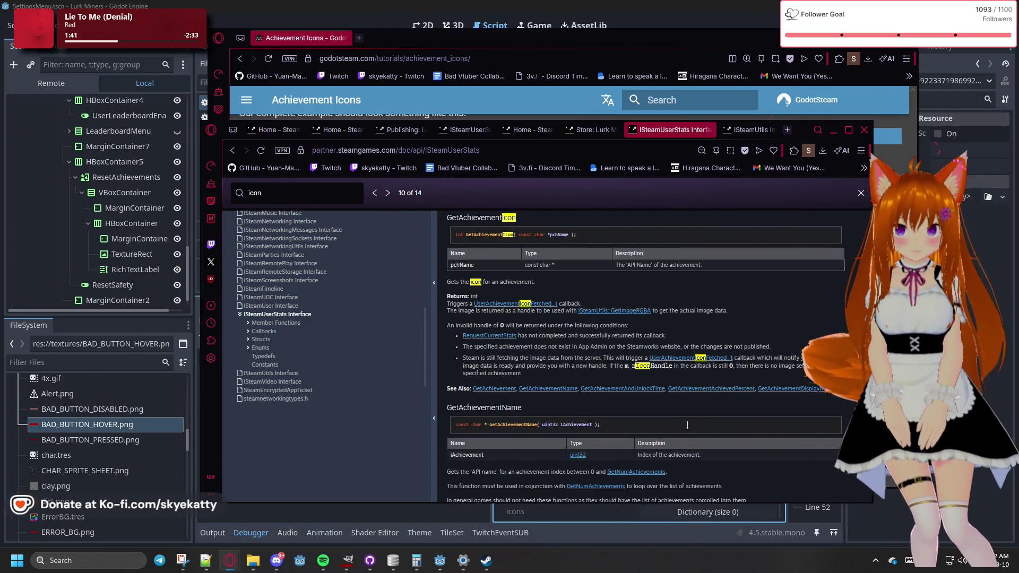
pyautogui.scroll(-1, 687, 425)
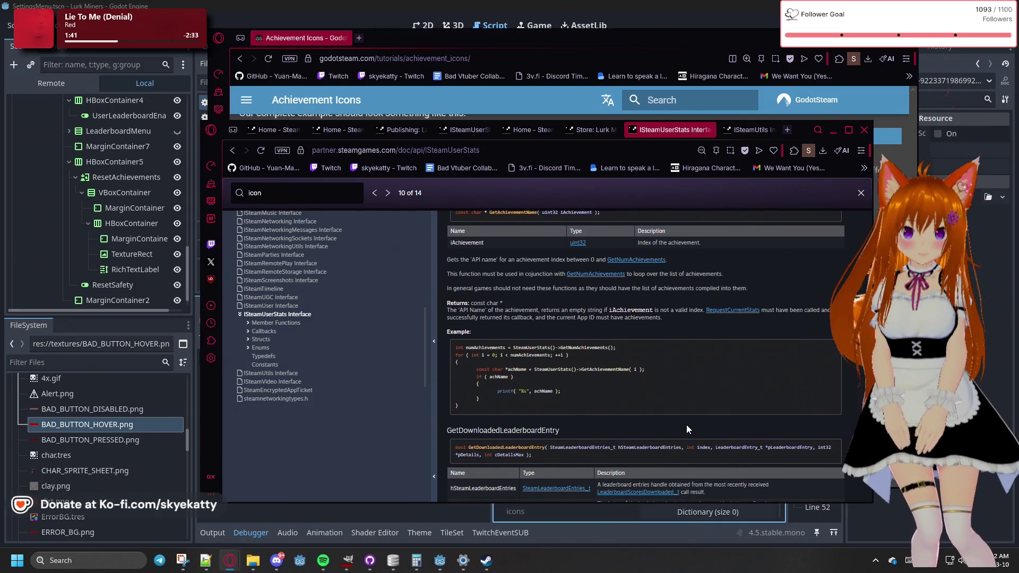
pyautogui.scroll(-6, 686, 424)
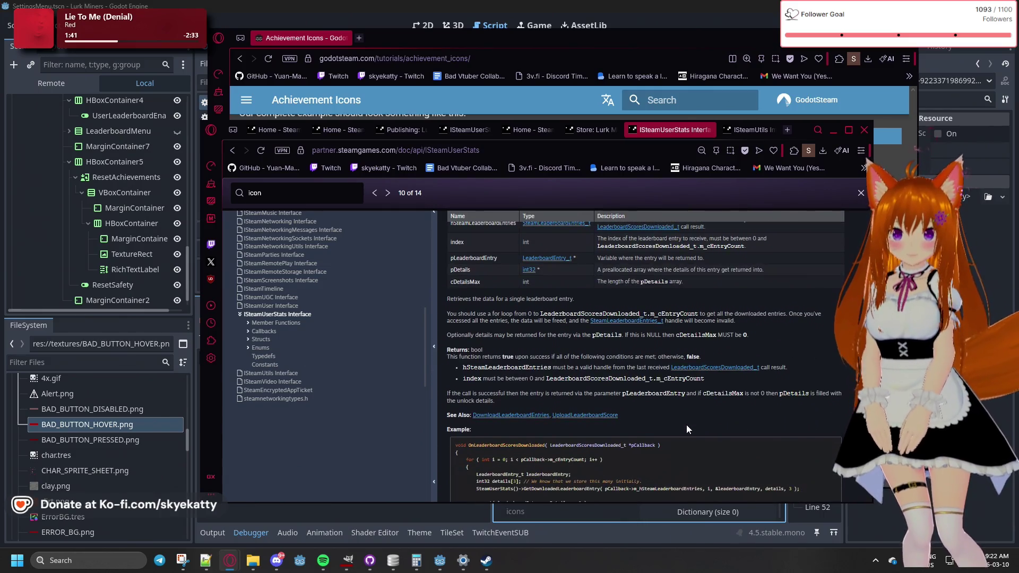
pyautogui.scroll(-5, 686, 424)
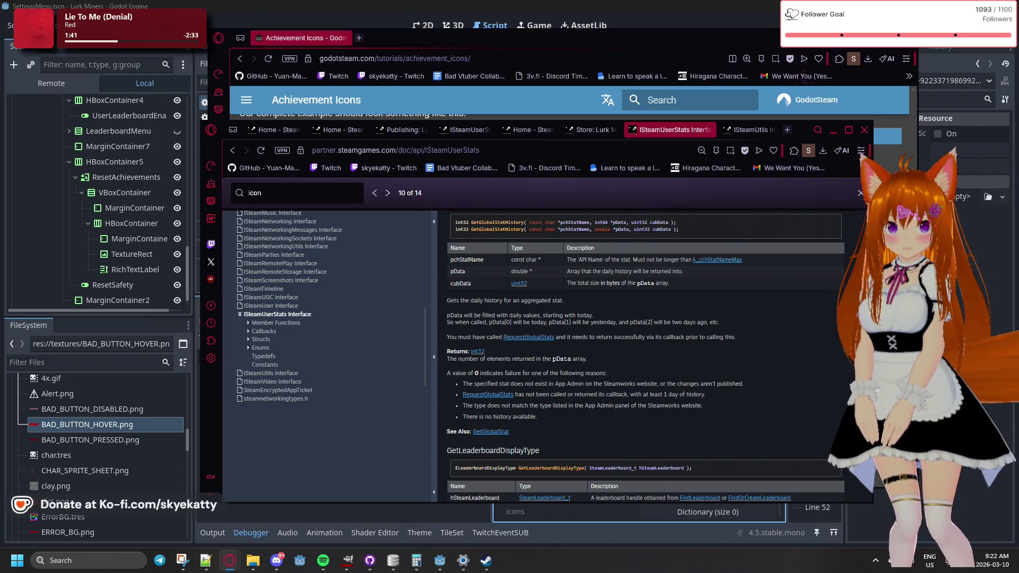
pyautogui.scroll(-10, 837, 433)
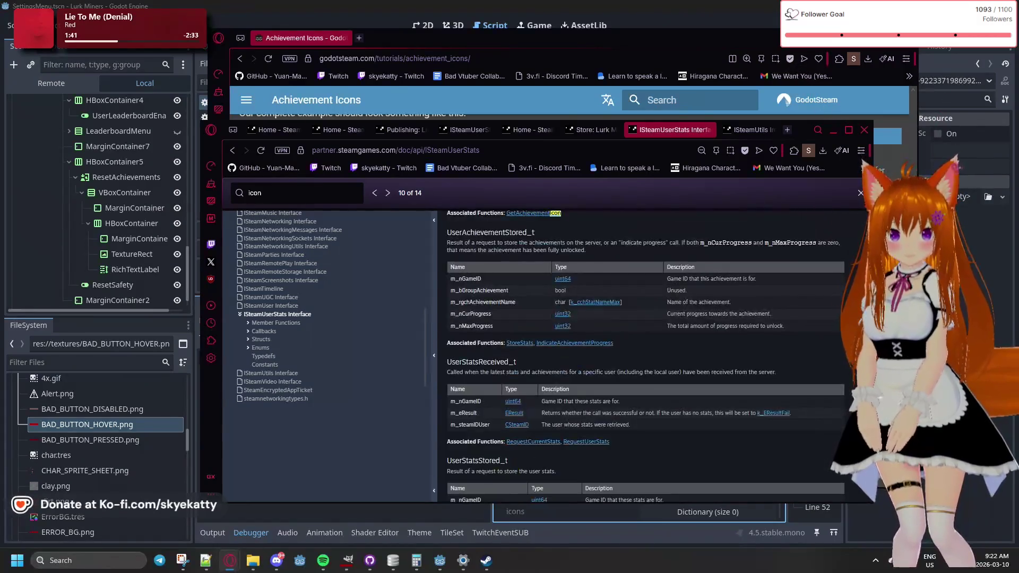
pyautogui.scroll(4, 837, 433)
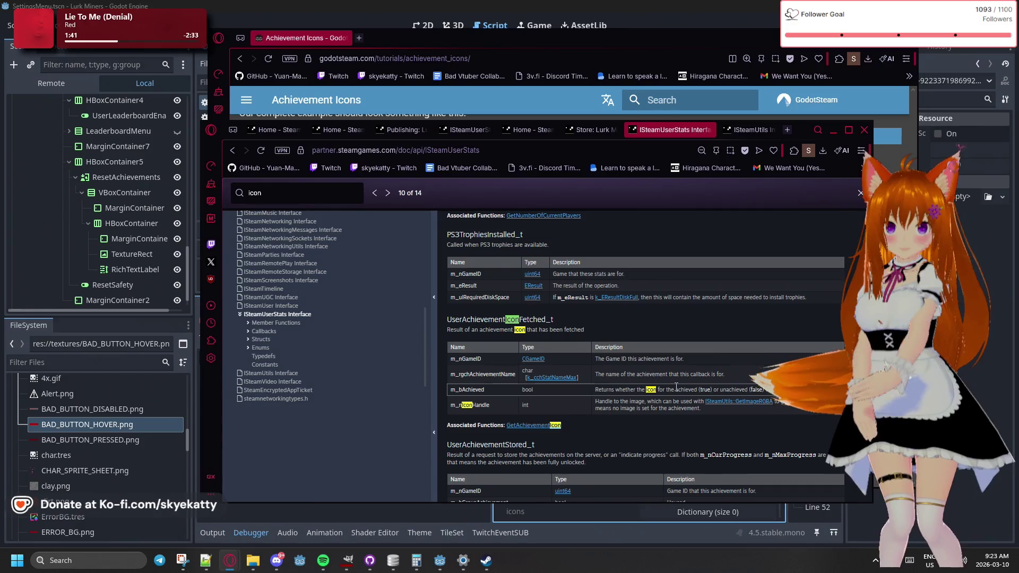
pyautogui.hotkey('alt', 'Tab')
# Collapse TwitchAPI and expand addons/godotsteam in the FileSystem dock, selecting win64 and license.md
pyautogui.scroll(10, 107, 402)
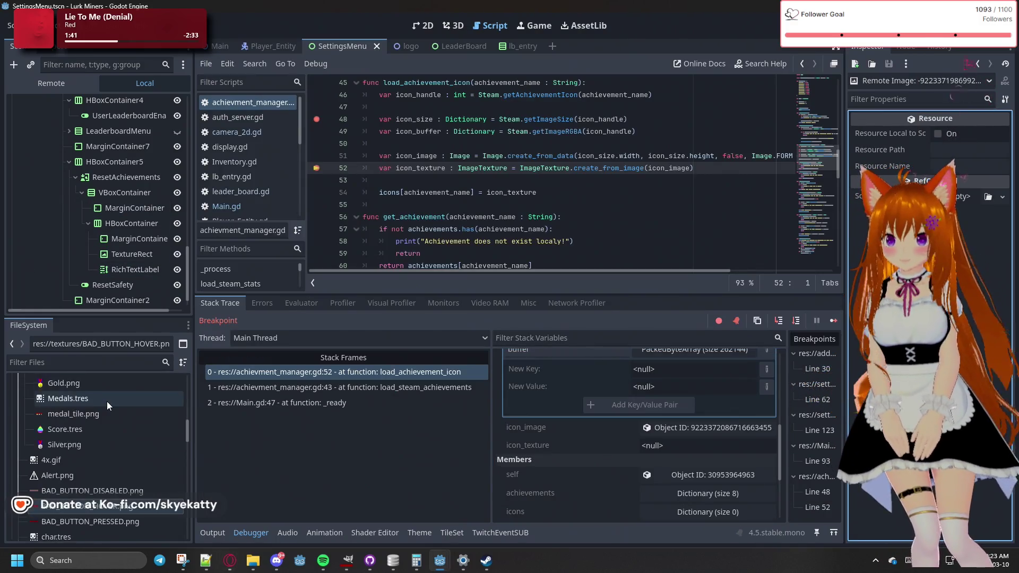
pyautogui.scroll(5, 107, 401)
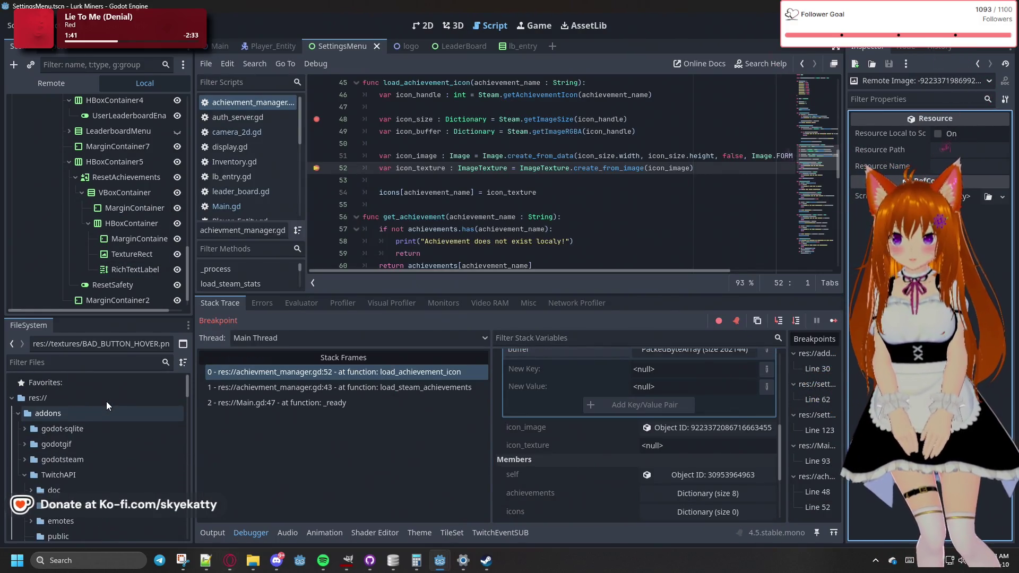
pyautogui.scroll(-2, 26, 428)
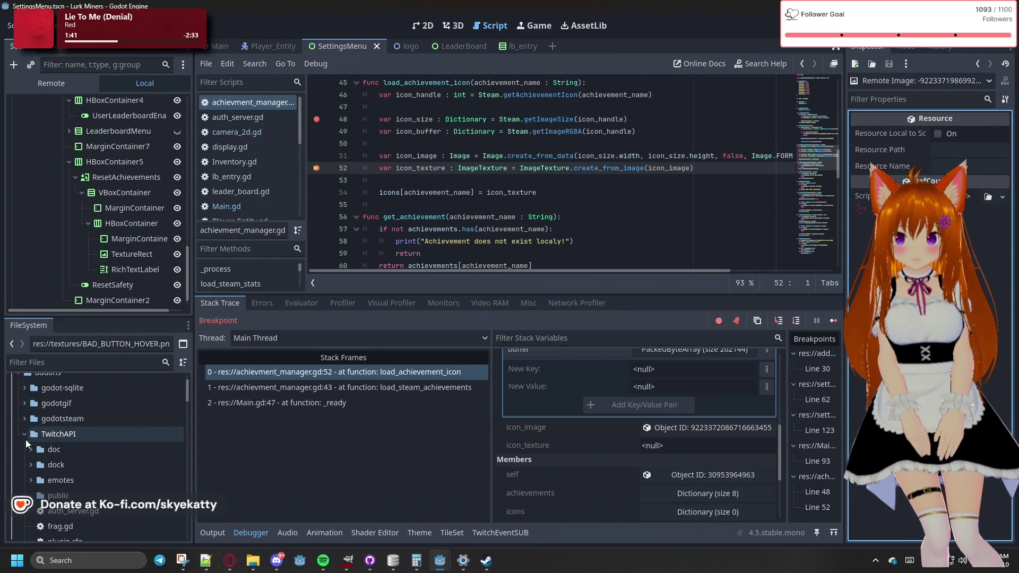
pyautogui.click(25, 431)
pyautogui.scroll(2, 25, 435)
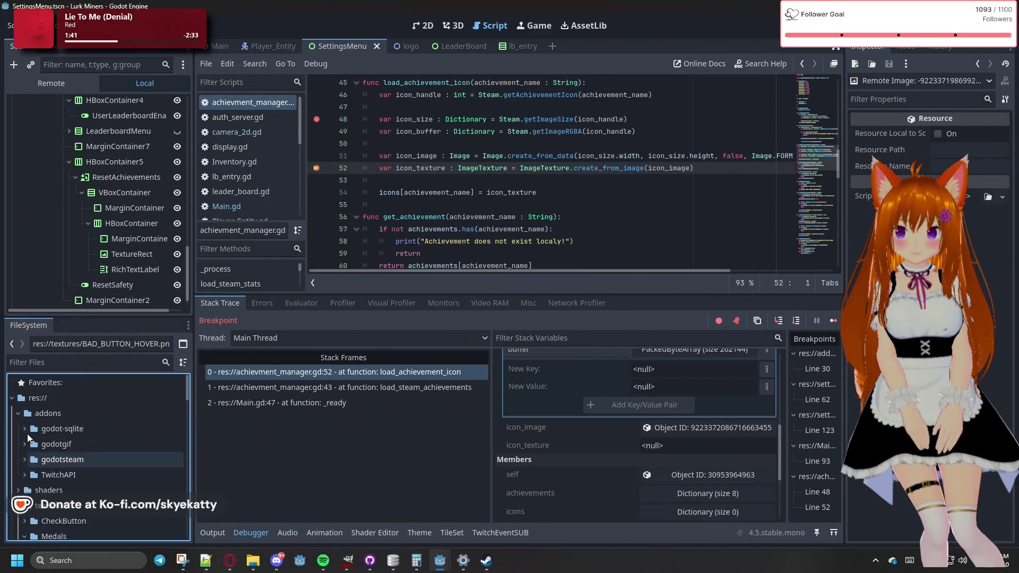
pyautogui.click(23, 458)
pyautogui.scroll(-3, 53, 458)
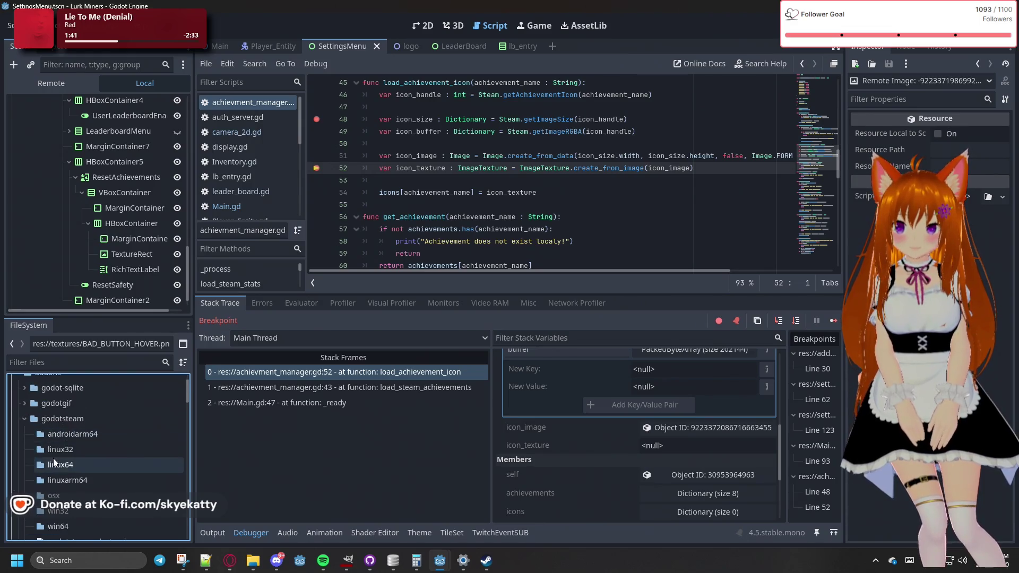
pyautogui.scroll(-2, 54, 450)
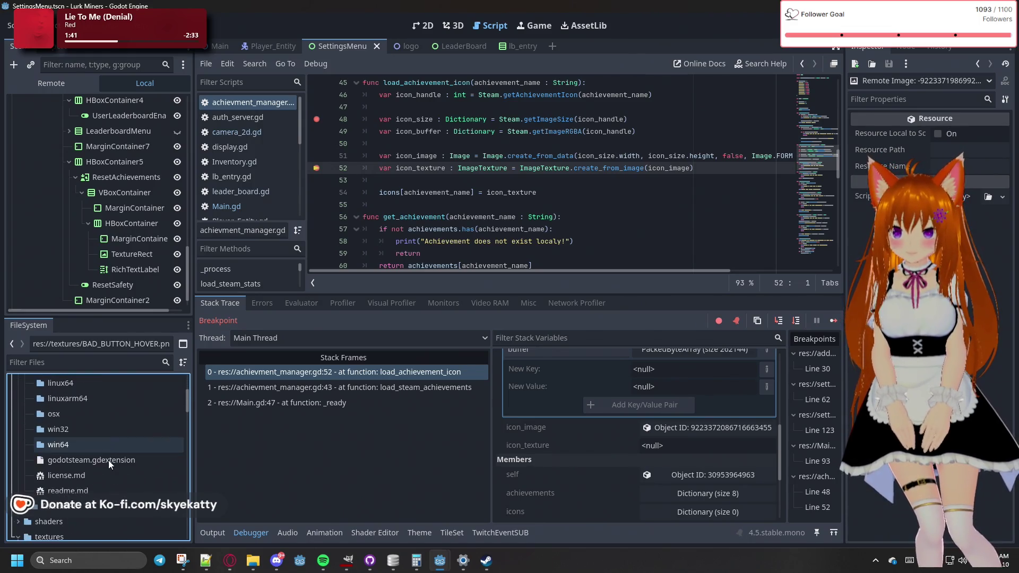
pyautogui.click(66, 443)
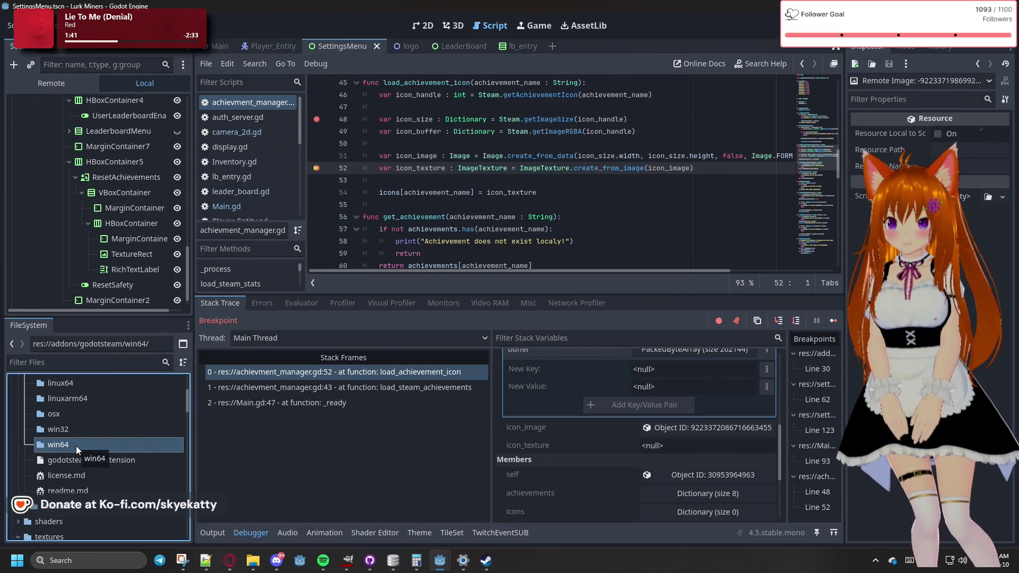
pyautogui.scroll(-2, 75, 445)
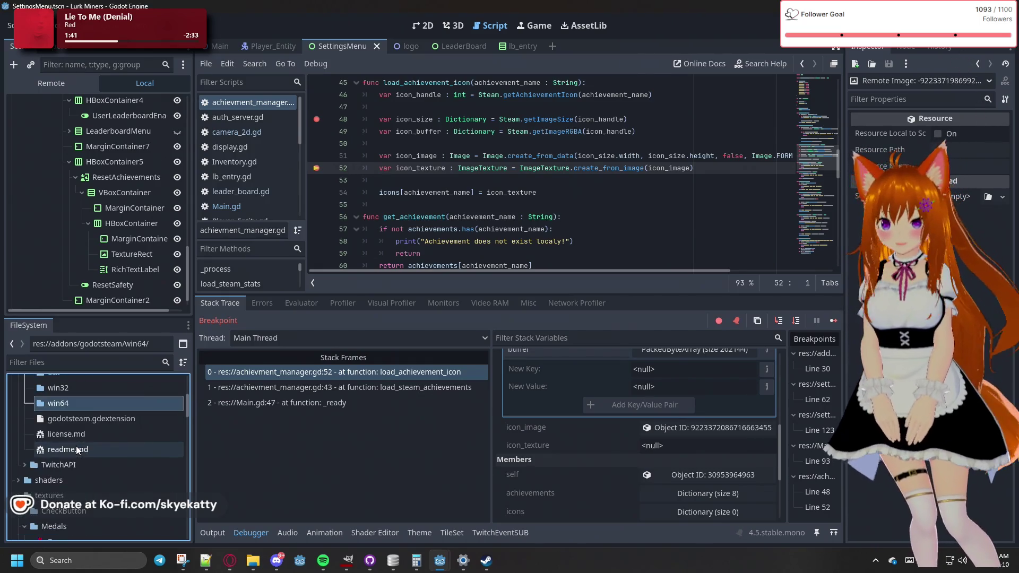
pyautogui.click(91, 431)
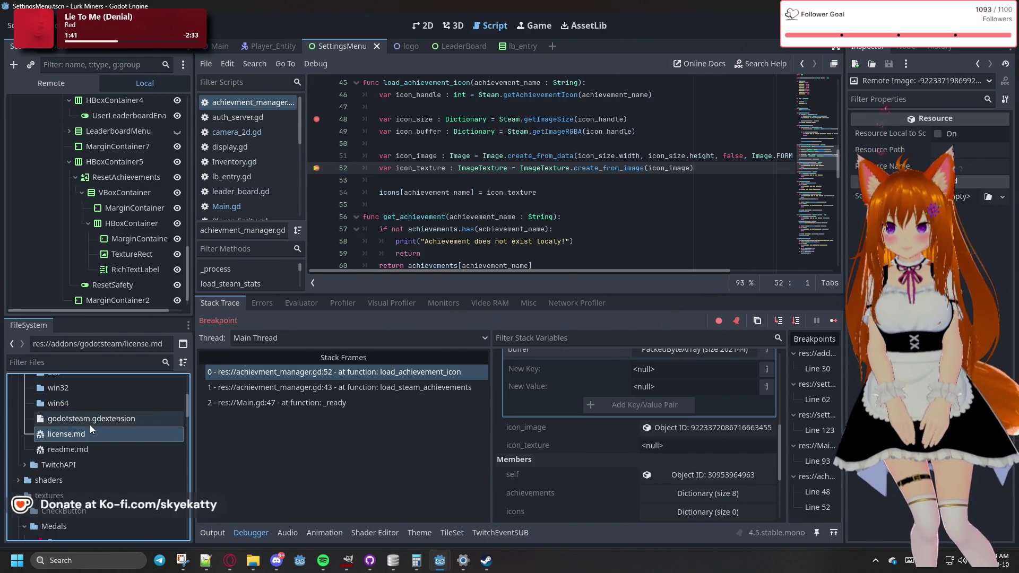
pyautogui.click(85, 408)
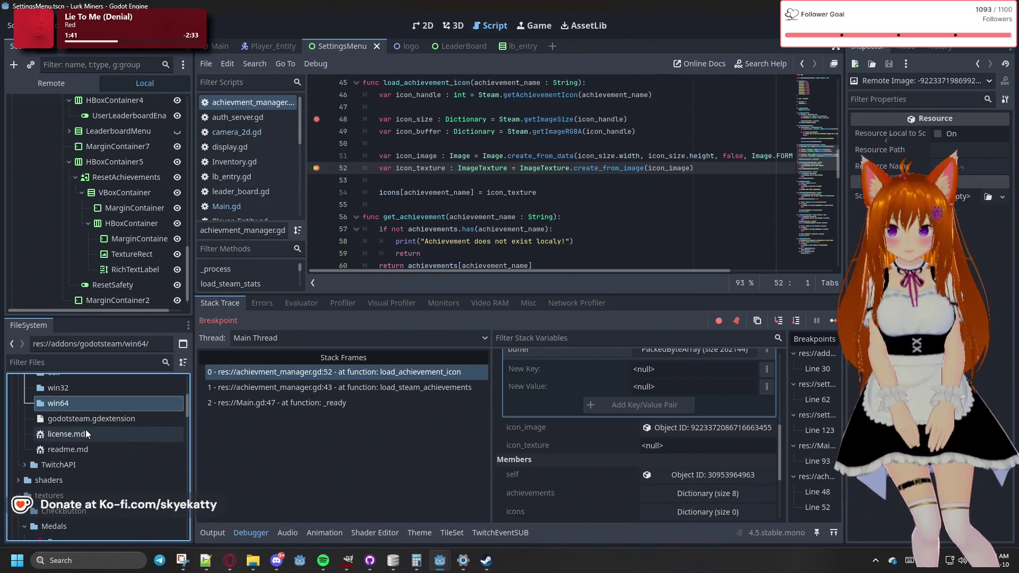
pyautogui.scroll(4, 86, 430)
pyautogui.scroll(2, 86, 430)
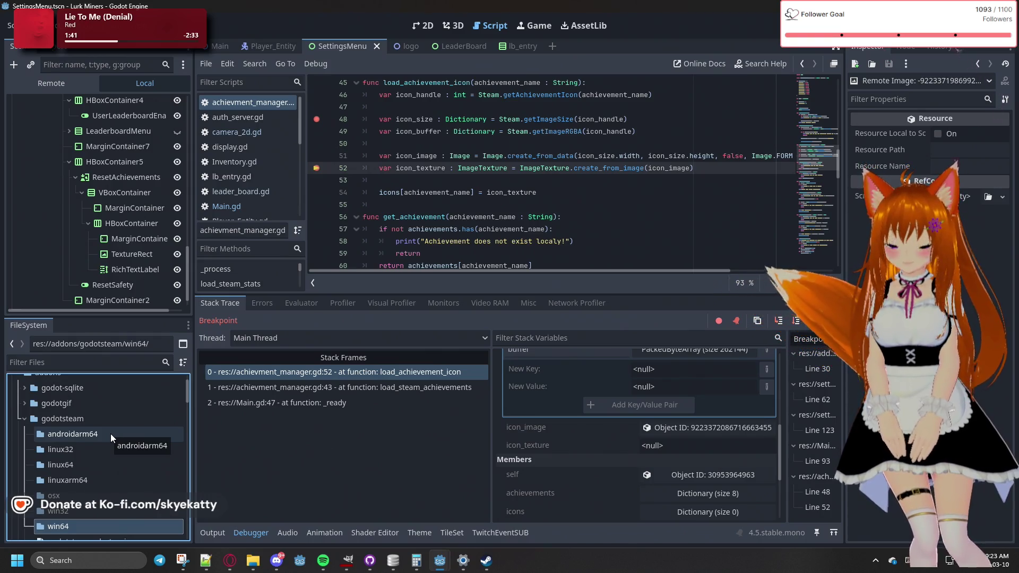
# Use Lookup Symbol on getAchievementIcon at line 46 to open the Steam class docs
pyautogui.scroll(1, 545, 254)
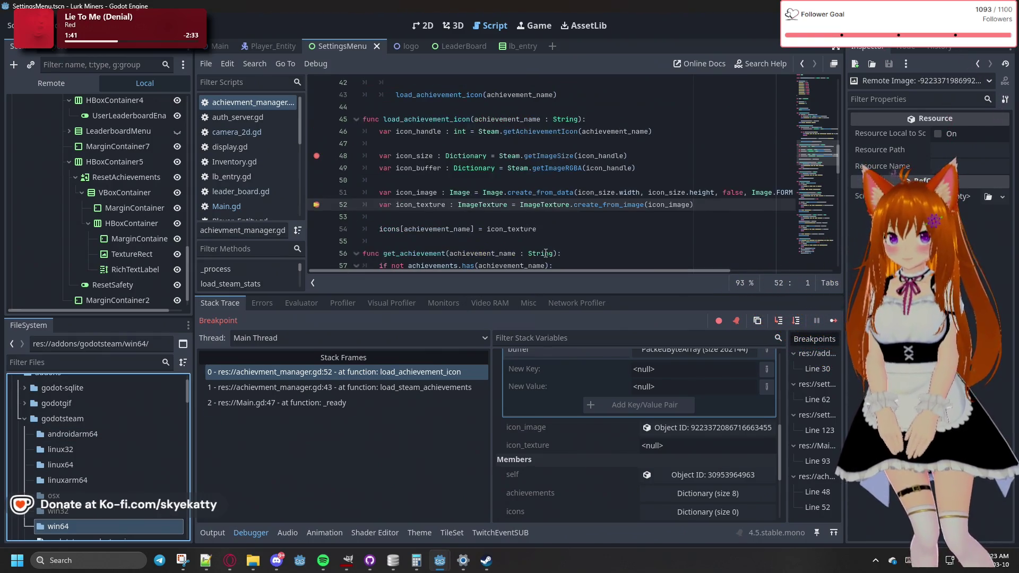
pyautogui.doubleClick(553, 132)
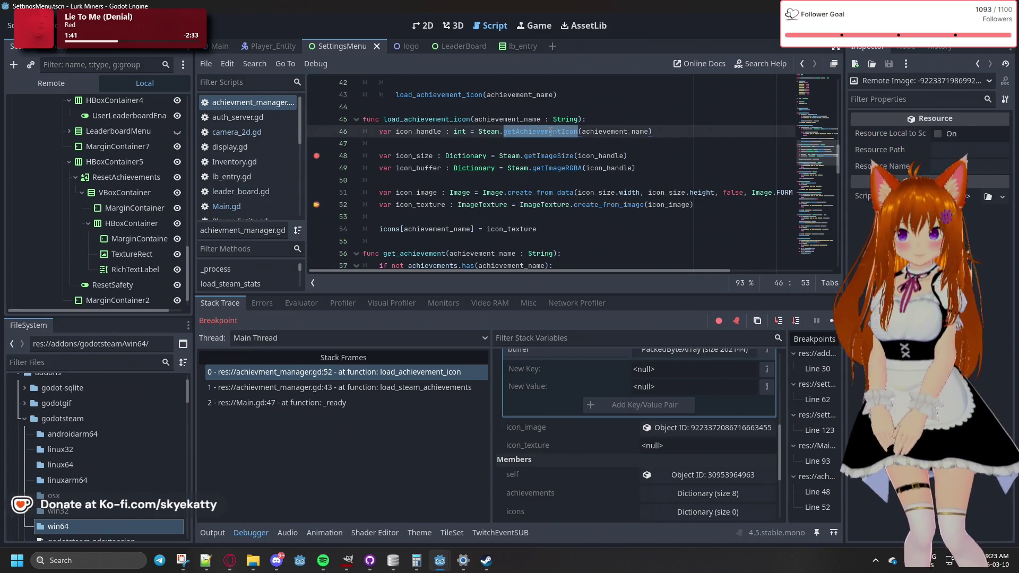
pyautogui.rightClick(550, 131)
pyautogui.click(490, 147)
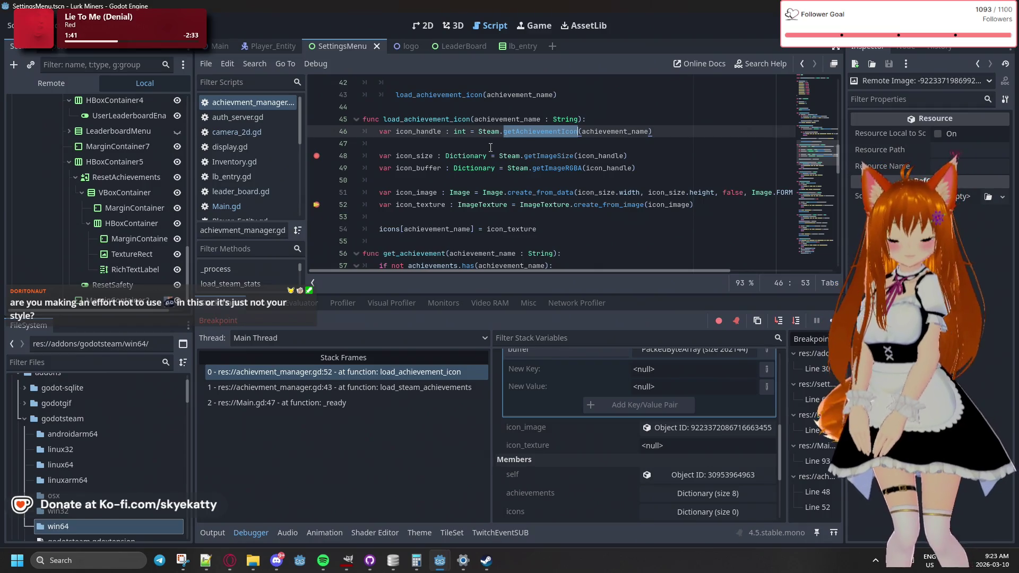
pyautogui.click(533, 146)
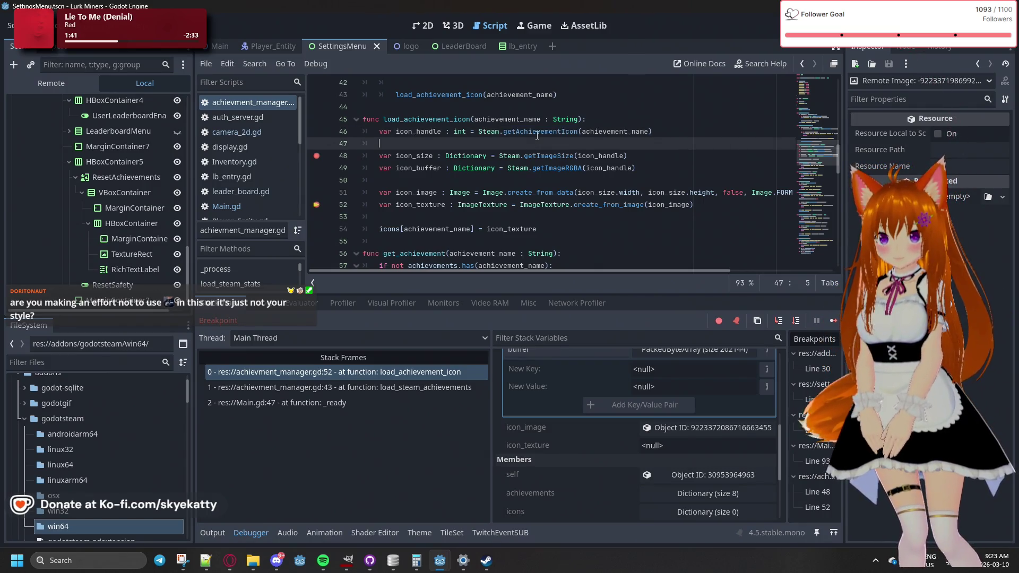
pyautogui.doubleClick(537, 133)
pyautogui.rightClick(547, 131)
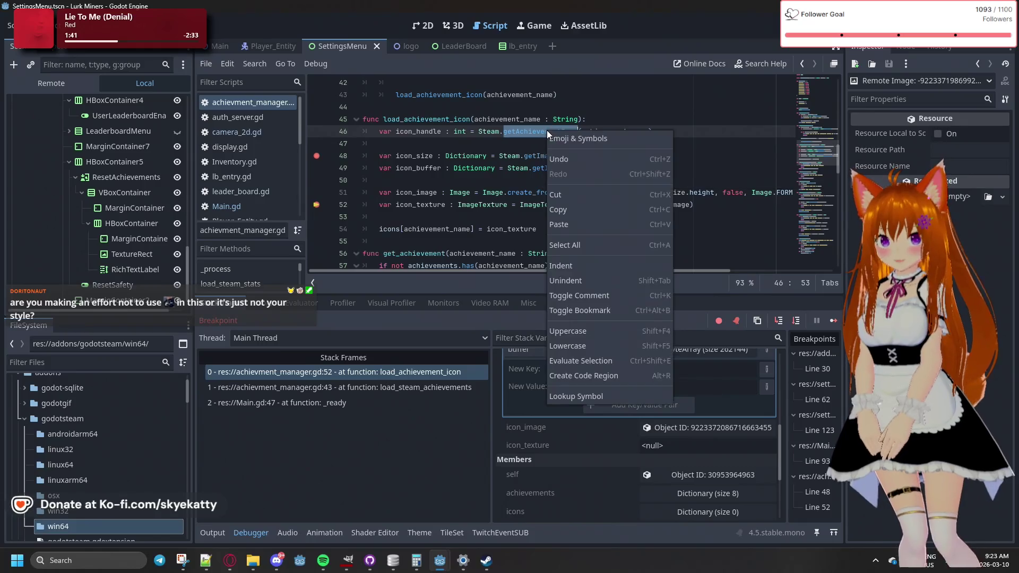
pyautogui.click(603, 393)
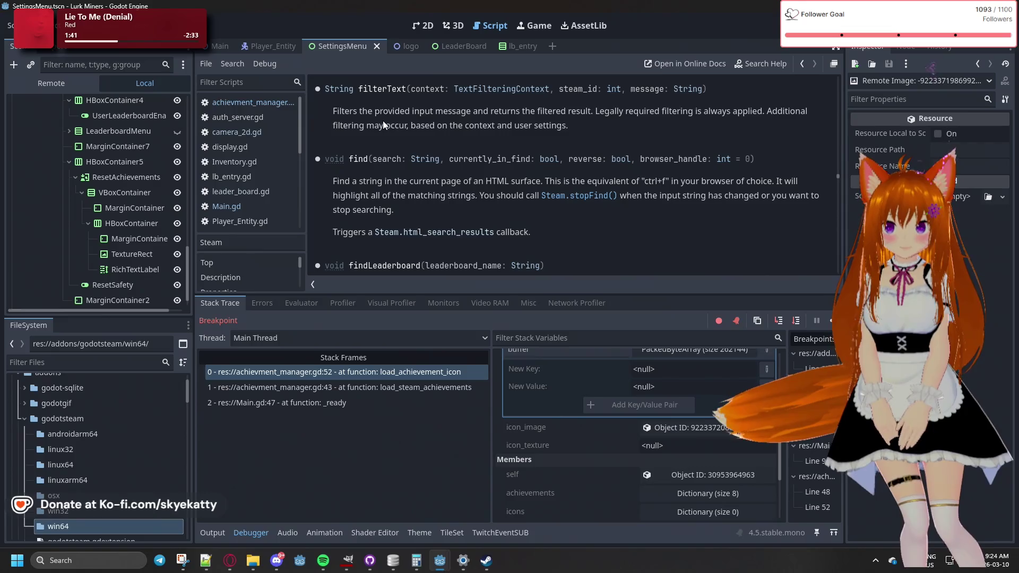
# Drag the script/debugger splitter down to enlarge the Steam documentation view
pyautogui.scroll(-1, 409, 215)
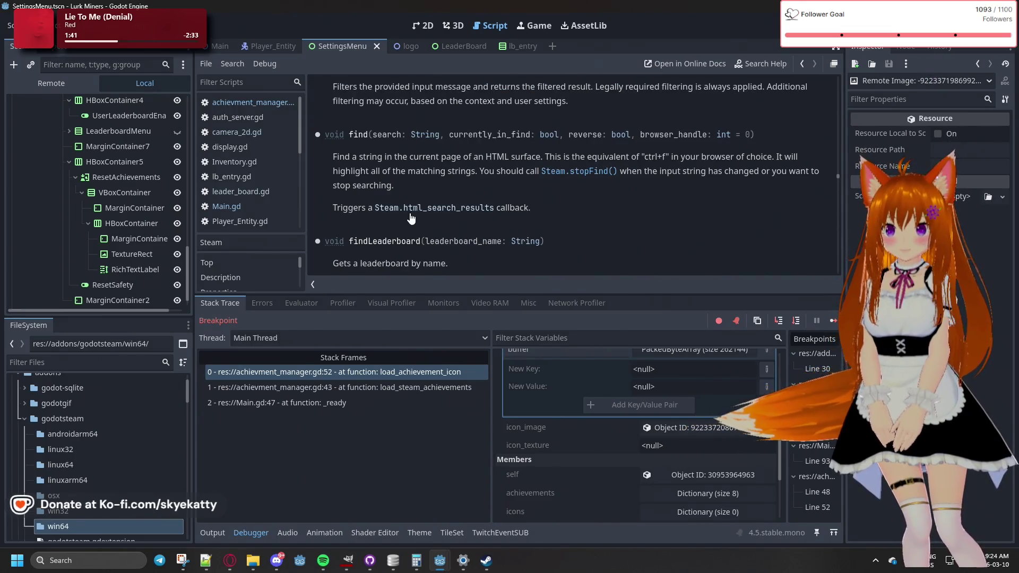
pyautogui.scroll(2, 411, 218)
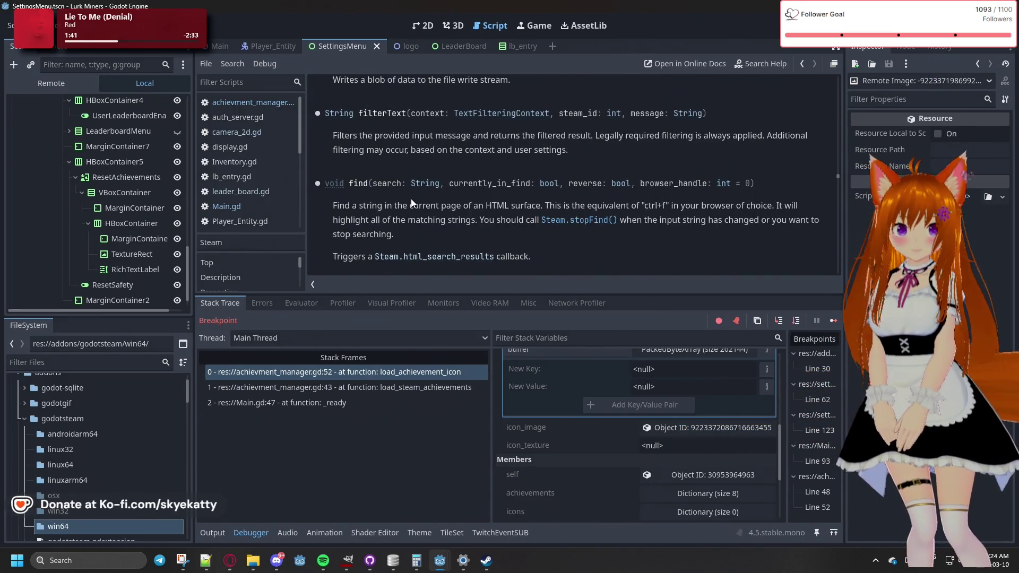
pyautogui.scroll(-1, 411, 198)
pyautogui.scroll(1, 411, 199)
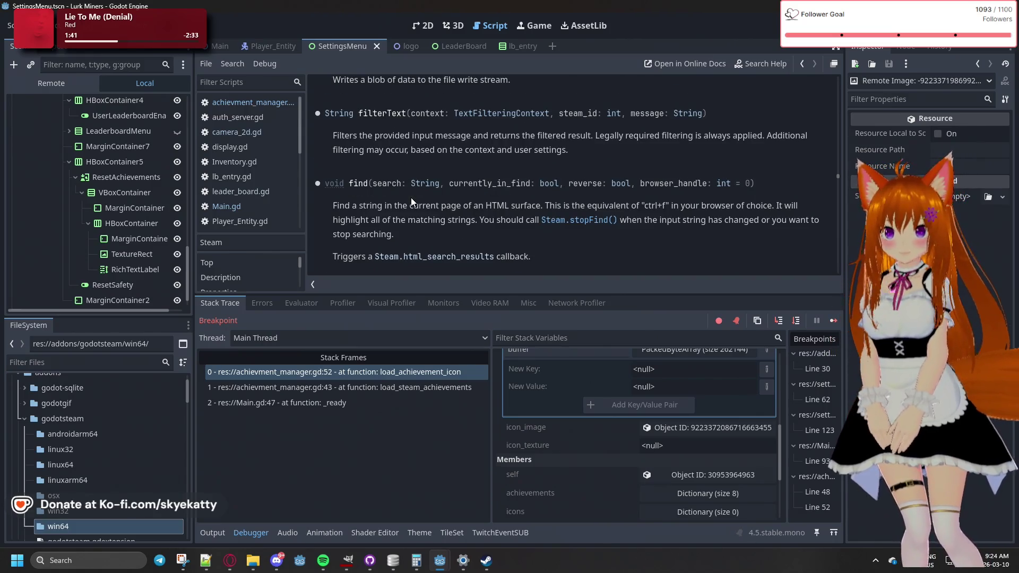
pyautogui.scroll(-1, 410, 198)
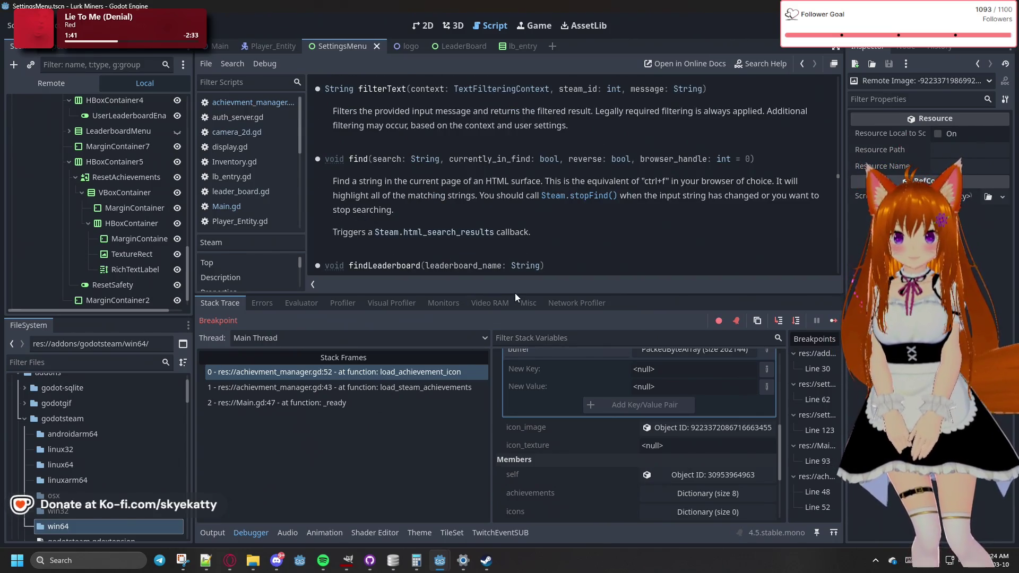
pyautogui.moveTo(514, 295); pyautogui.dragTo(534, 367)
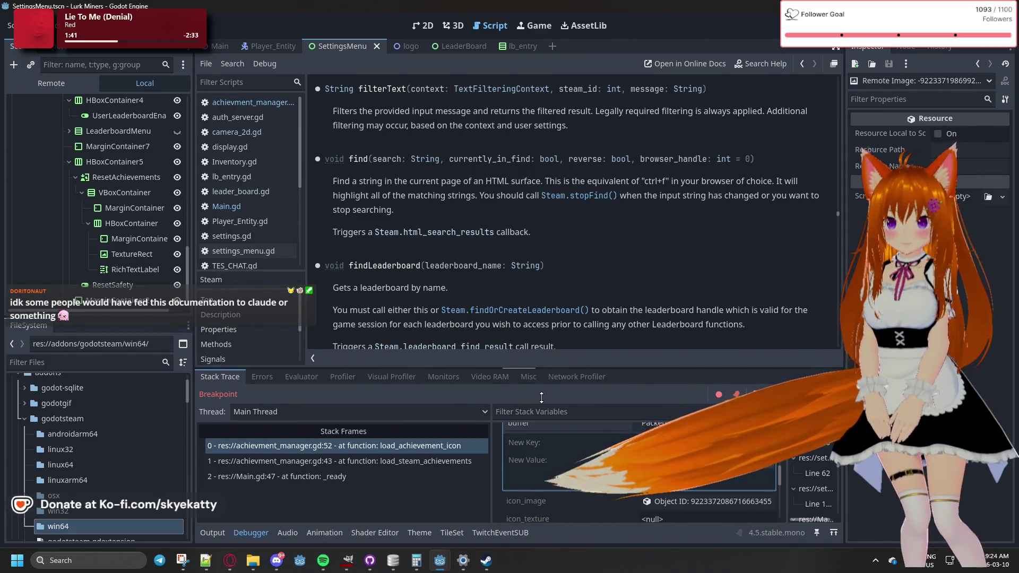
pyautogui.moveTo(546, 366); pyautogui.dragTo(538, 390)
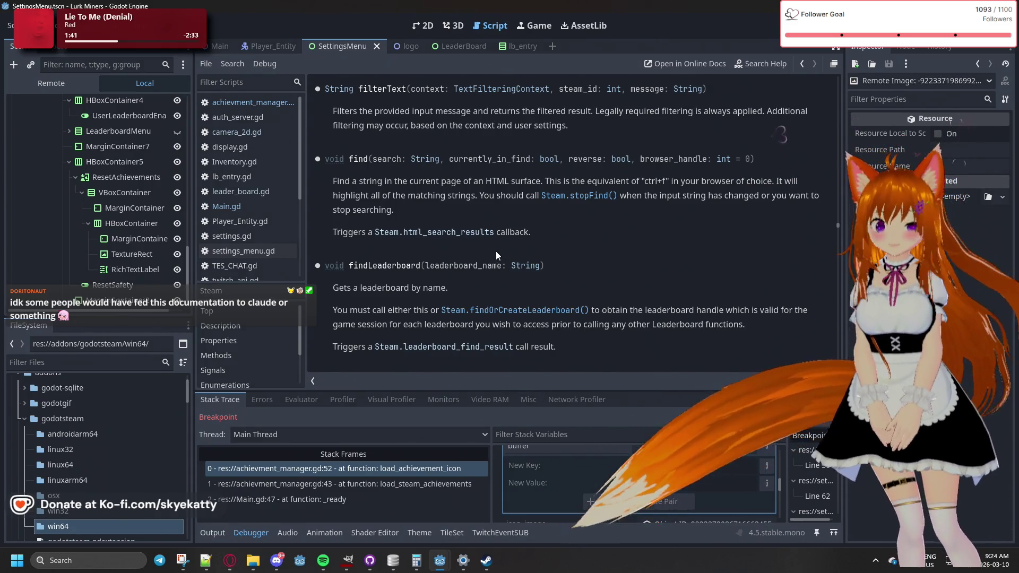
# Scroll the Steam class reference up to the fileRead and fileReadAsync entries
pyautogui.scroll(-3, 495, 251)
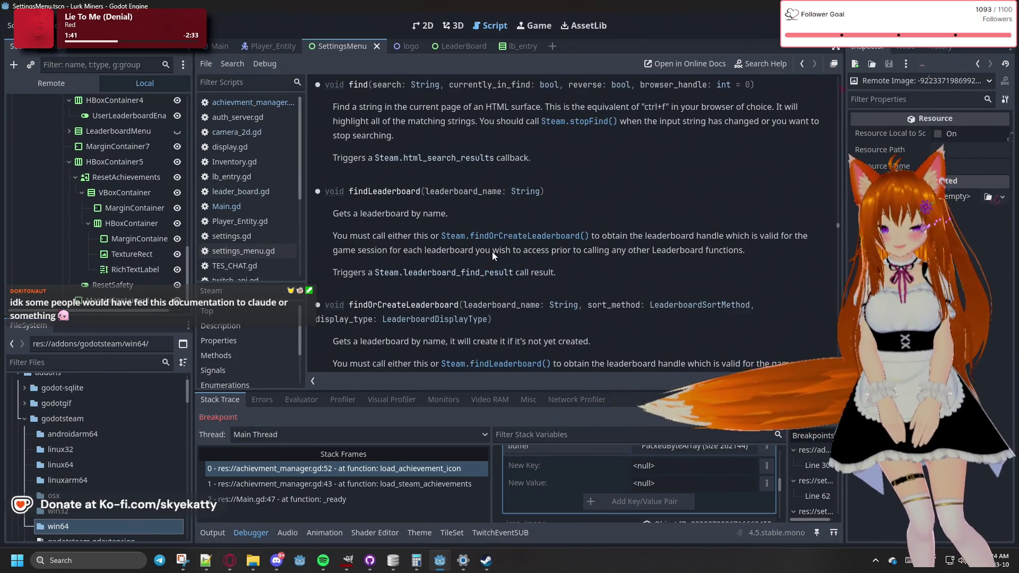
pyautogui.scroll(1, 492, 253)
pyautogui.scroll(-1, 492, 252)
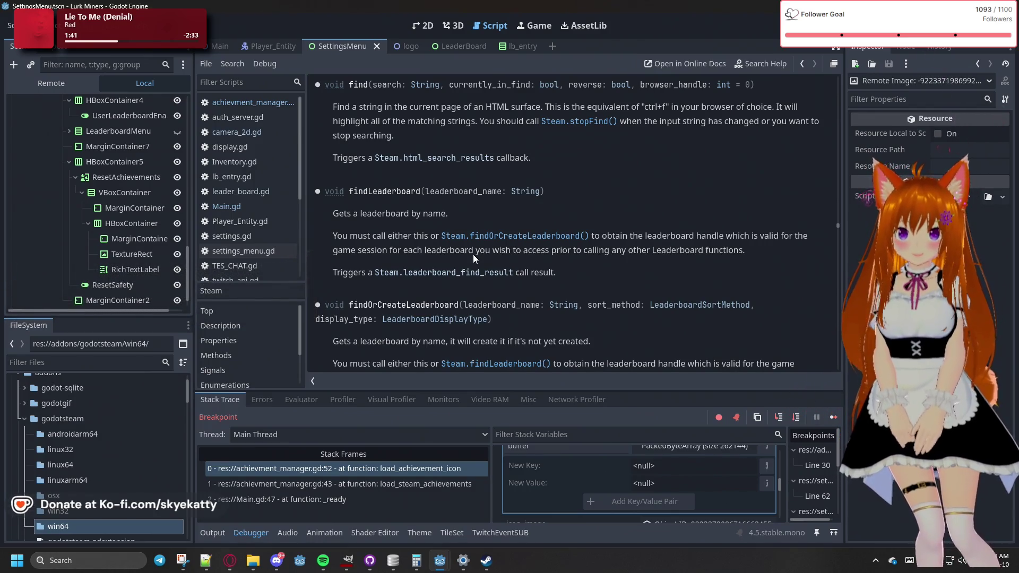
pyautogui.scroll(3, 470, 256)
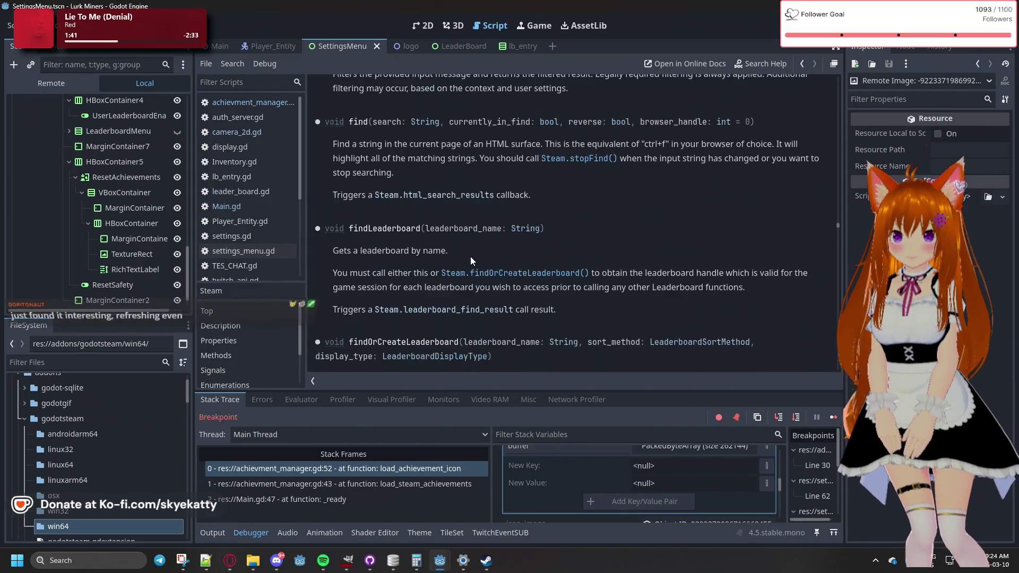
pyautogui.scroll(2, 470, 257)
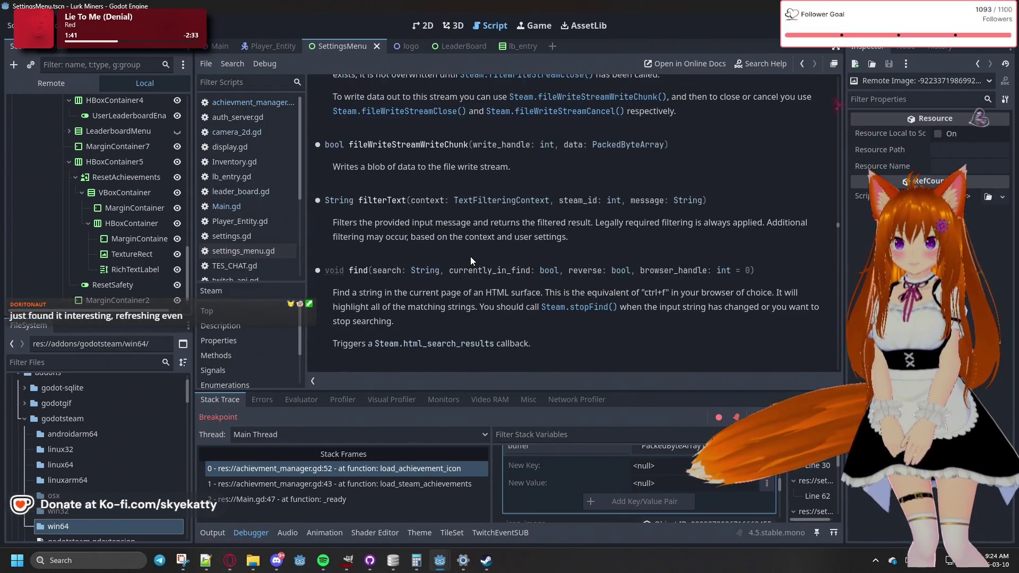
pyautogui.scroll(-2, 470, 256)
pyautogui.scroll(-7, 471, 256)
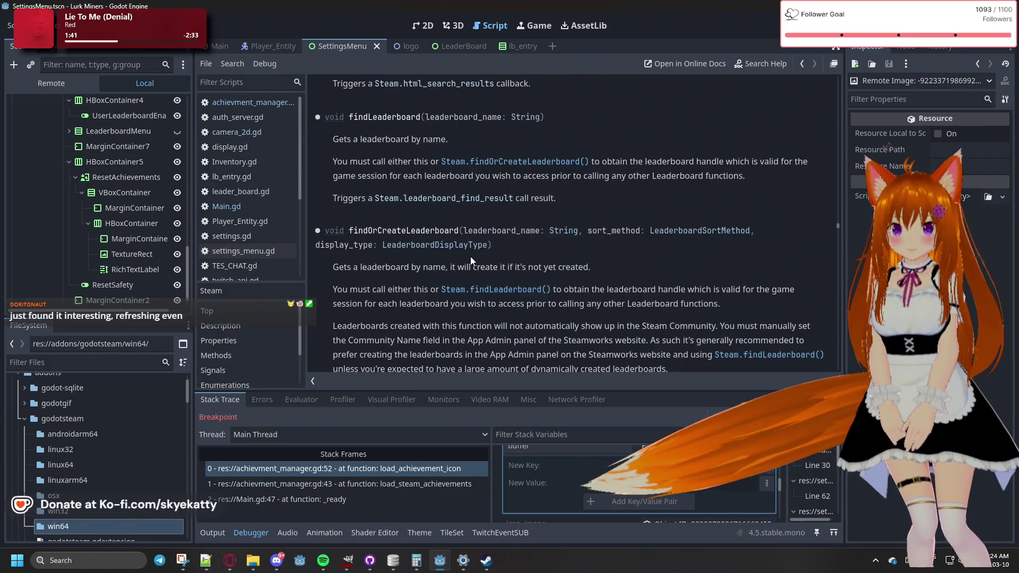
pyautogui.scroll(15, 470, 256)
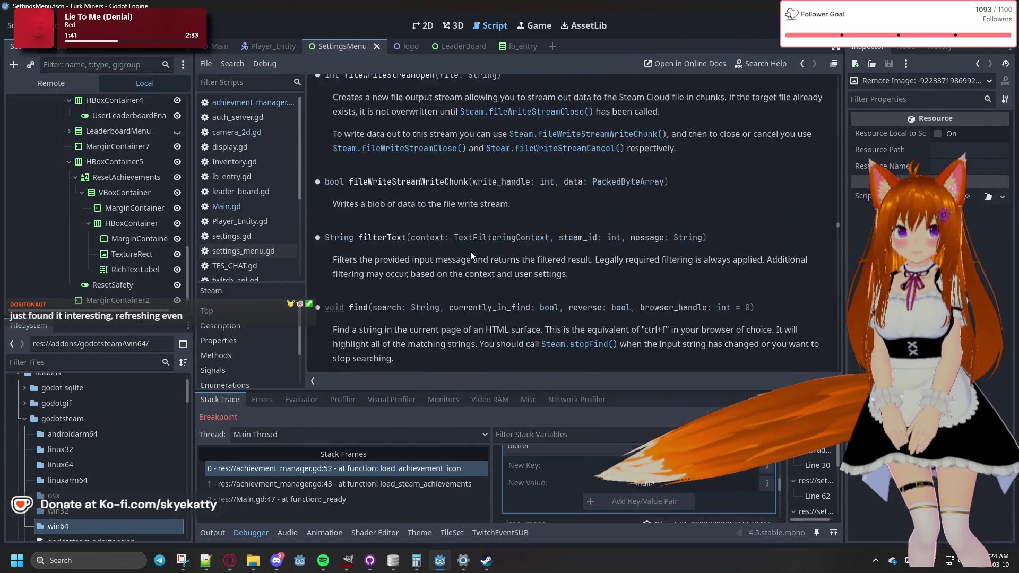
pyautogui.scroll(12, 470, 256)
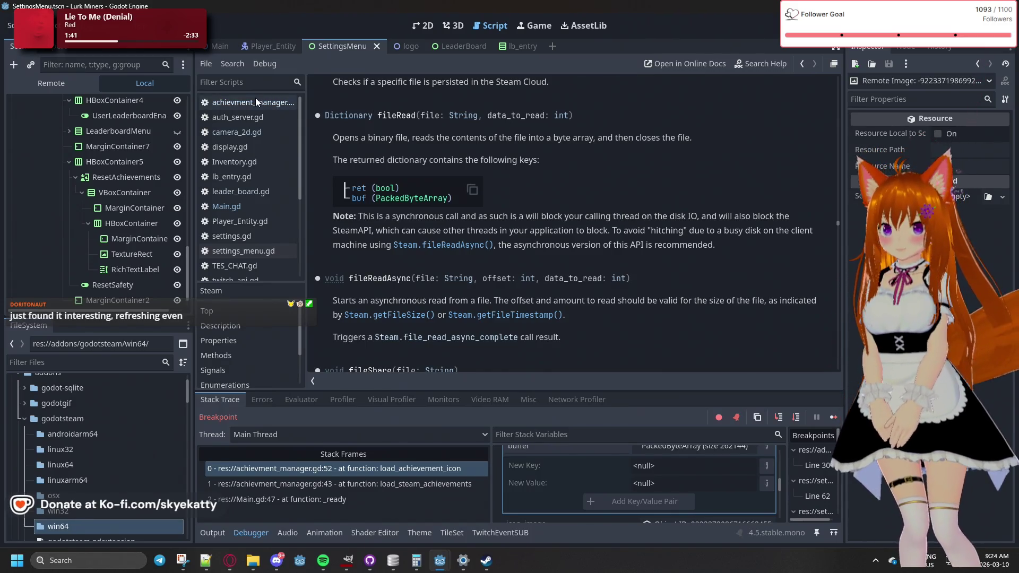
# Search help for 'icon' and collapse the NativeMenu, Node, ProjectSettings and RefCounted result groups
pyautogui.click(759, 66)
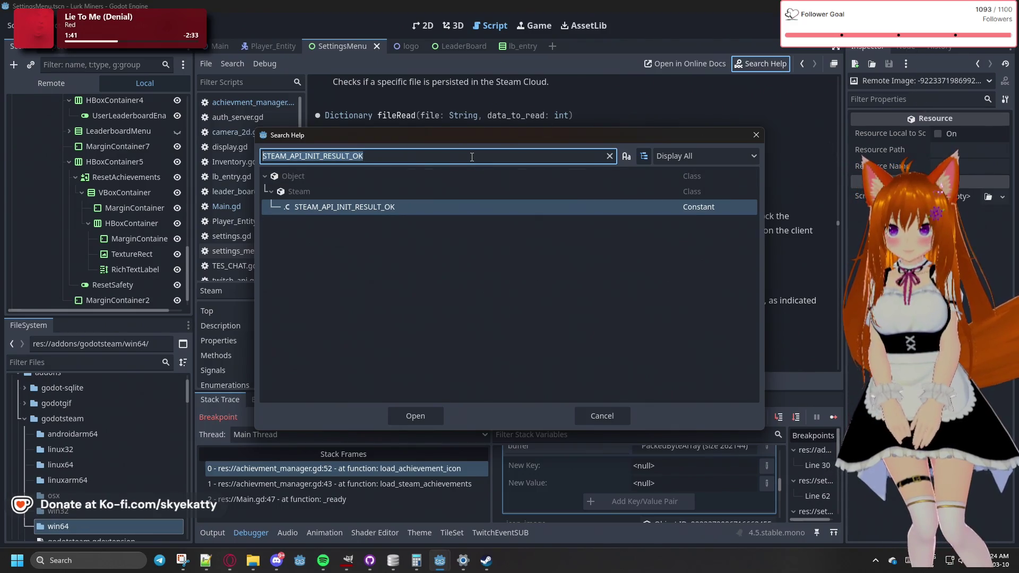
pyautogui.write('icon')
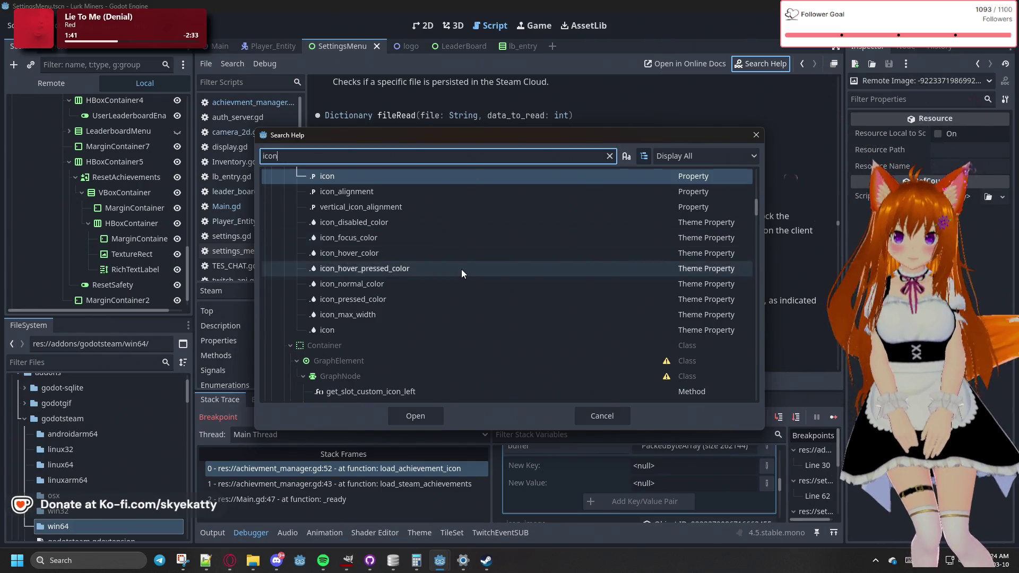
pyautogui.scroll(3, 460, 269)
pyautogui.scroll(2, 290, 261)
pyautogui.scroll(3, 290, 260)
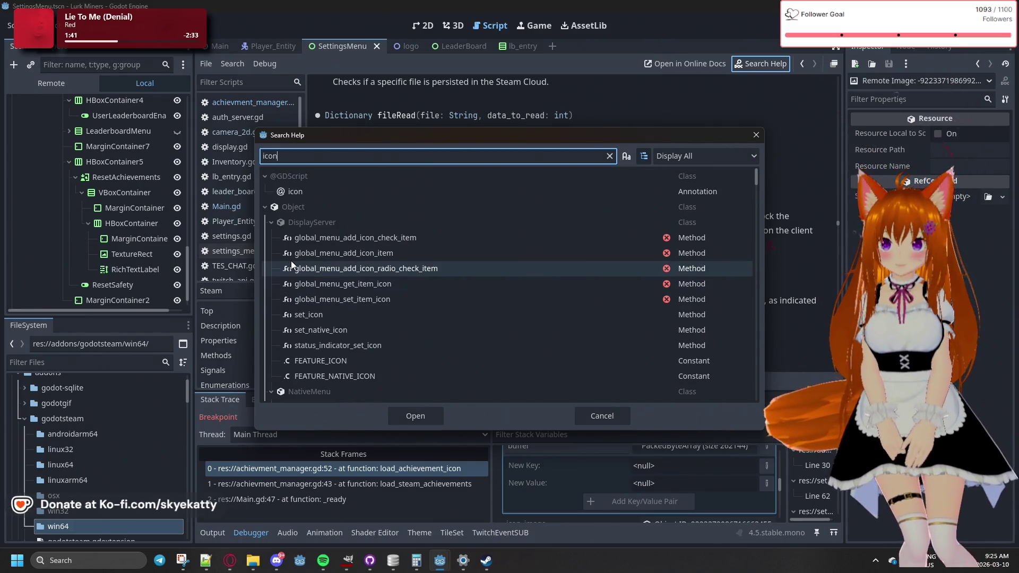
pyautogui.scroll(3, 291, 260)
pyautogui.click(263, 209)
pyautogui.click(264, 208)
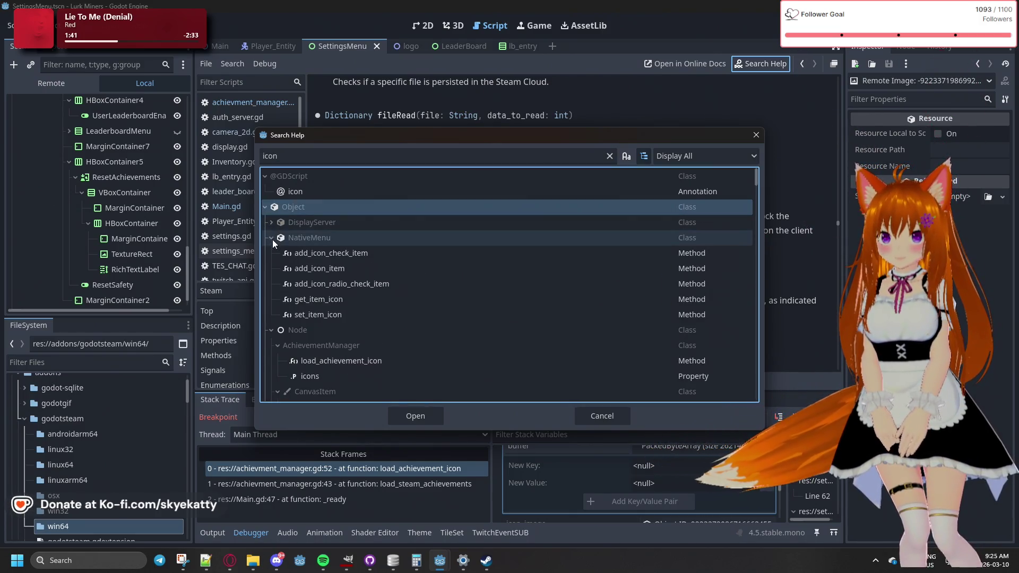
pyautogui.click(273, 238)
pyautogui.click(272, 251)
pyautogui.click(272, 268)
pyautogui.click(273, 283)
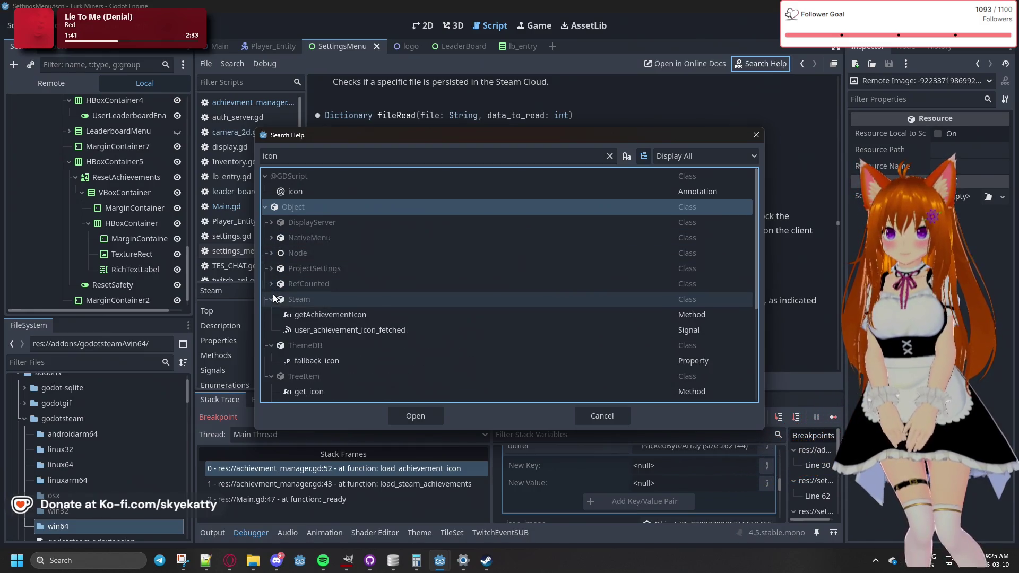
# Expand the Steam results and open the getAchievementIcon method entry
pyautogui.click(273, 300)
pyautogui.click(275, 300)
pyautogui.click(273, 301)
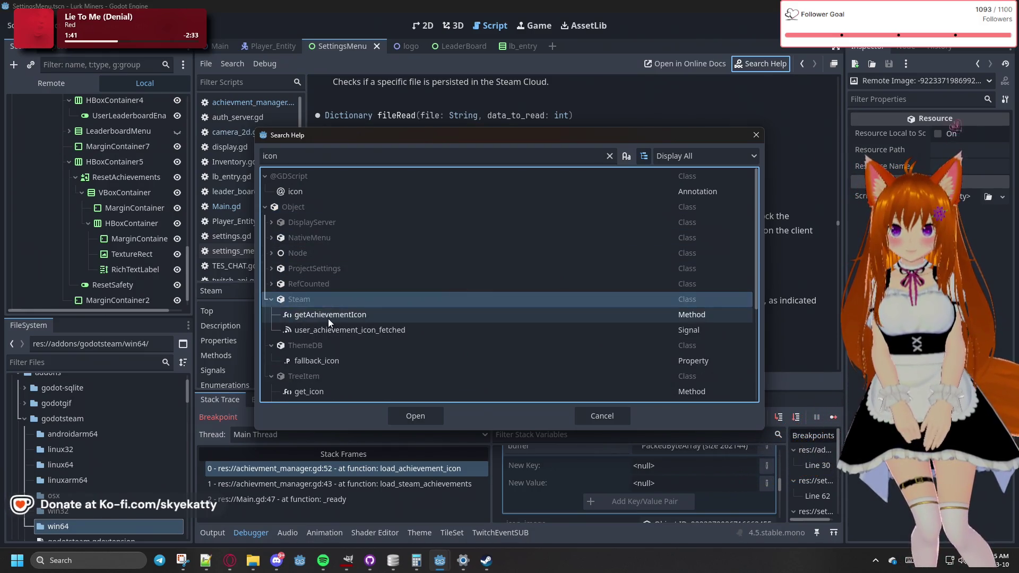
pyautogui.scroll(-1, 328, 318)
pyautogui.click(318, 301)
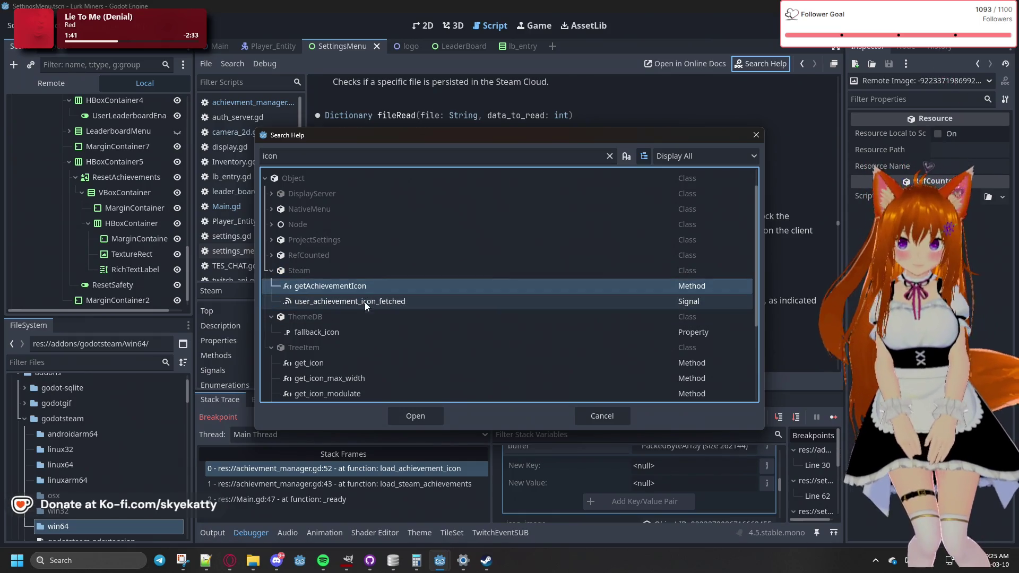
pyautogui.click(390, 289)
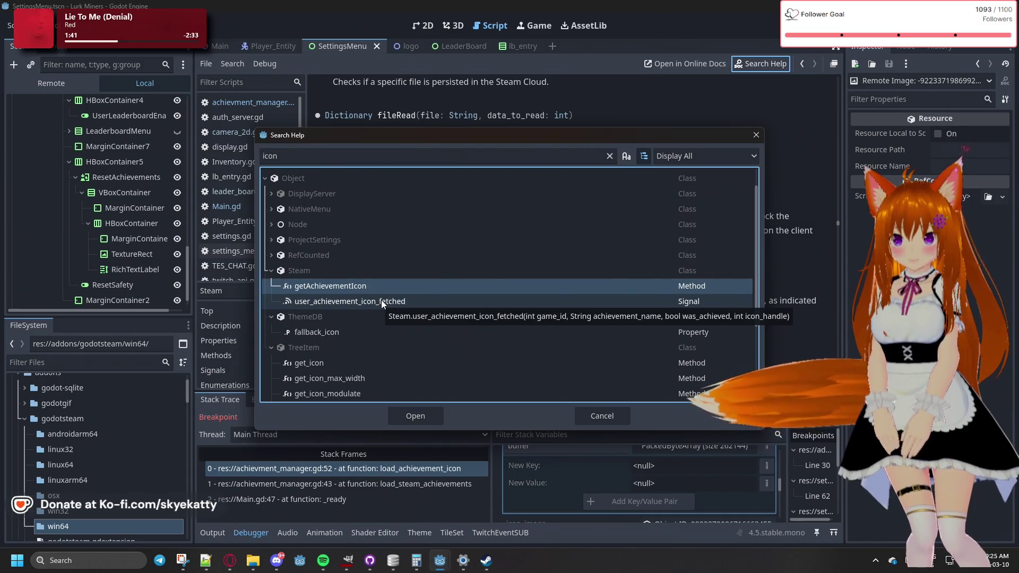
pyautogui.click(381, 301)
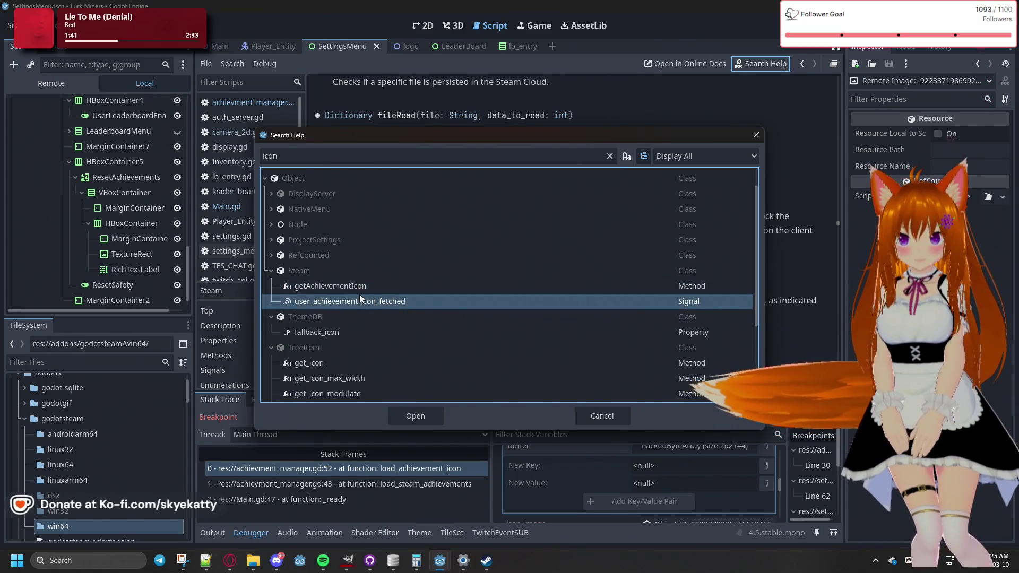
pyautogui.doubleClick(361, 287)
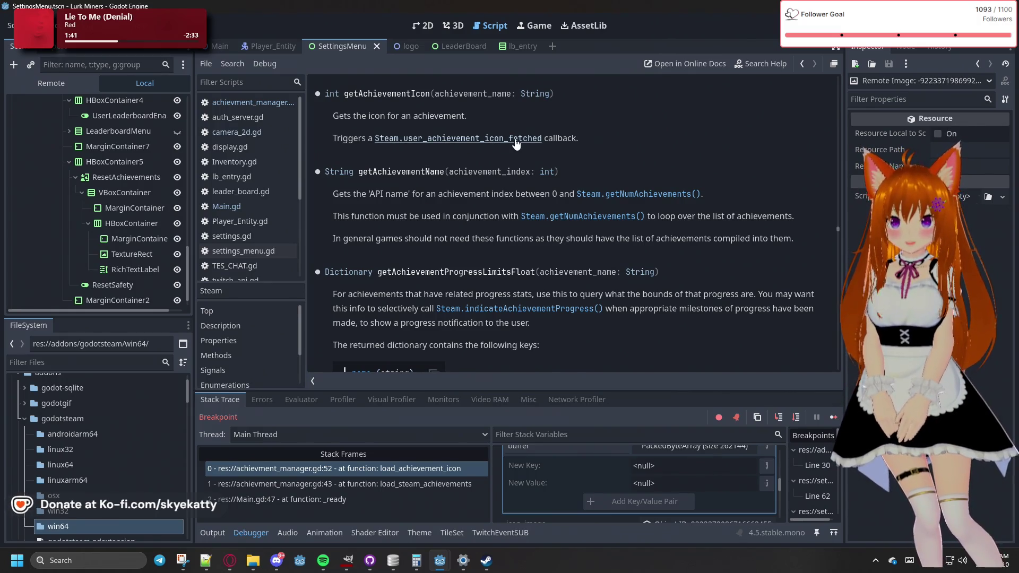
# Follow the Steam.user_achievement_icon_fetched link from the getAchievementIcon description to its signal entry
pyautogui.scroll(2, 516, 144)
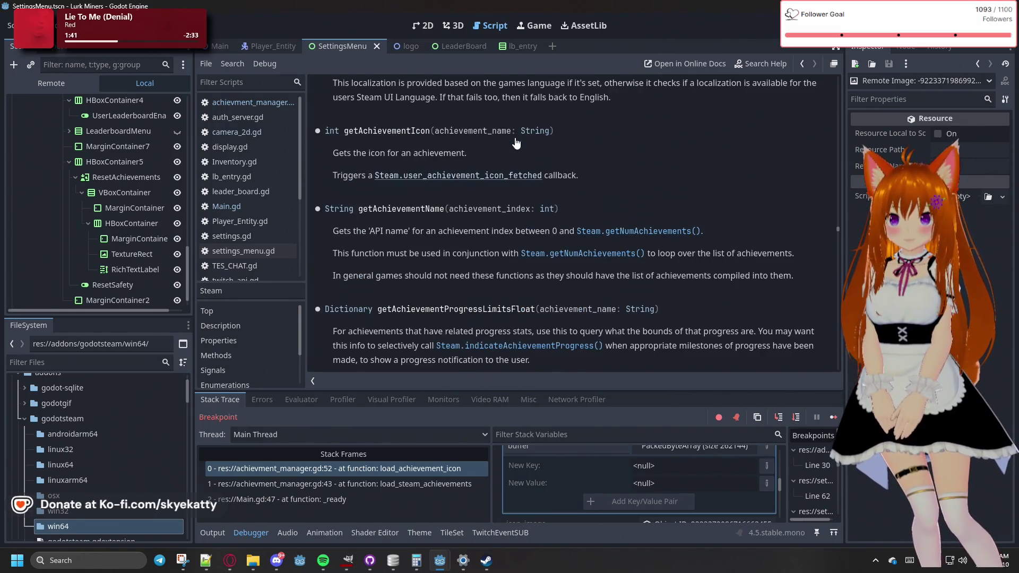
pyautogui.click(456, 177)
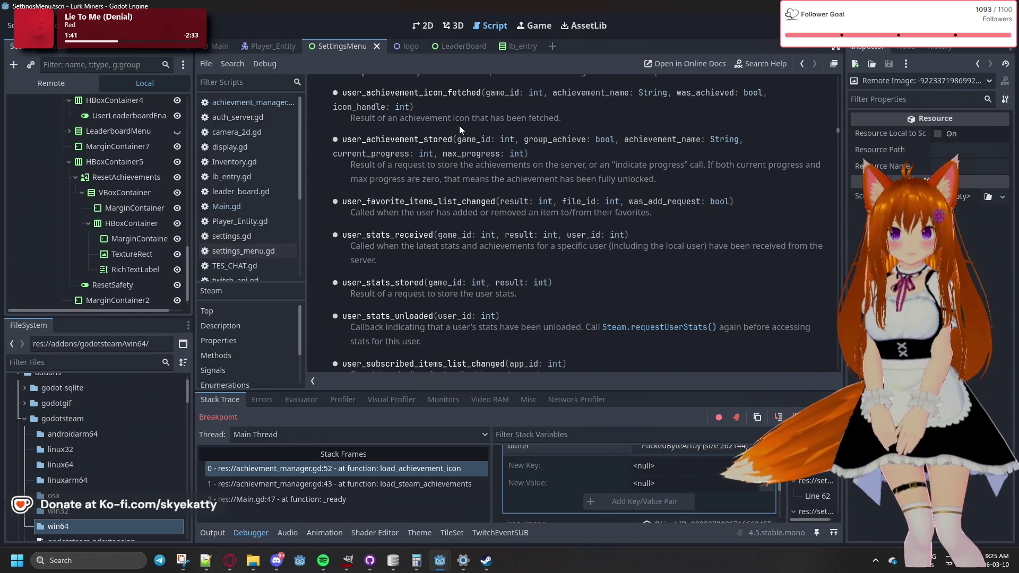
# Scroll the Steam reference around the user_achievement_icon_fetched signal and its neighbouring signals to read it
pyautogui.scroll(1, 460, 126)
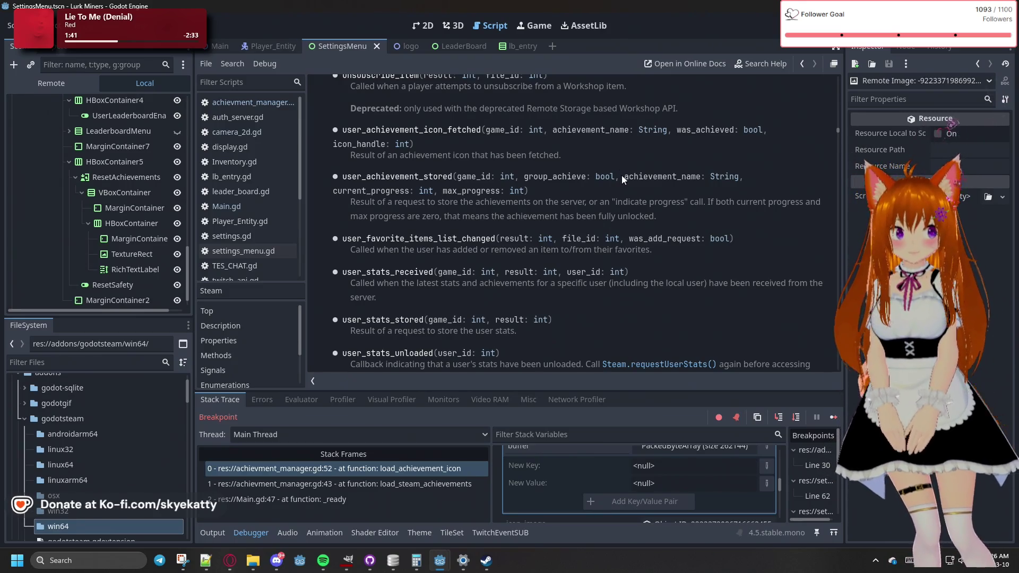
pyautogui.scroll(1, 636, 235)
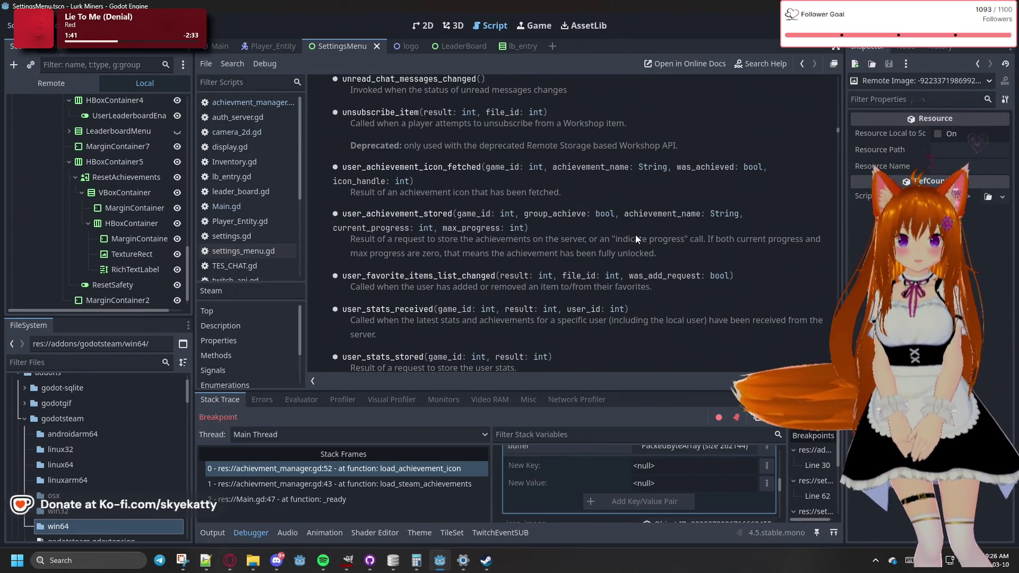
pyautogui.scroll(-1, 636, 235)
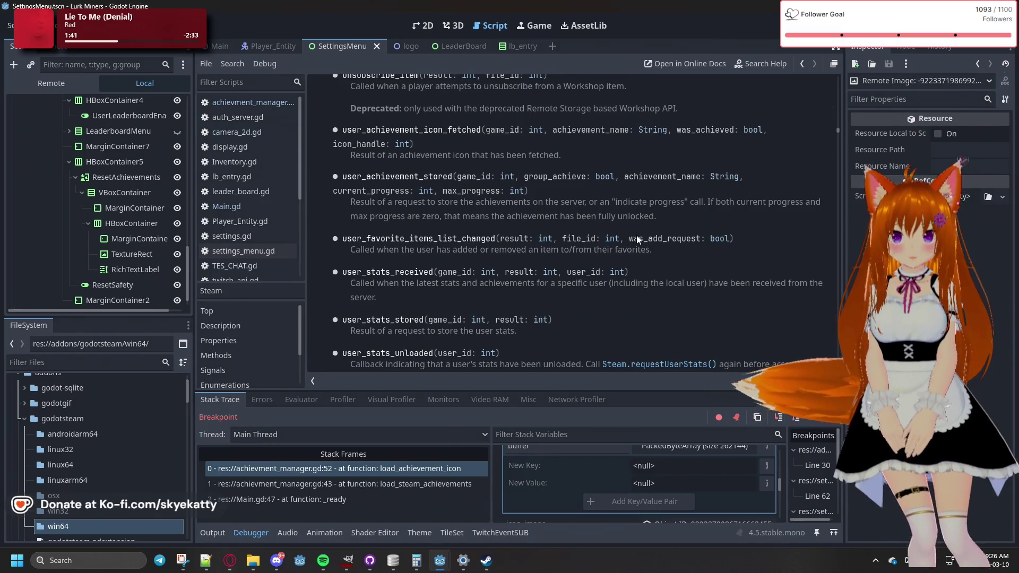
pyautogui.scroll(2, 636, 235)
pyautogui.scroll(-2, 636, 235)
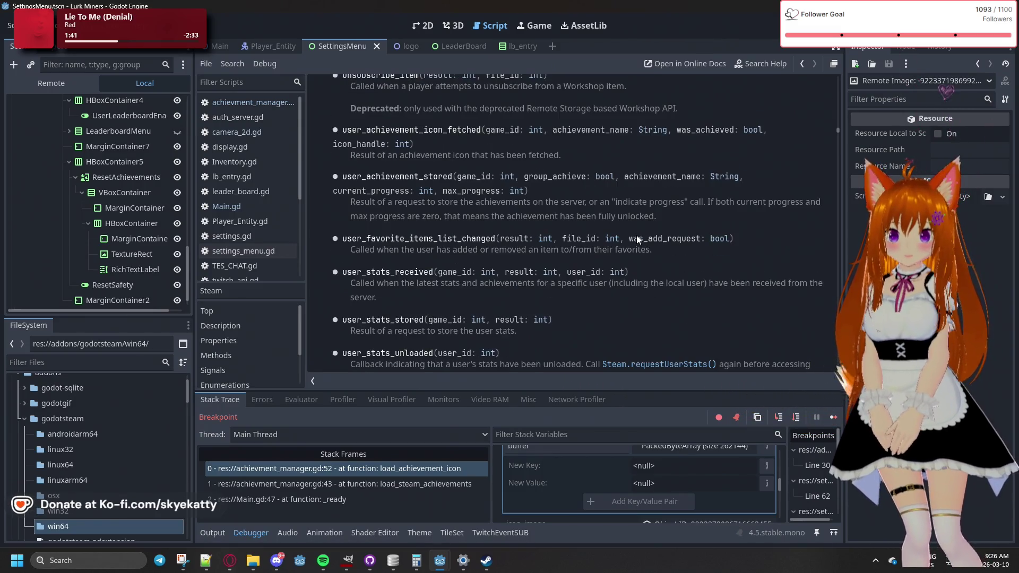
pyautogui.scroll(4, 637, 239)
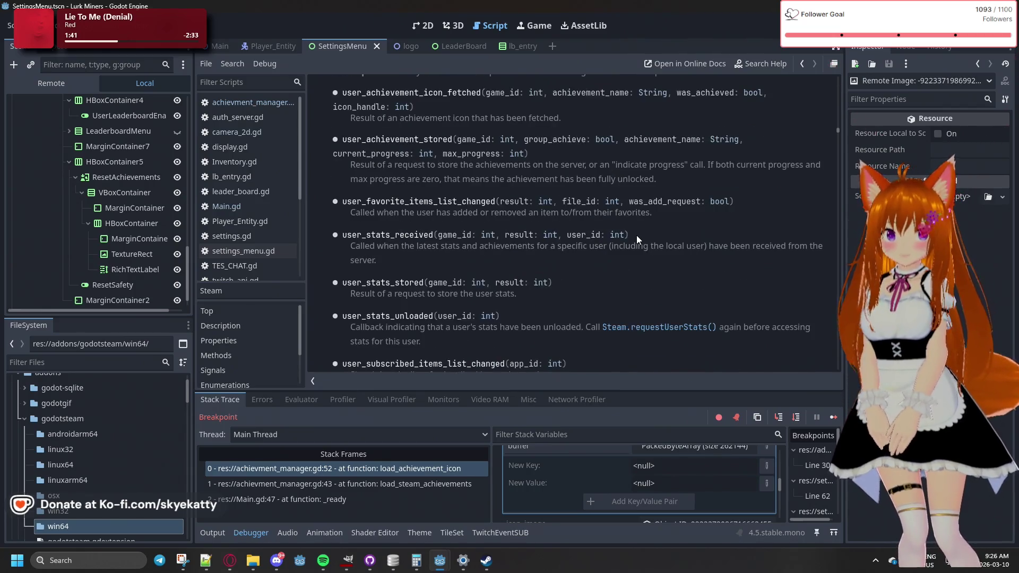
pyautogui.scroll(-3, 635, 240)
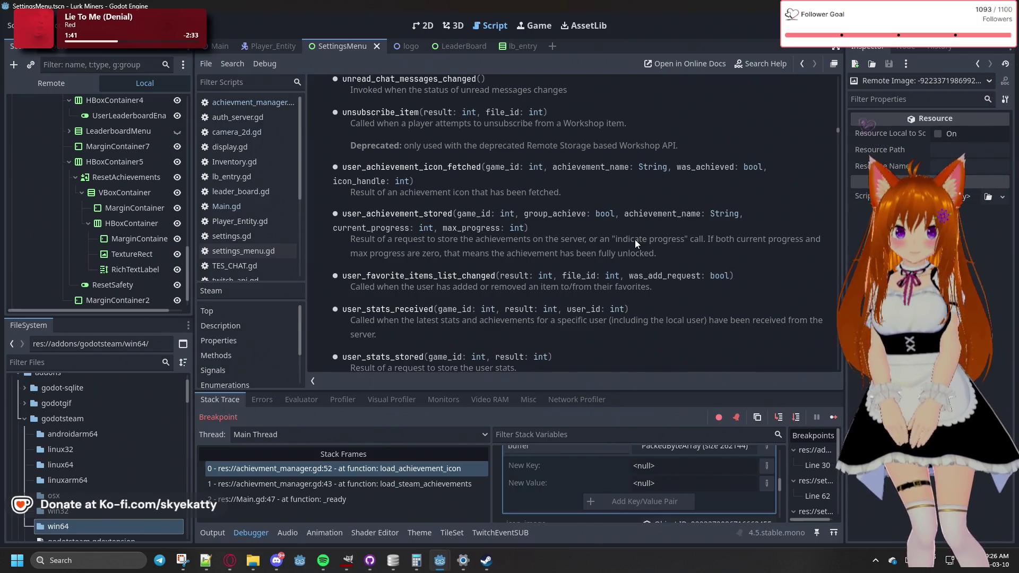
pyautogui.scroll(6, 635, 240)
pyautogui.scroll(-5, 635, 240)
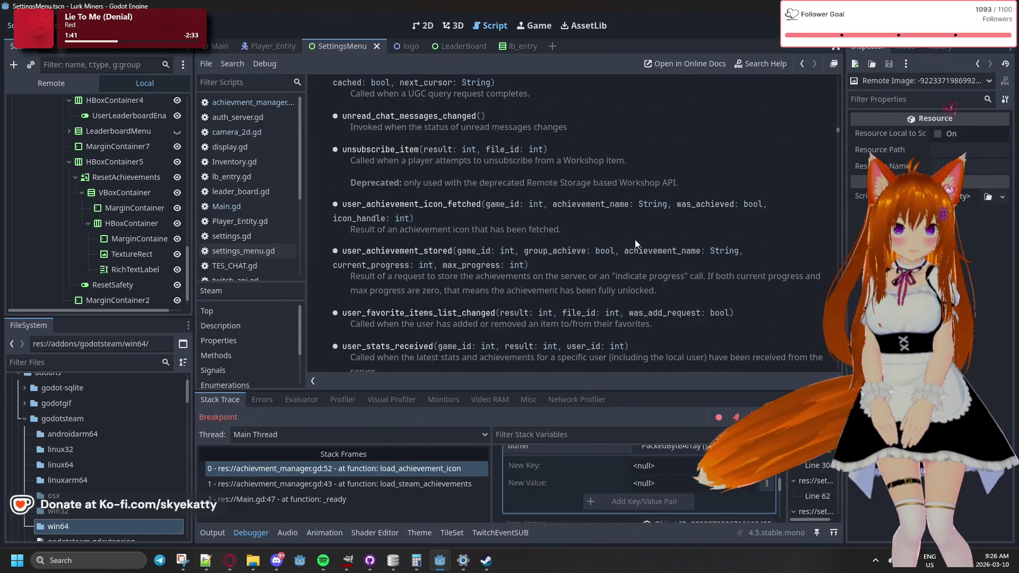
pyautogui.scroll(-1, 635, 240)
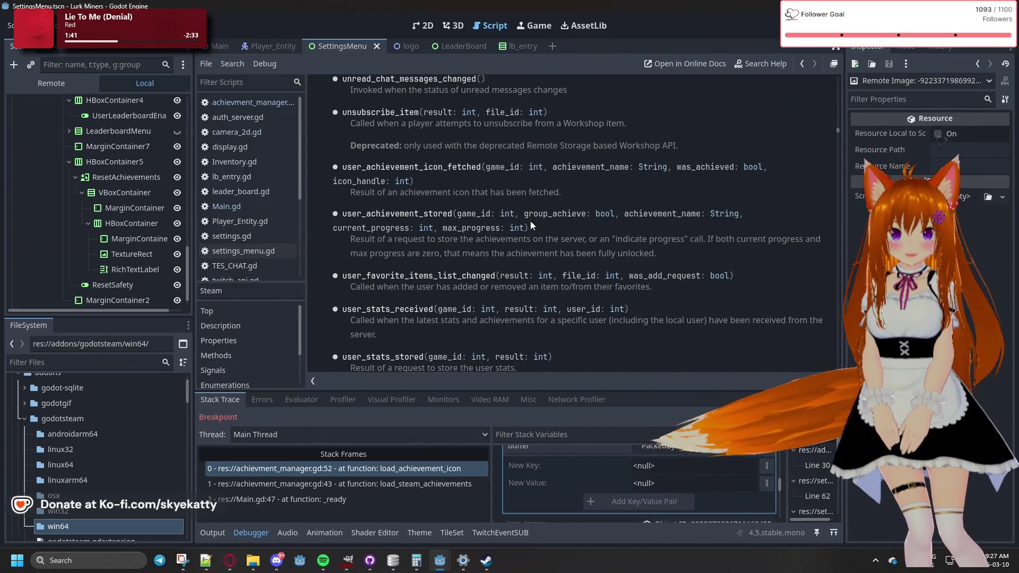
# Browse the LeaderBoard, Player_Entity, SettingsMenu and logo scenes, viewing logo in 2D, then return to Main
pyautogui.click(444, 46)
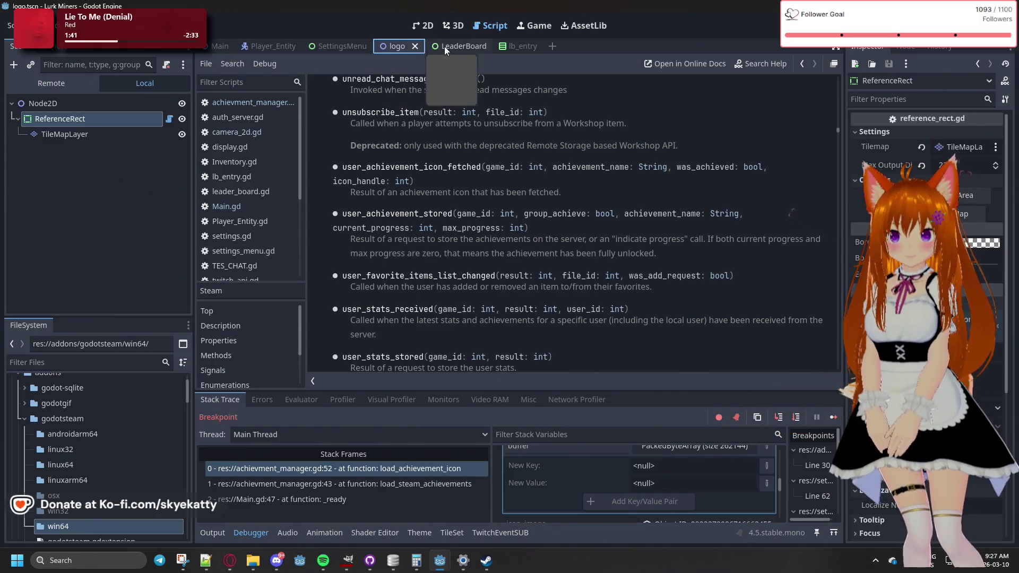
pyautogui.click(272, 45)
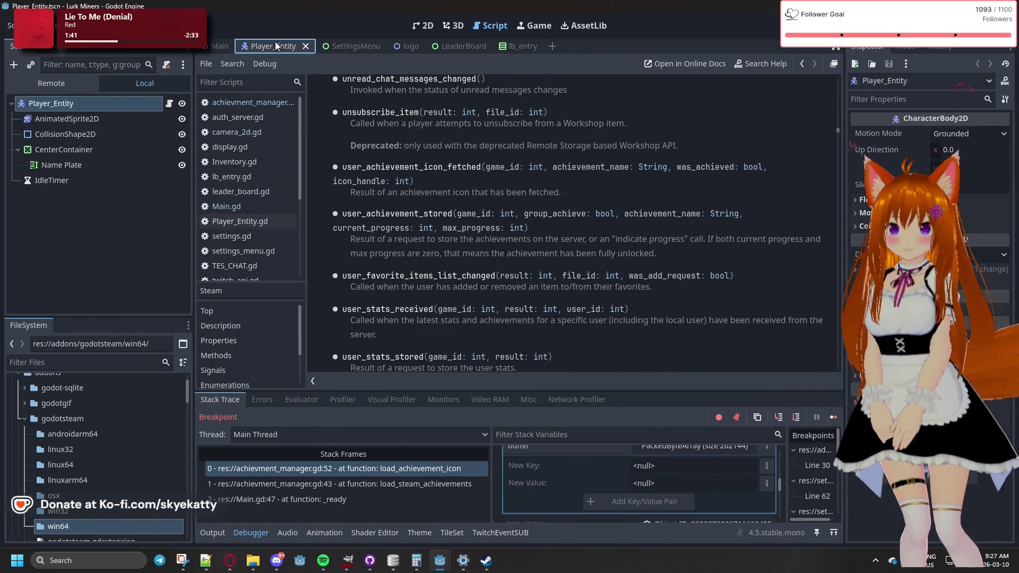
pyautogui.click(221, 47)
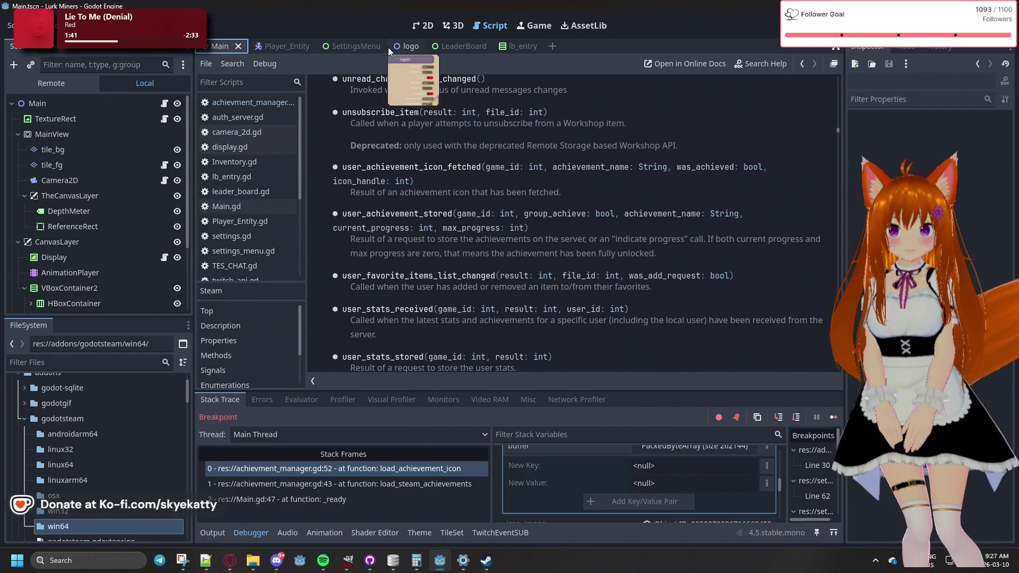
pyautogui.click(337, 47)
pyautogui.click(403, 46)
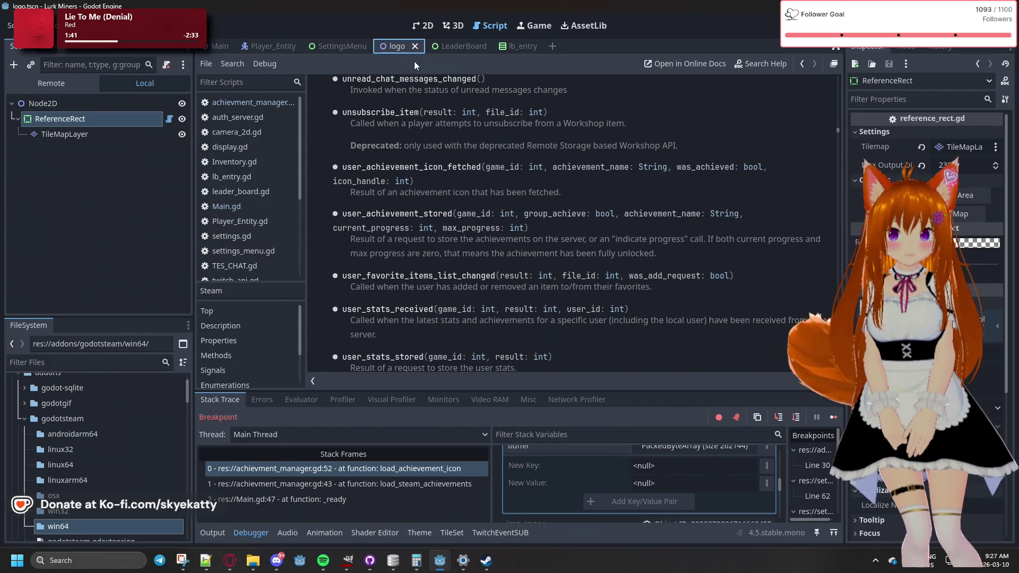
pyautogui.click(428, 25)
pyautogui.scroll(1, 417, 201)
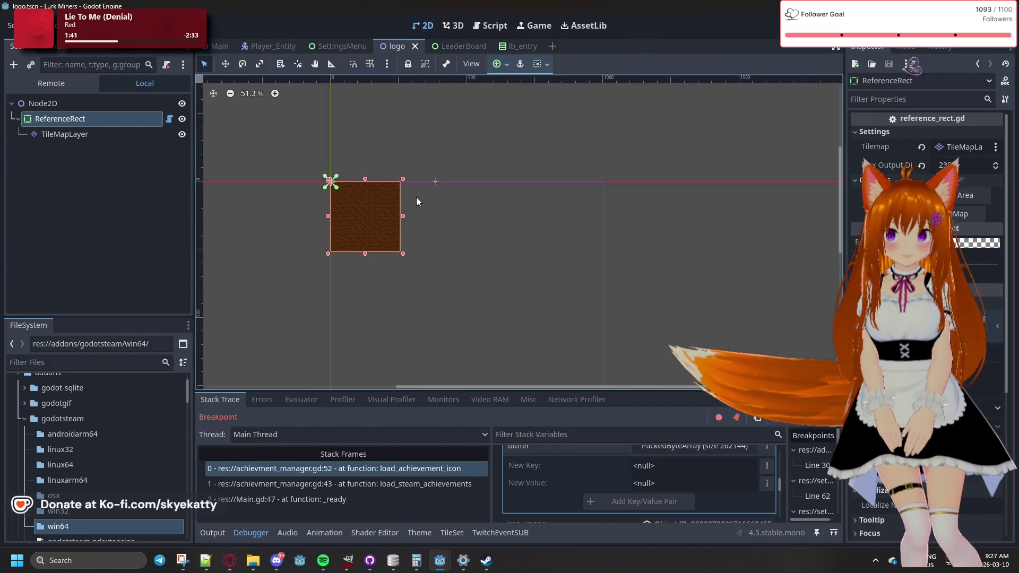
pyautogui.click(210, 48)
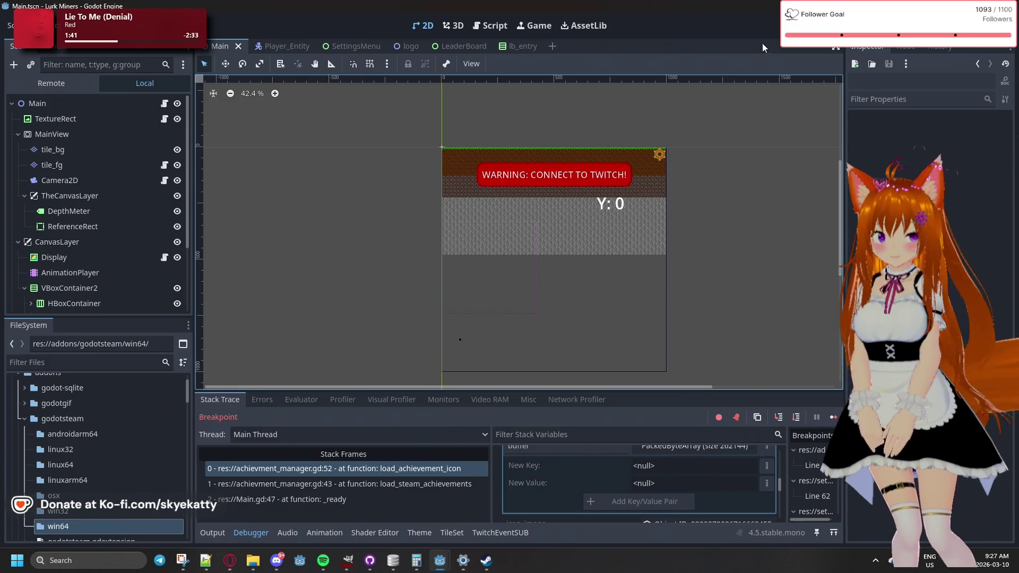
# Cycle through LeaderBoard, lb_entry, SettingsMenu and Player_Entity, then select TextureRect in the Main scene
pyautogui.hscroll(-2, 729, 285)
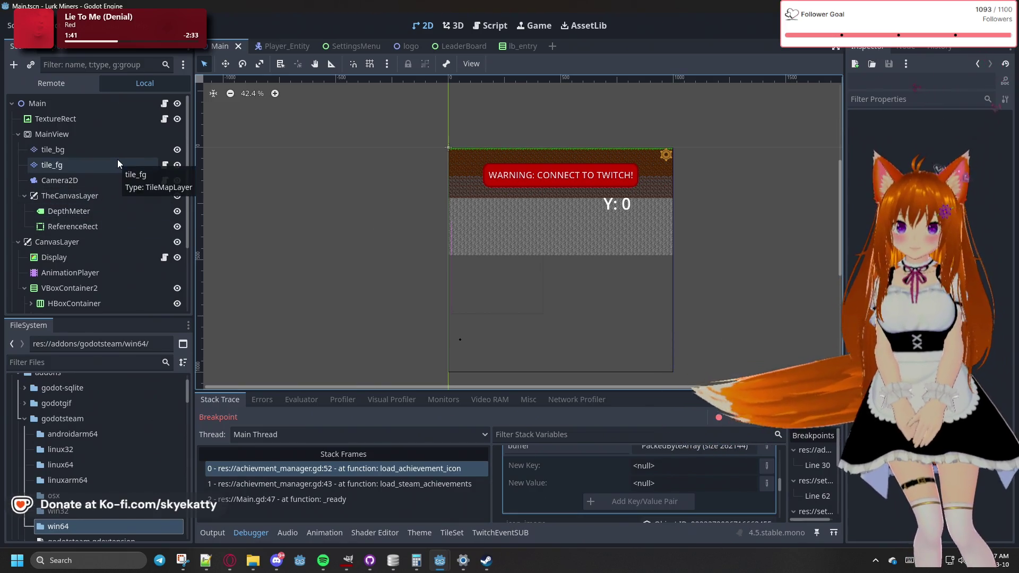
pyautogui.click(466, 47)
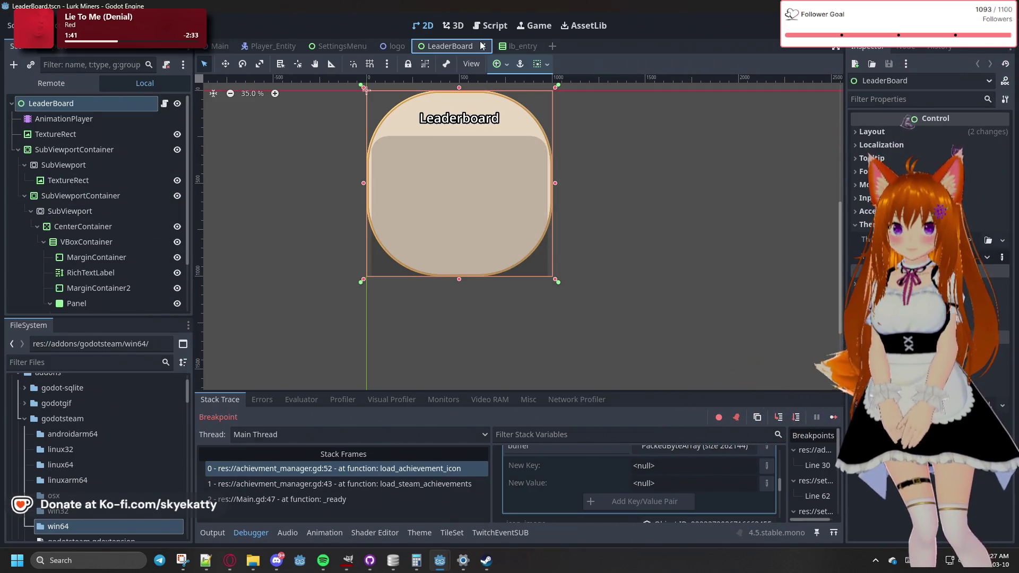
pyautogui.click(520, 47)
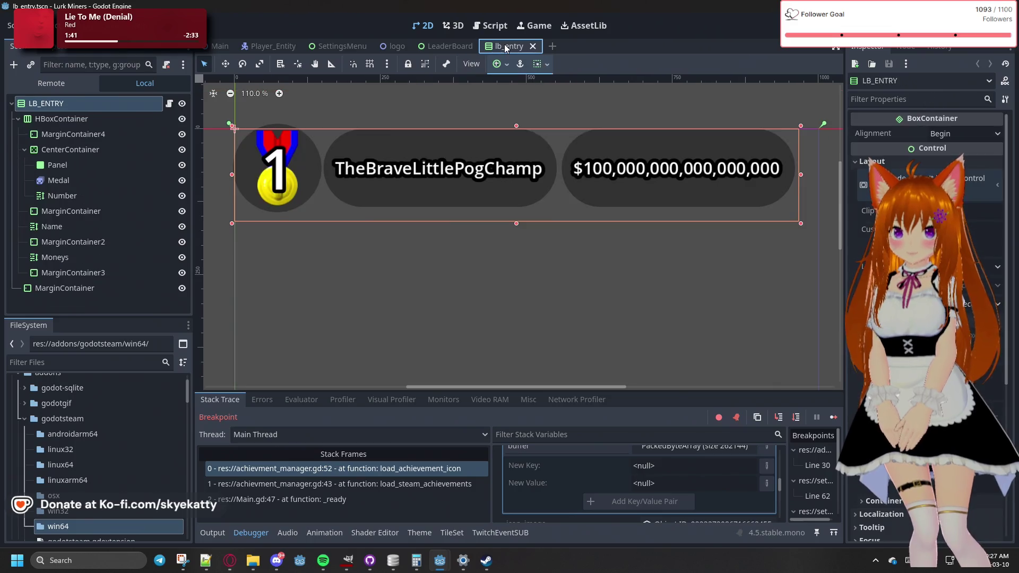
pyautogui.click(349, 46)
pyautogui.click(272, 46)
pyautogui.click(219, 46)
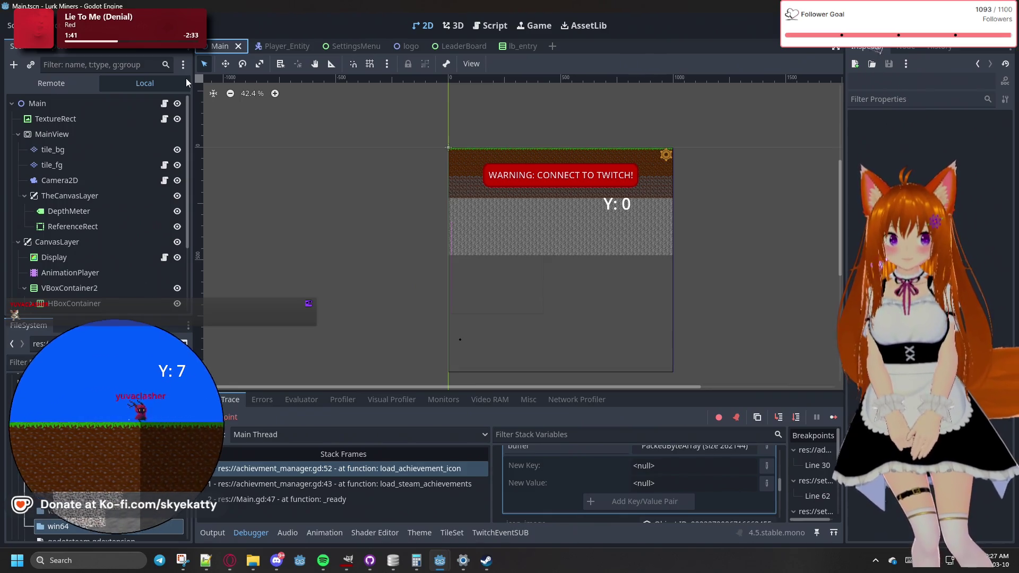
pyautogui.click(98, 123)
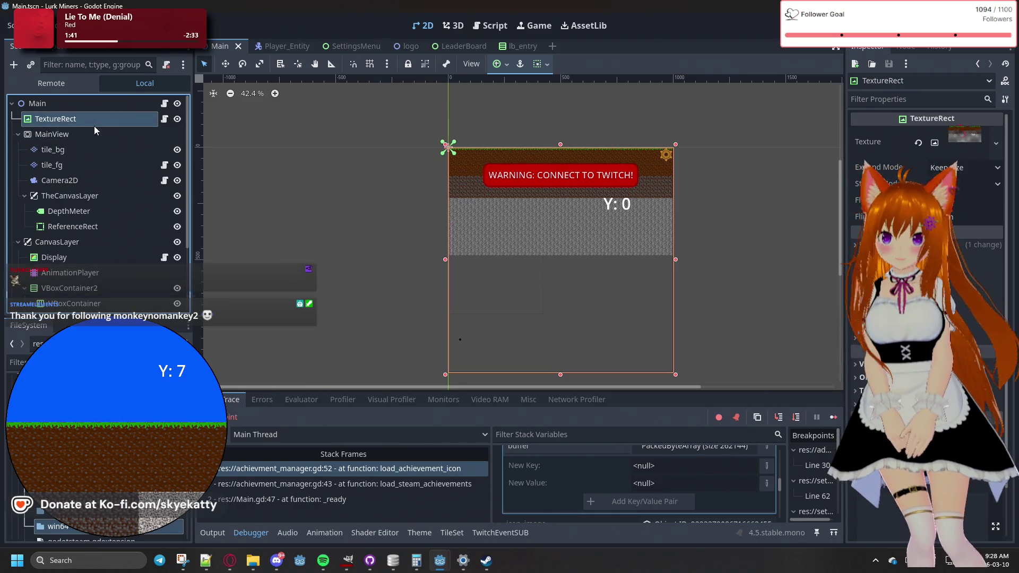
# Open achievment_manager.gd in the Script workspace to show load_steam_stats and load_steam_achievements
pyautogui.scroll(-3, 123, 213)
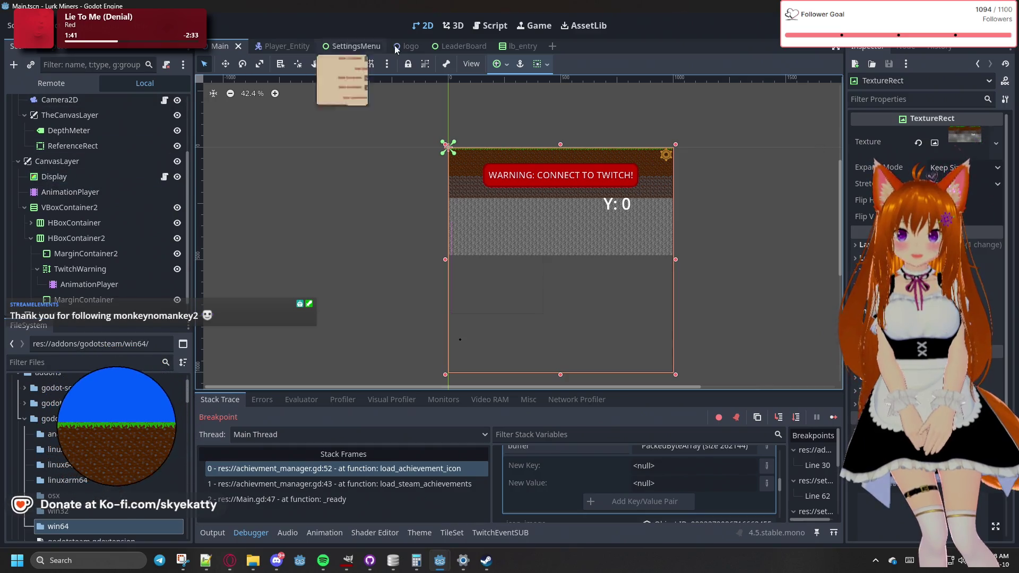
pyautogui.click(474, 31)
pyautogui.click(246, 148)
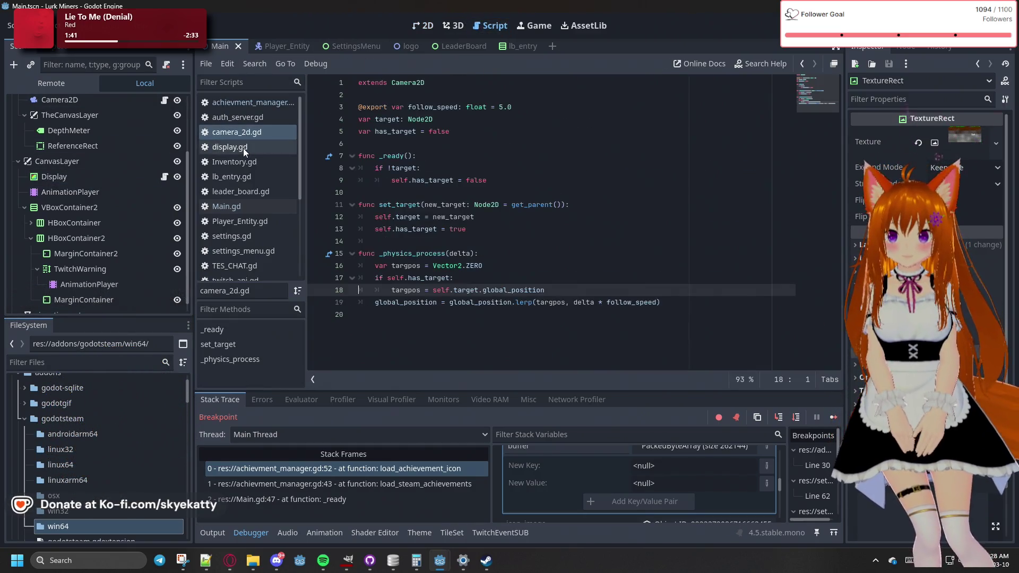
pyautogui.click(269, 102)
pyautogui.scroll(3, 423, 116)
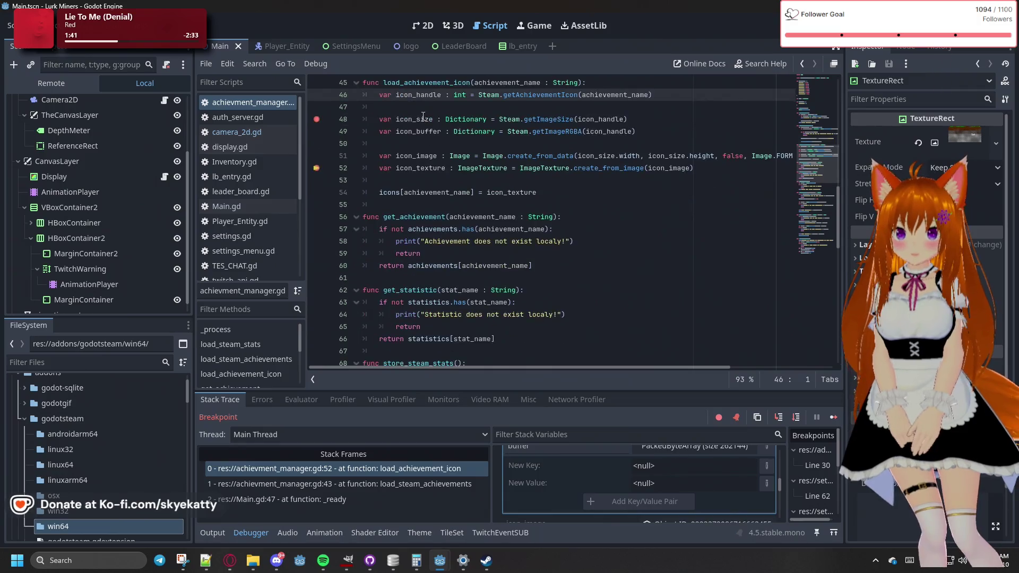
pyautogui.scroll(7, 422, 119)
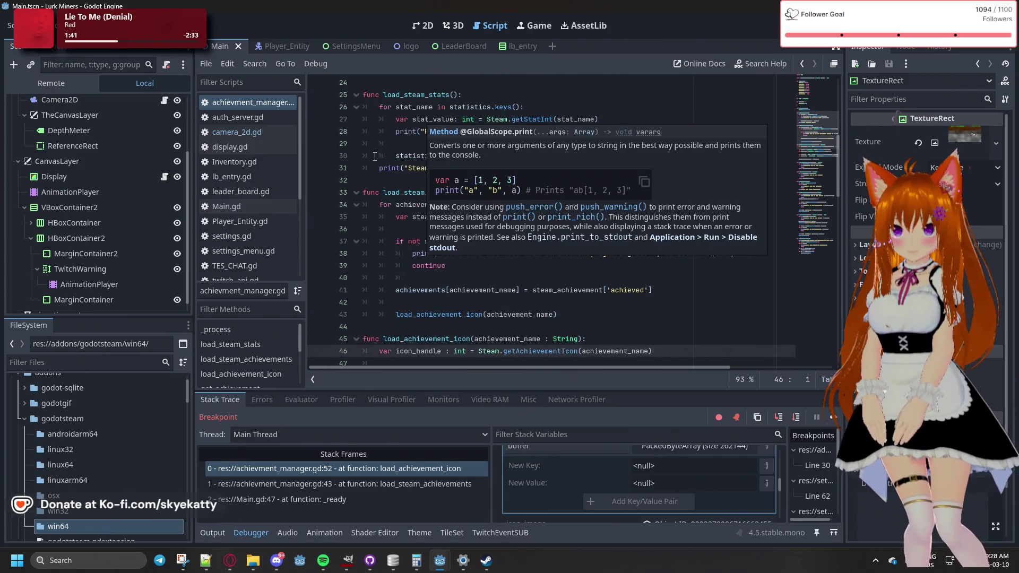